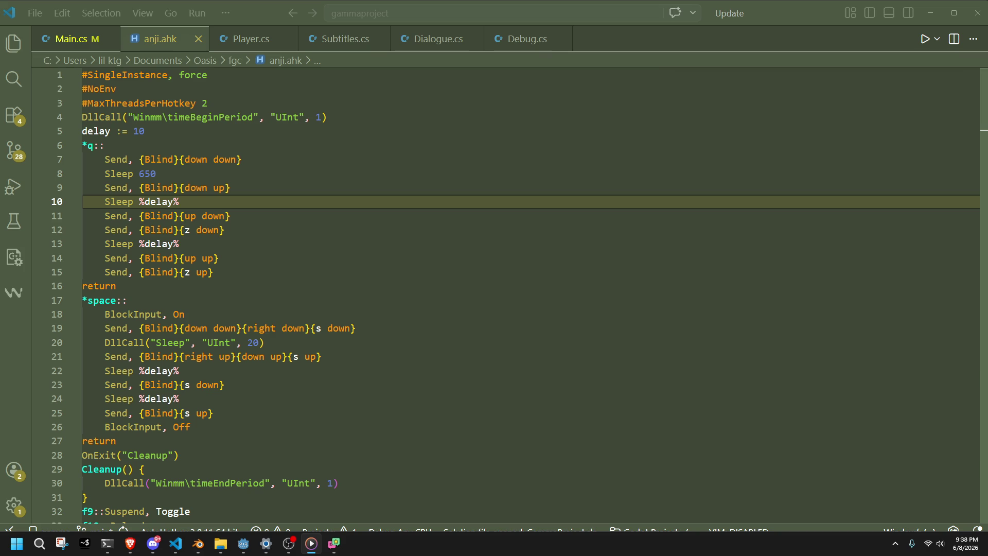
Close the anji.ahk script in VS Code and bring Player.cs into view.
left_click(527, 376)
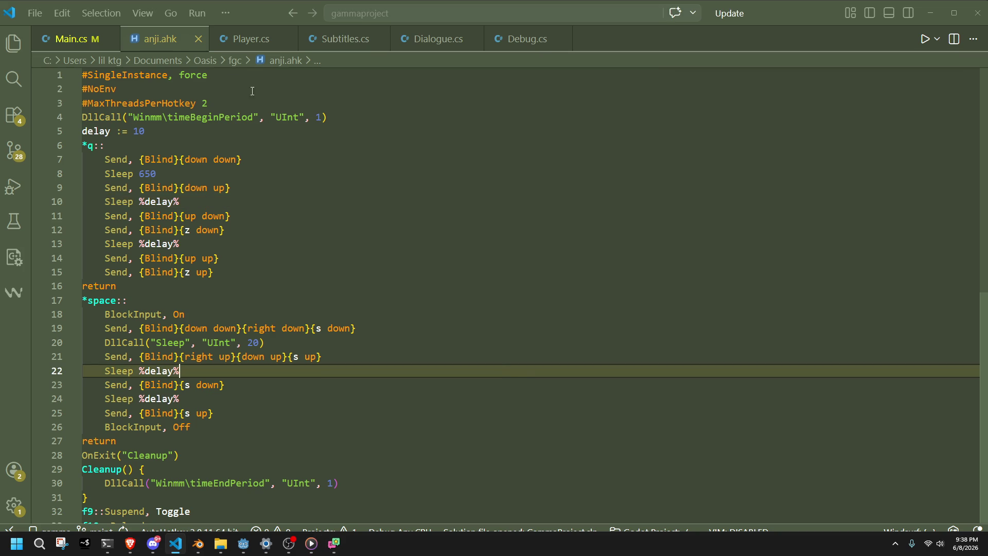
left_click(198, 38)
left_click(155, 41)
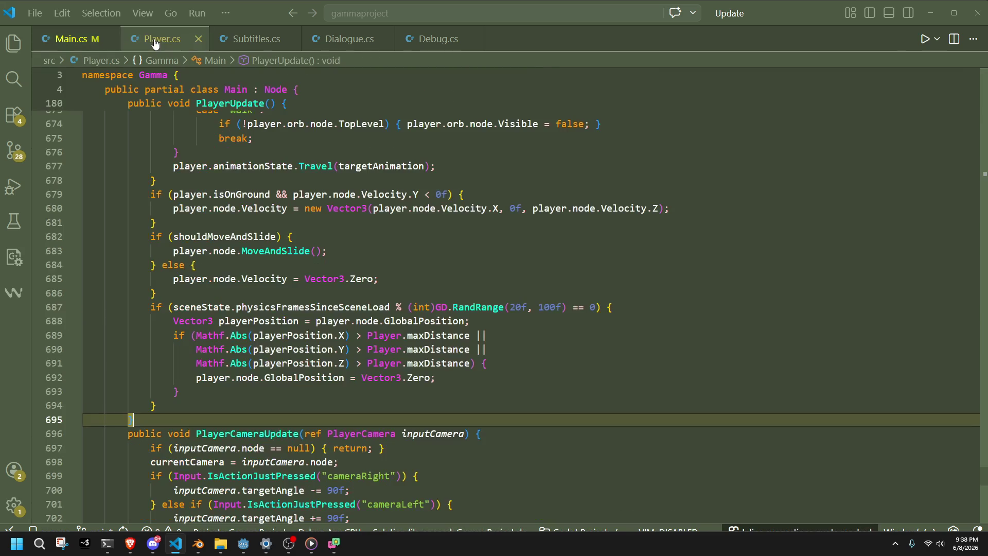
left_click(411, 221)
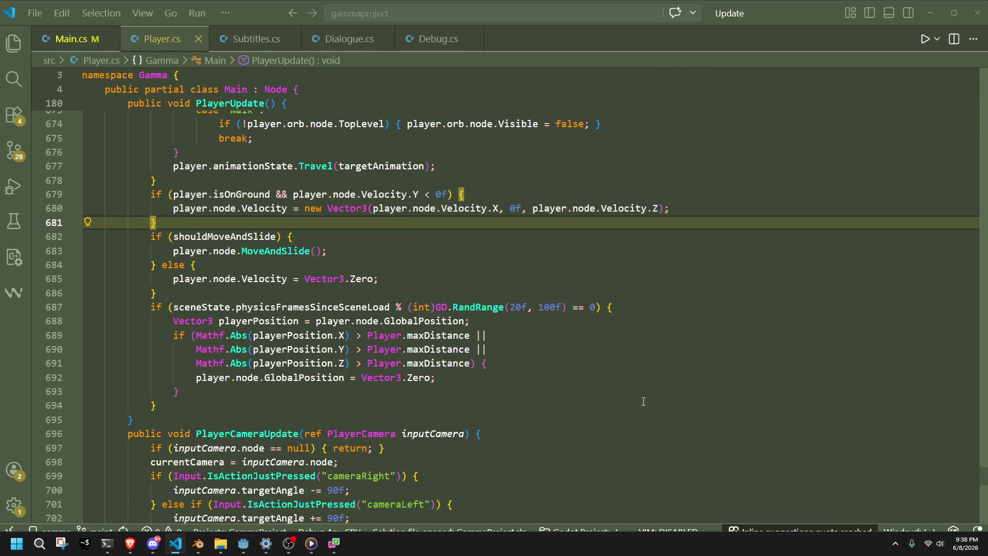
Switch to Godot, save the scene and run GammaProject.
key("alt+Tab")
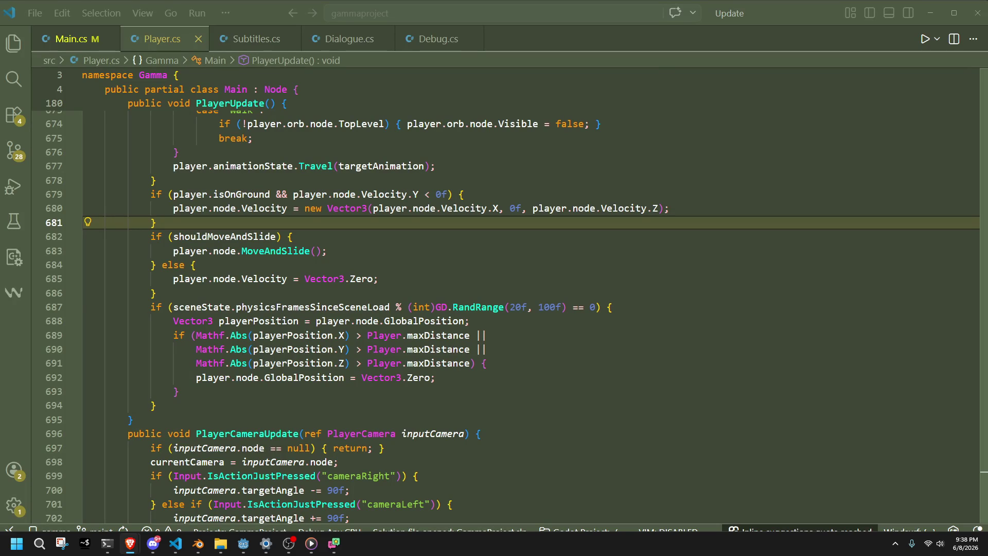
left_click(130, 419)
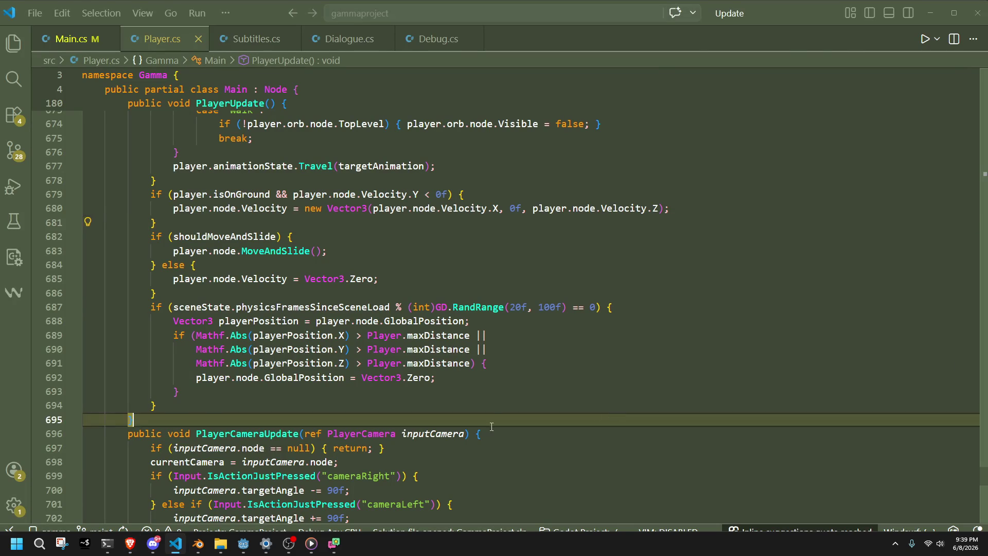
left_click(250, 544)
left_click(913, 19)
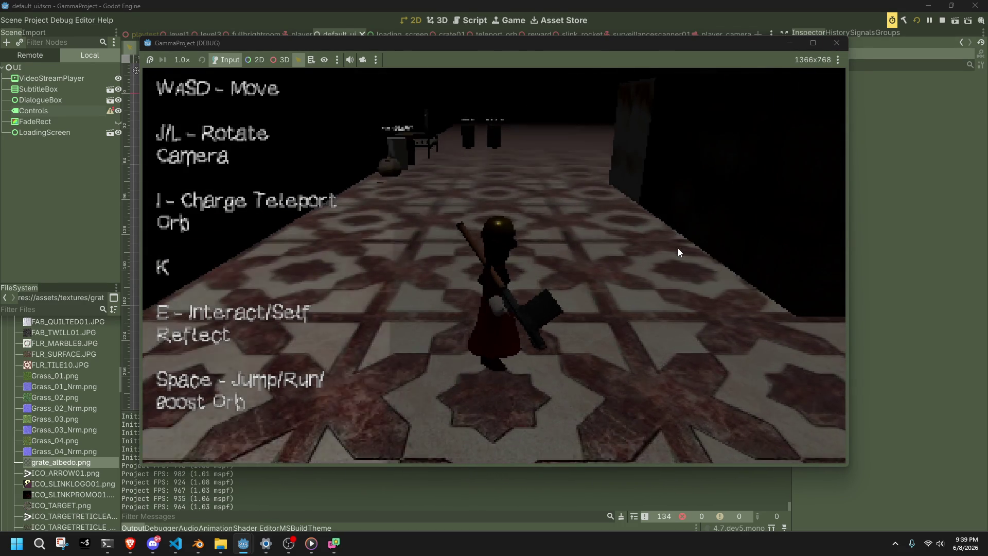
Run and jump the character over the table and past the checkered pillar.
key("j")
key("w")
key("space")
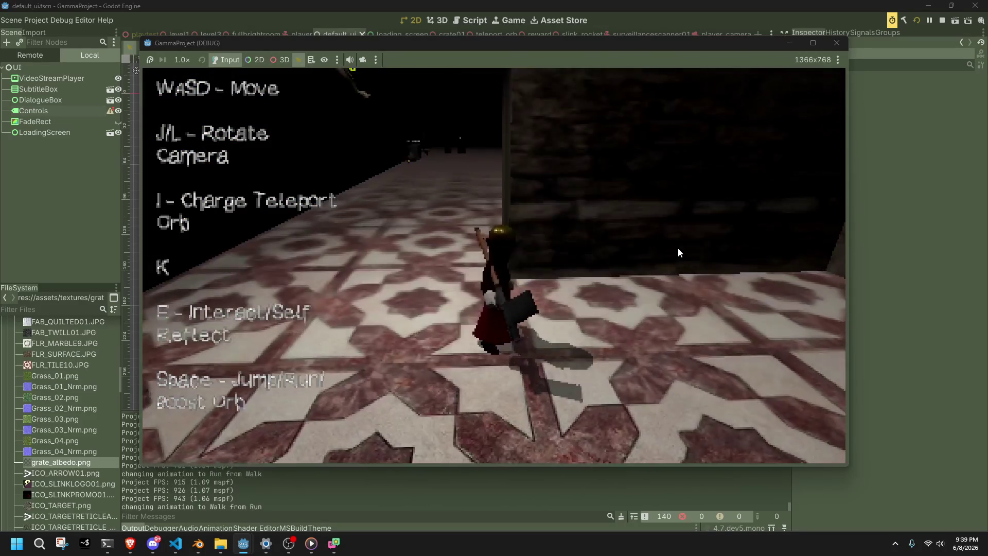
key("space")
key("l")
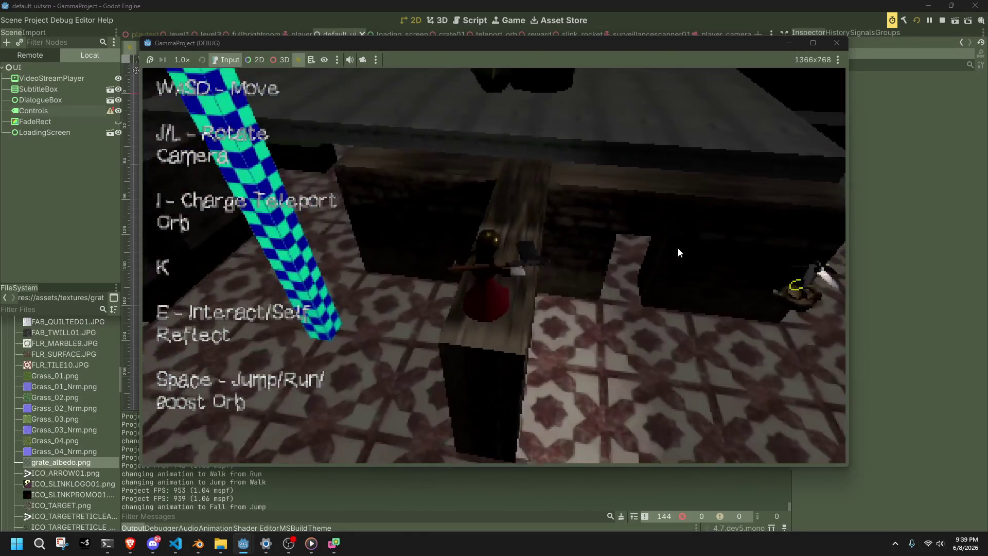
key("w")
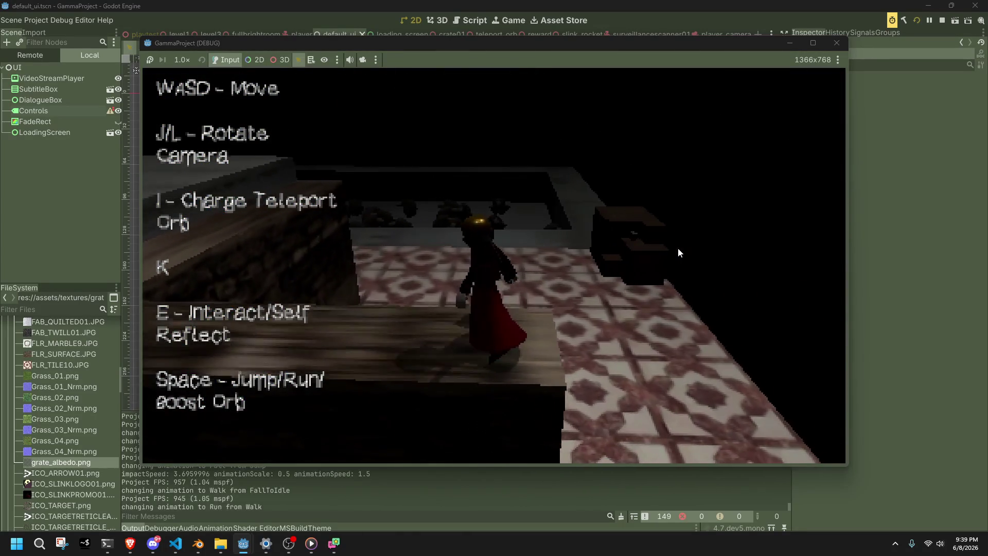
key("space")
key("w")
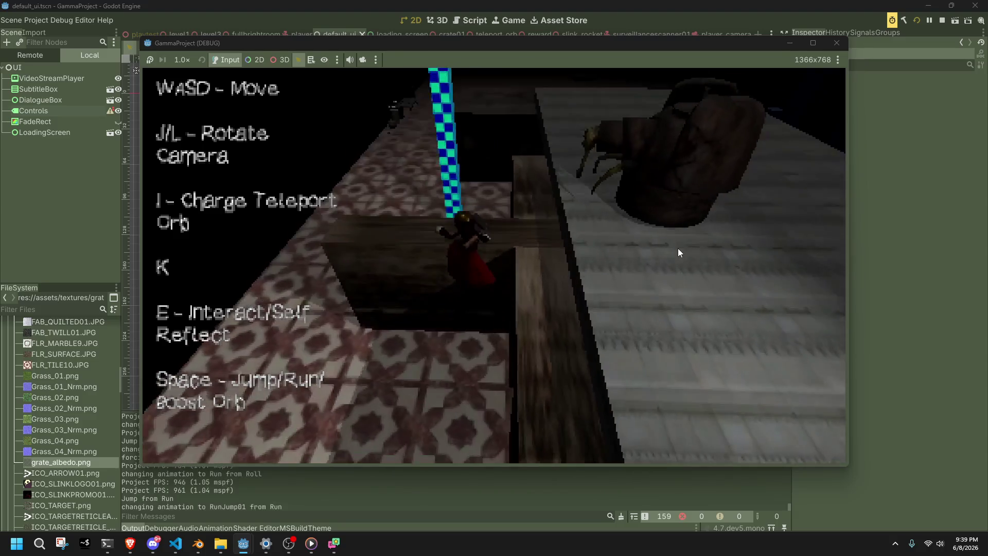
key("space")
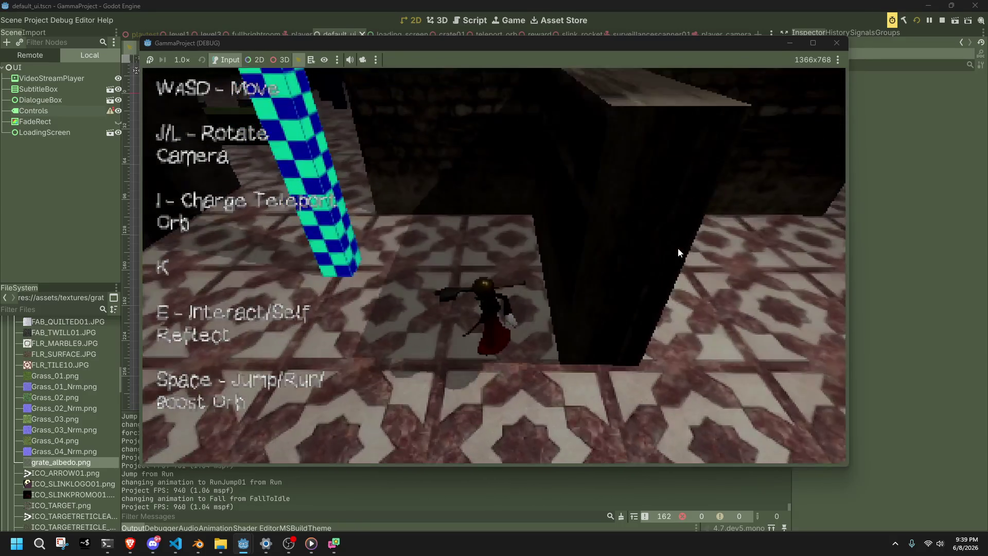
key("w")
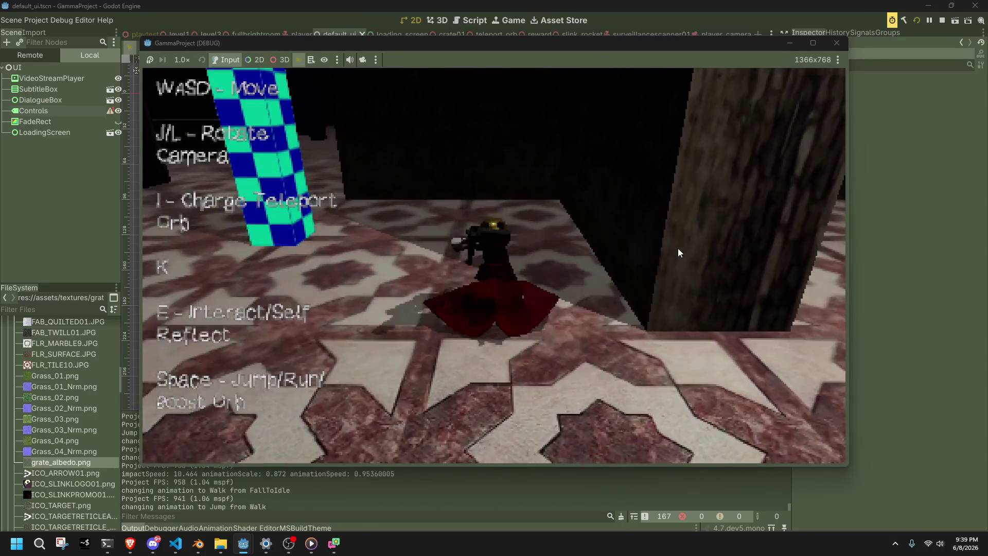
key("space")
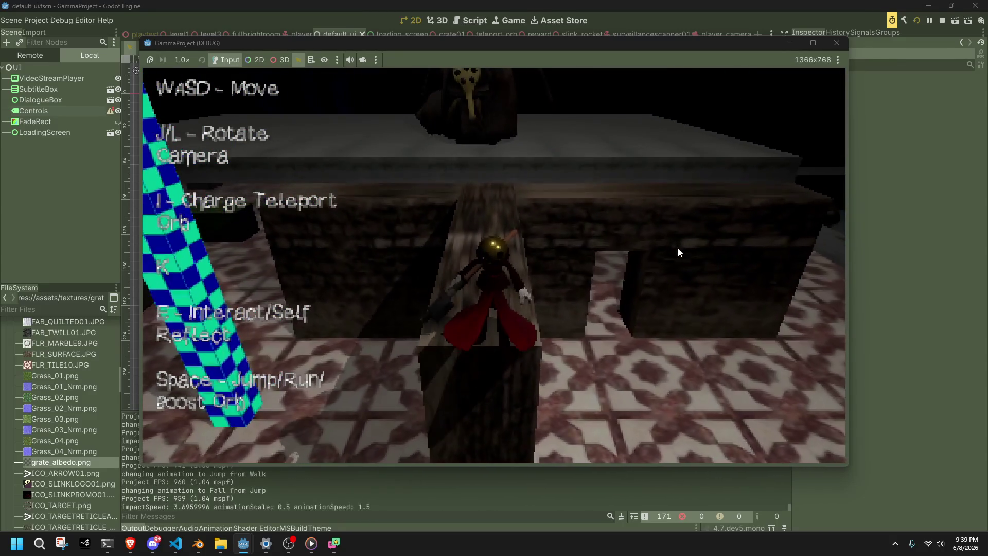
Jump onto the ledge, run along it into the creature pit and climb back out.
key("space")
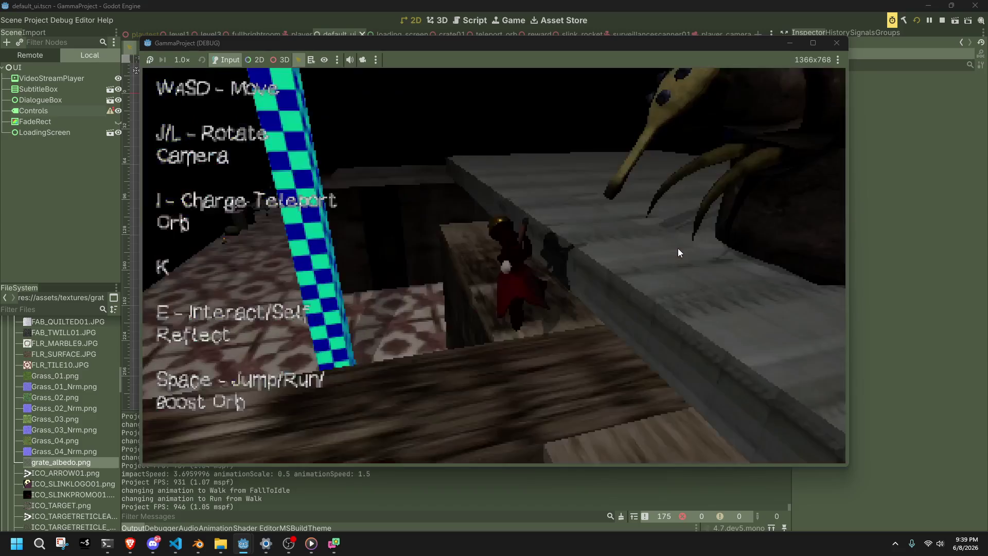
key("space")
key("w")
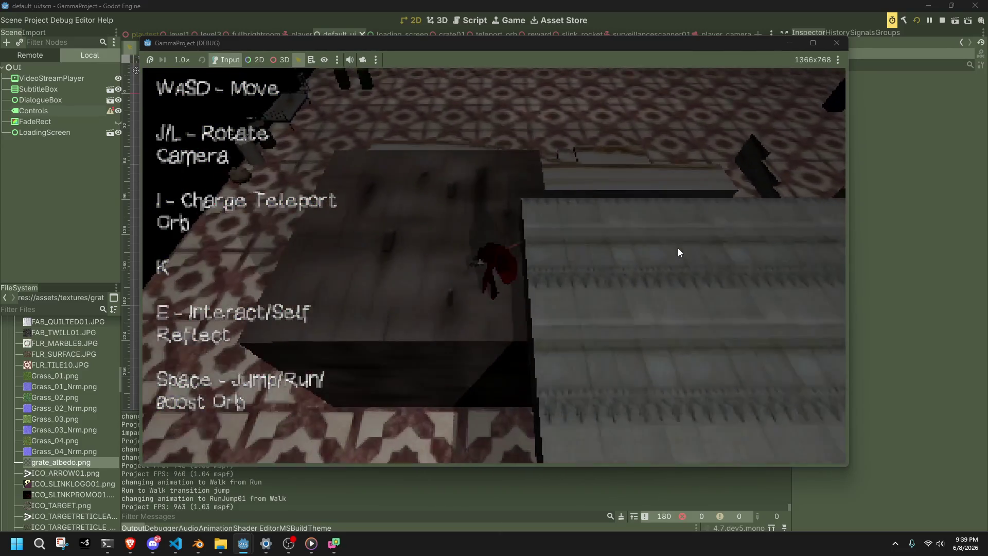
key("space")
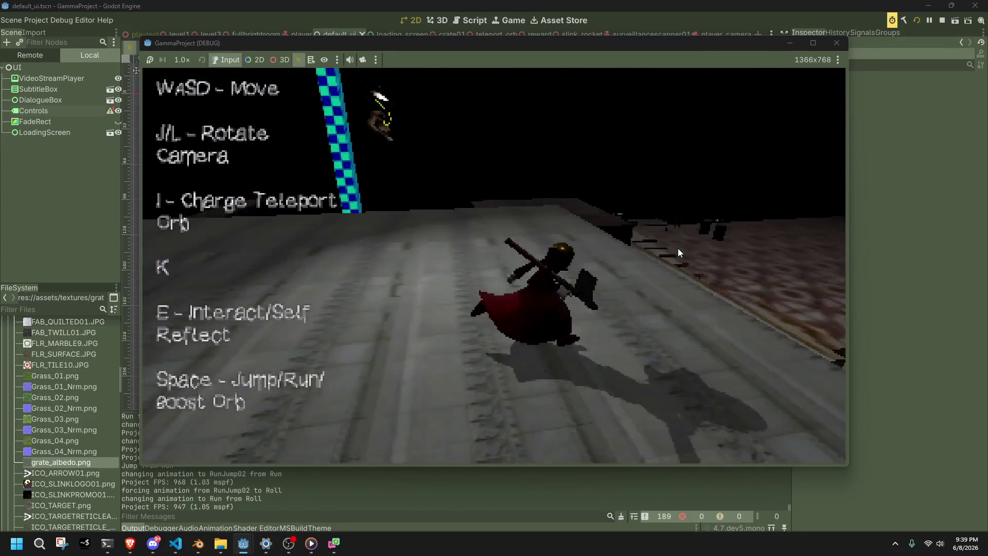
key("space")
key("w")
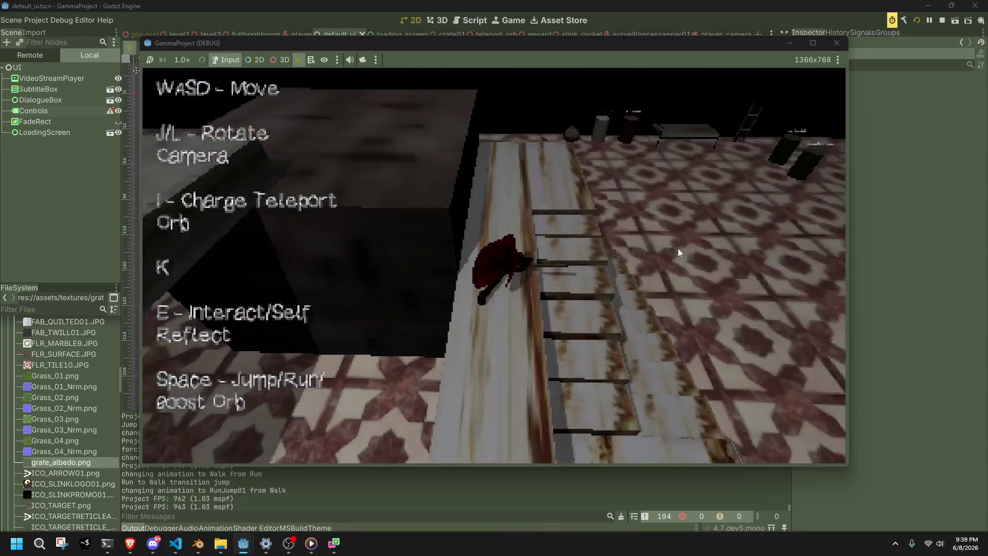
key("w")
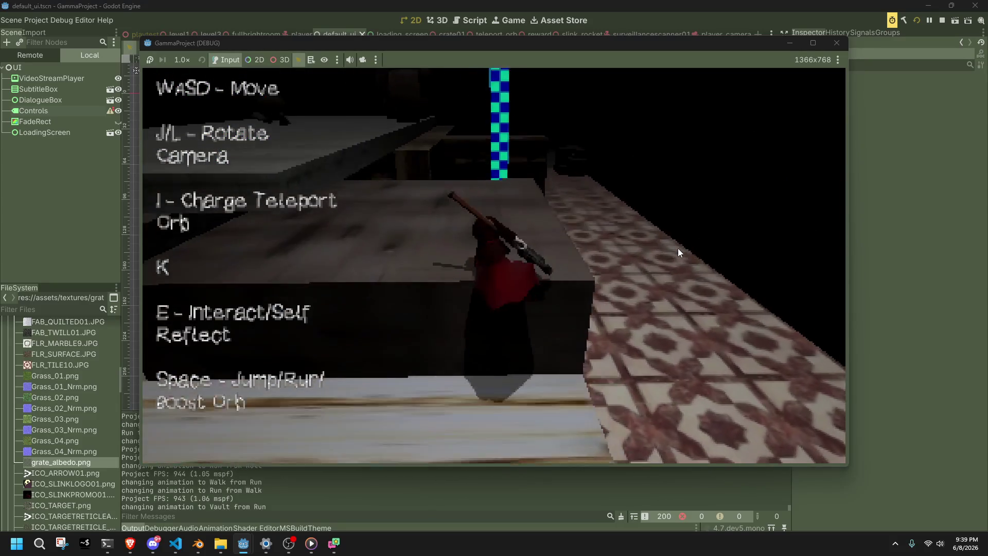
key("w")
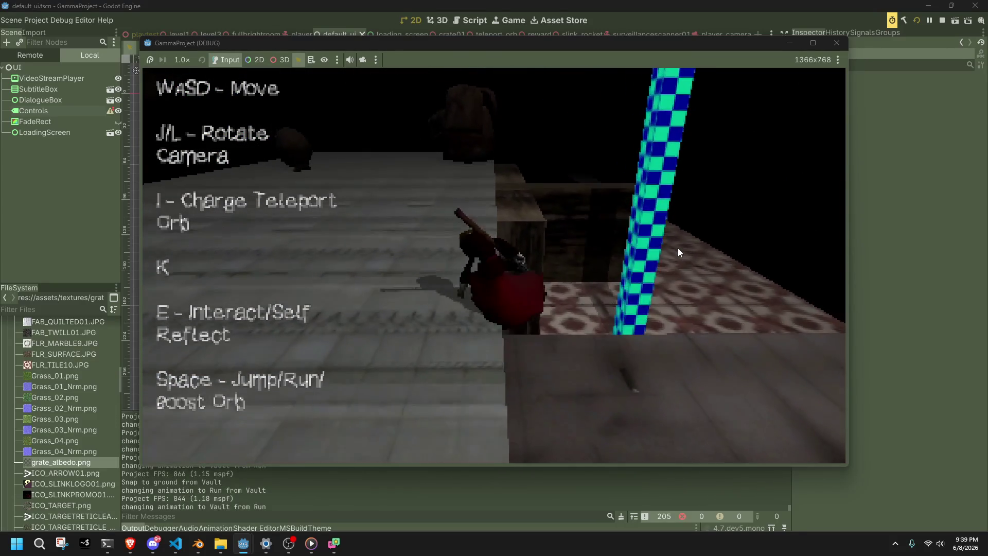
key("space")
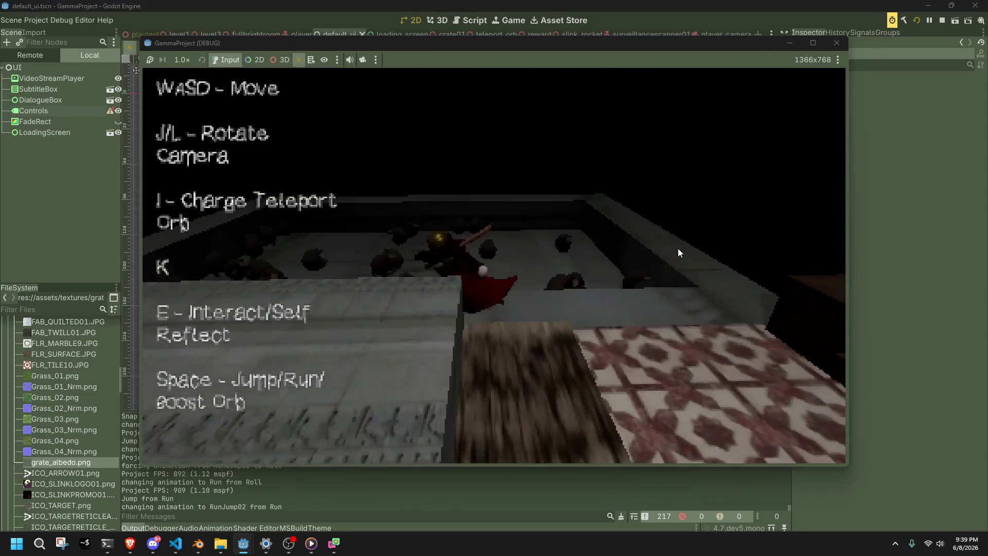
key("space")
key("w")
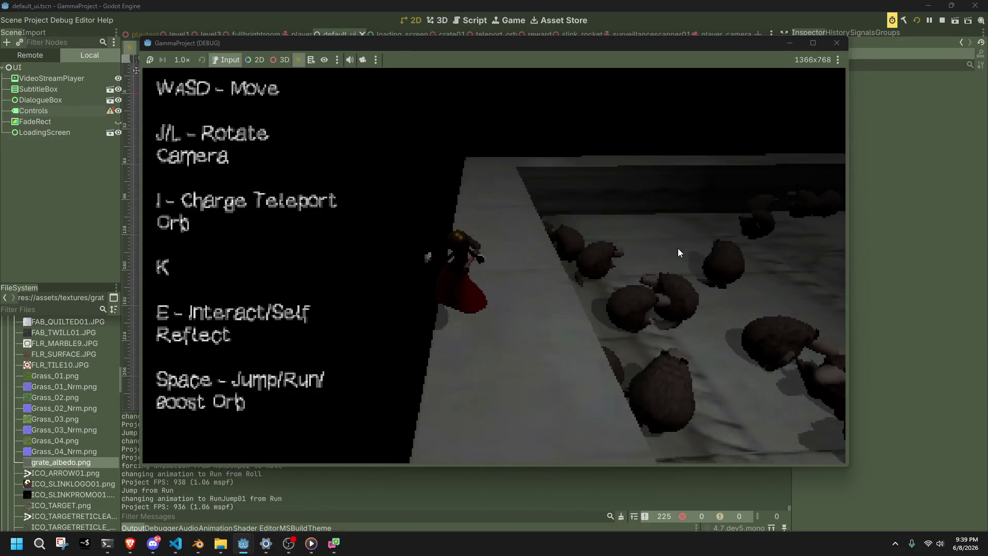
key("space")
key("space")
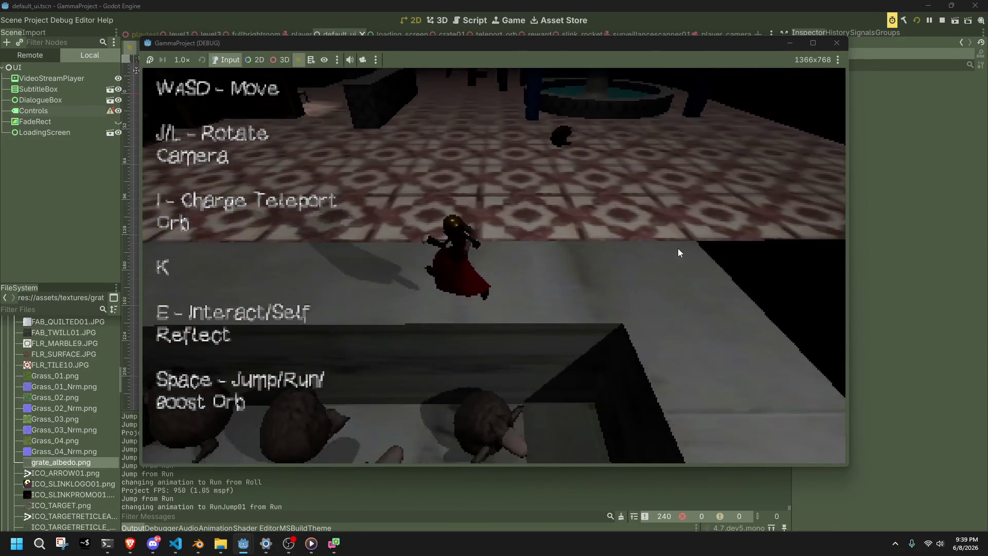
Run past the brick wall, climb the stairs, jump at the pillar, then close the game.
key("w")
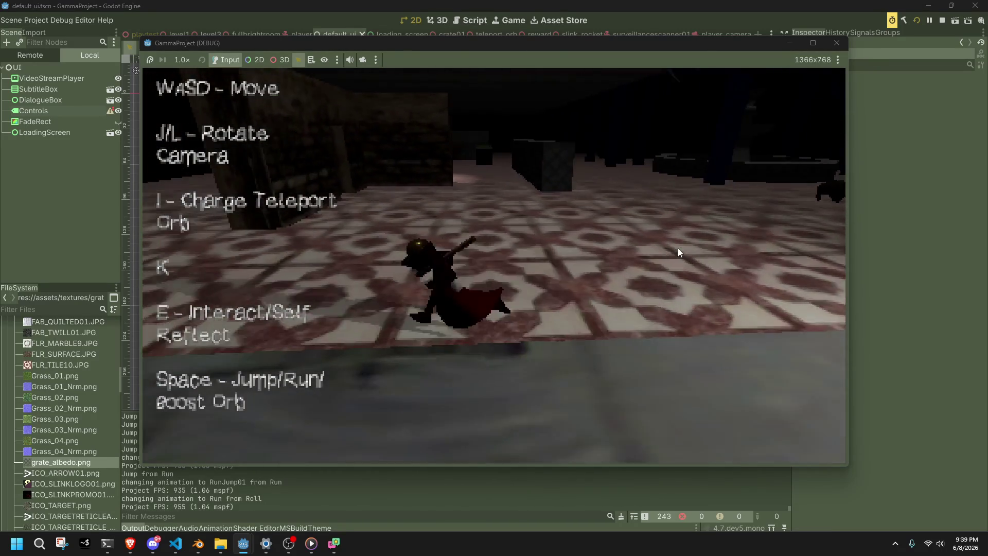
key("w")
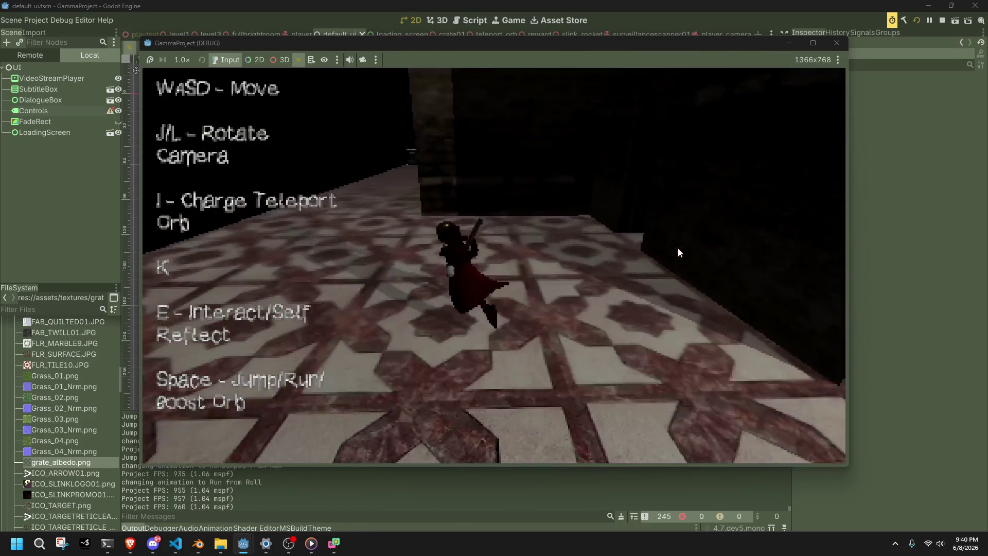
key("a")
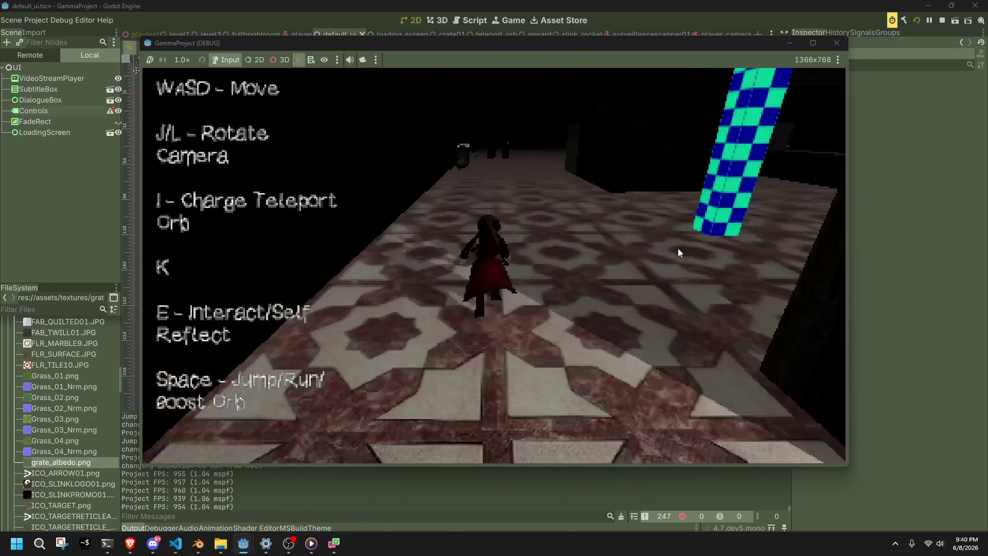
key("a")
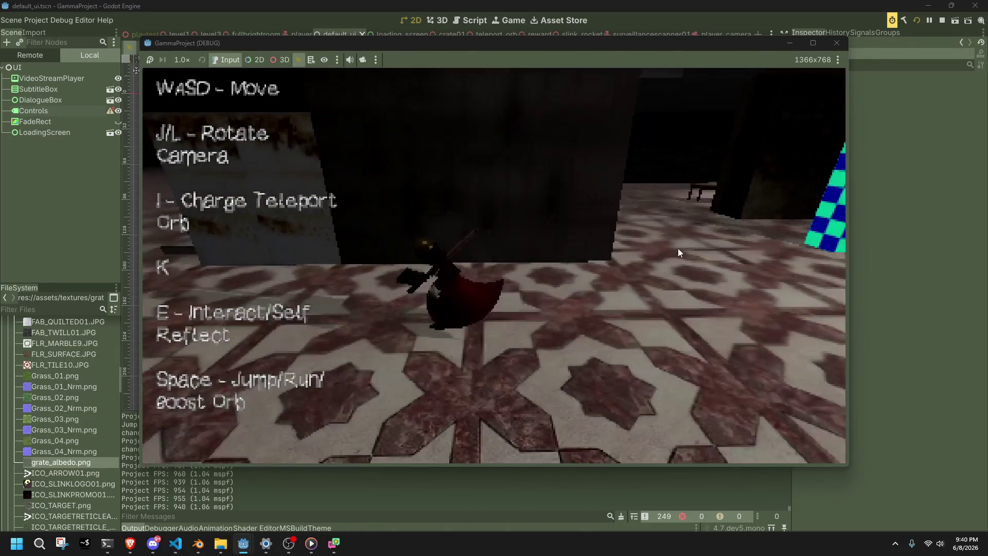
key("w")
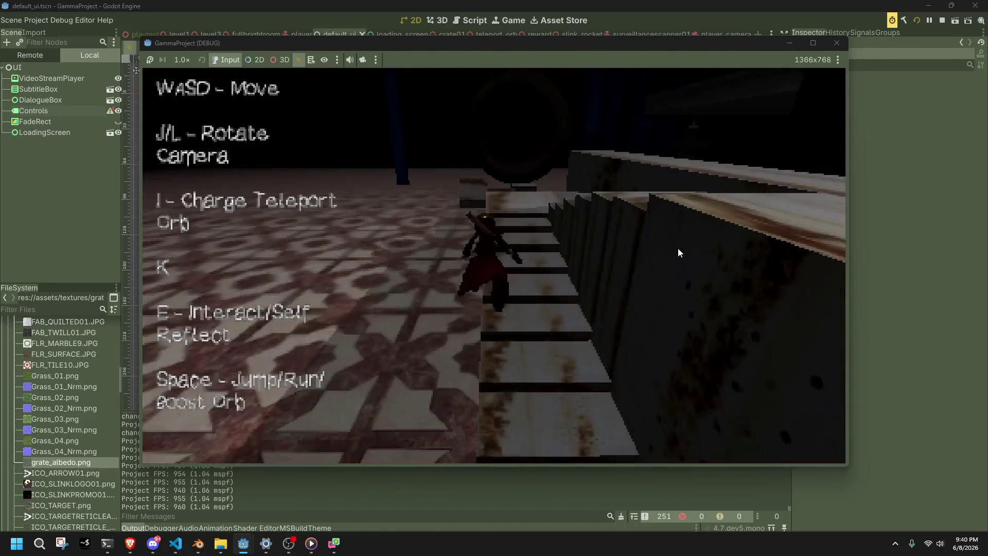
key("w")
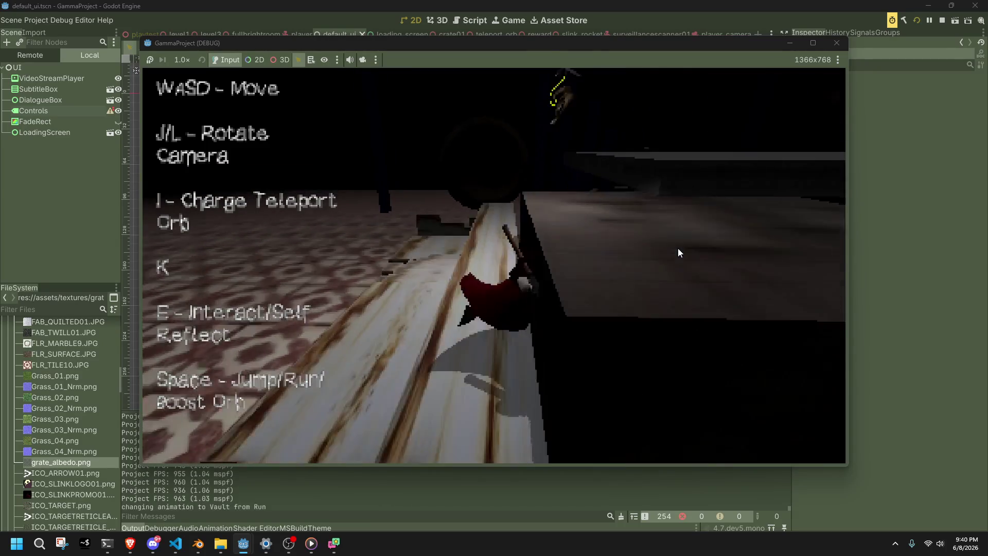
key("space")
key("w")
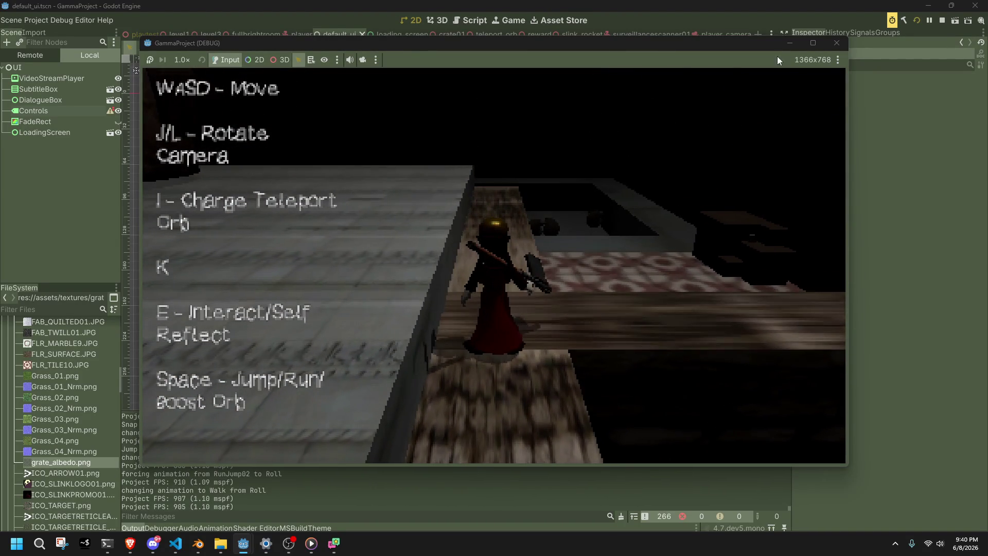
left_click(836, 43)
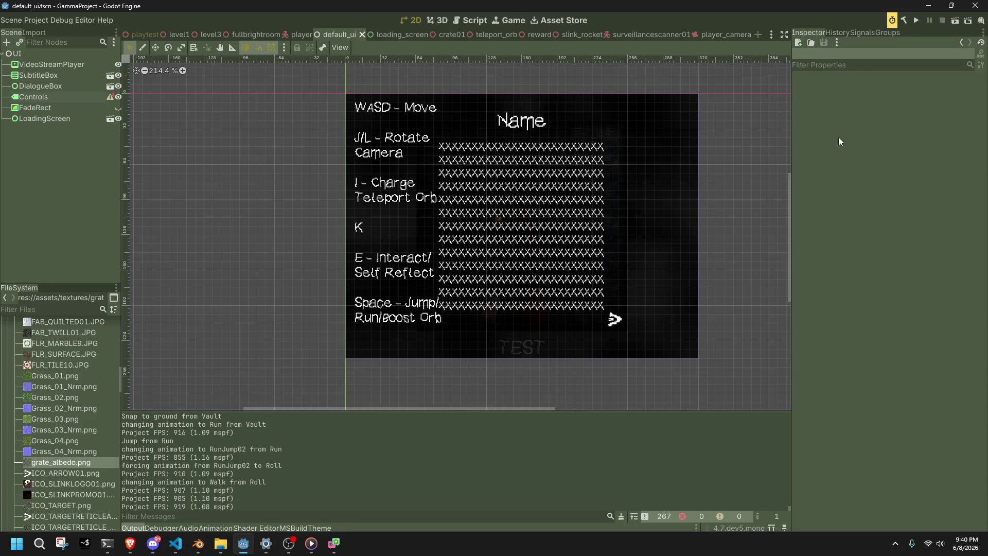
Change the Controls label's K line to 'K - Attack' and save the scene.
left_click(70, 96)
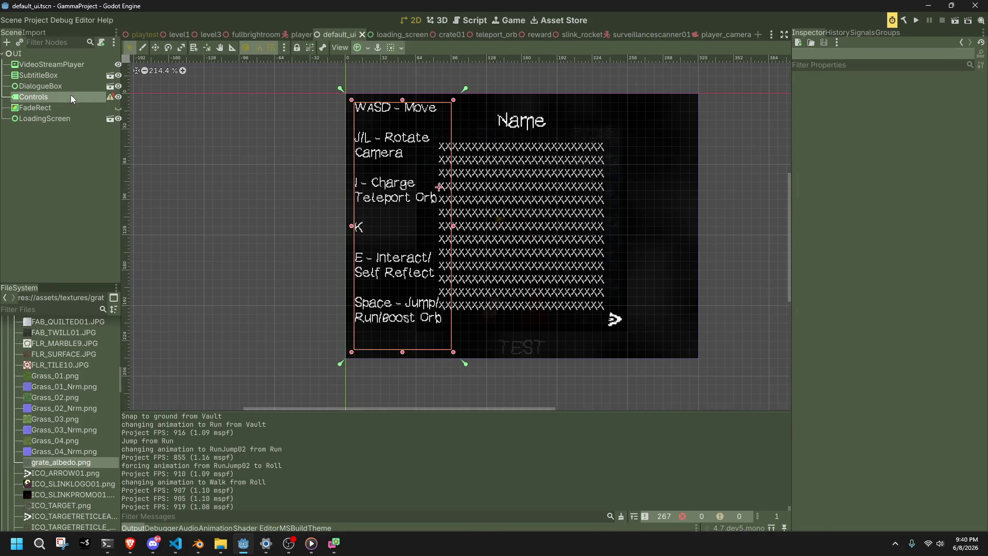
scroll(857, 134, "down", 2)
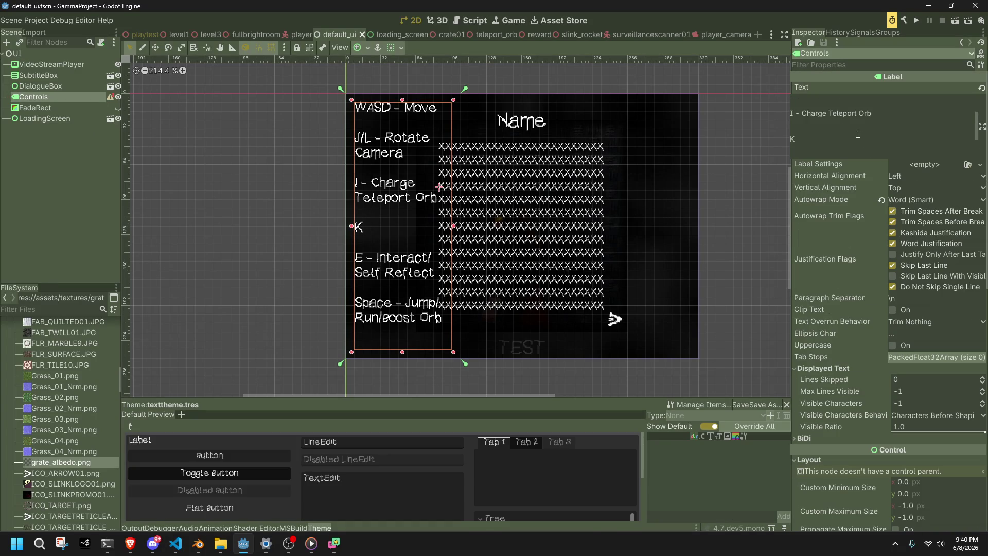
type(" - Attack")
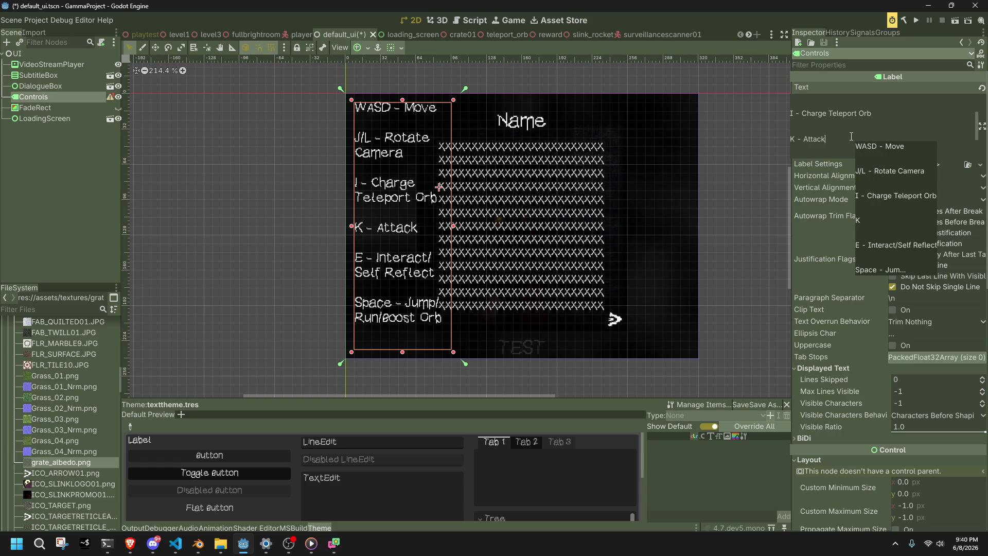
key("ctrl+s")
Clear the selection, collapse the textures folder, and minimize Godot and VS Code.
left_click(134, 159)
scroll(46, 415, "up", 5)
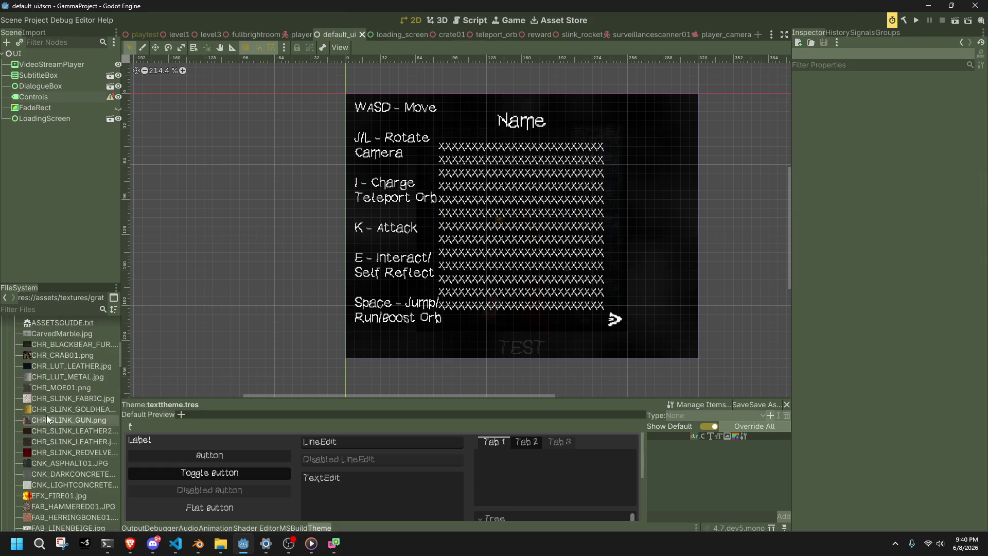
scroll(46, 414, "up", 5)
left_click(14, 407)
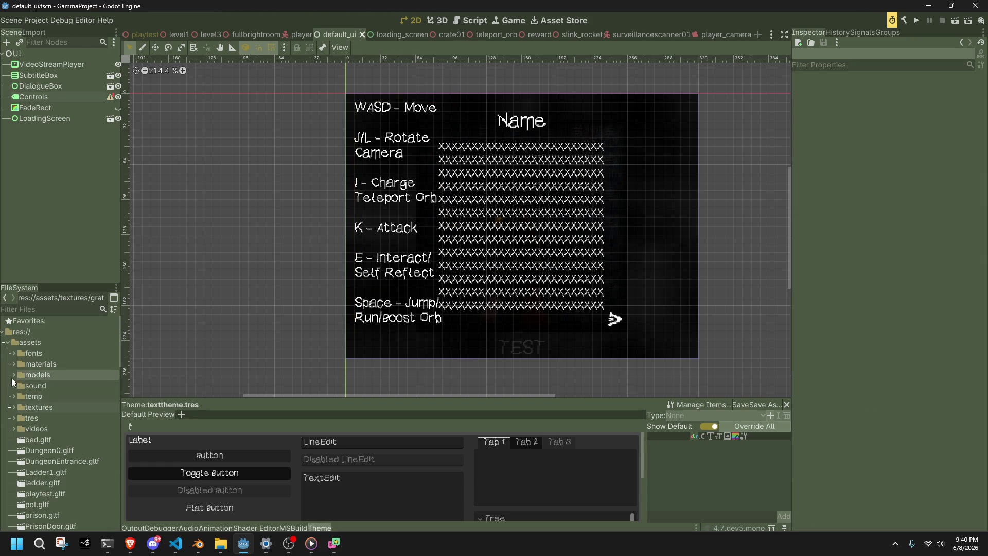
left_click(929, 7)
left_click(917, 6)
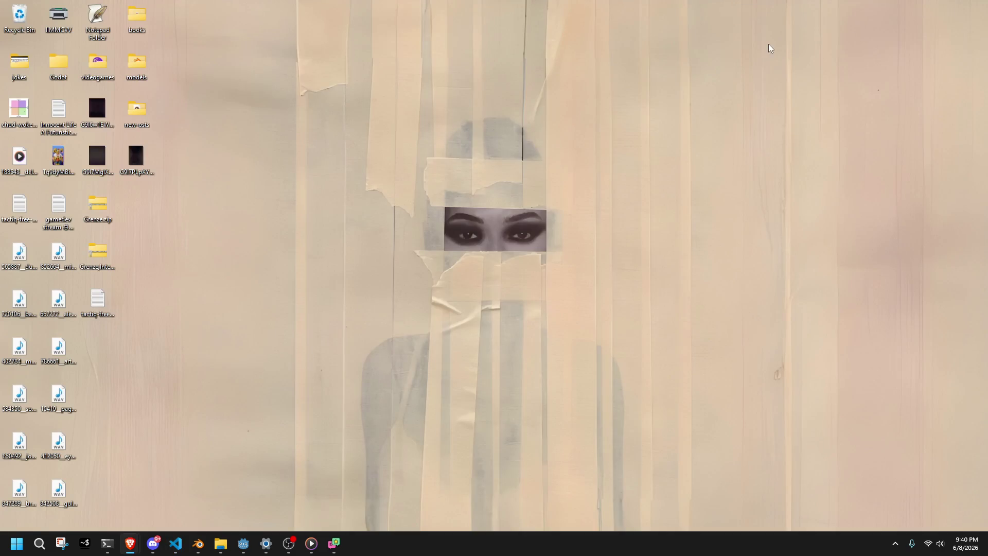
Delete the two text files from the desktop.
mouse_move(153, 346)
left_mouse_down()
mouse_move(104, 282)
mouse_move(96, 287)
left_mouse_up()
mouse_move(190, 195)
left_mouse_down()
mouse_move(165, 194)
mouse_move(127, 154)
mouse_move(97, 161)
mouse_move(19, 64)
left_mouse_up()
left_click(19, 170)
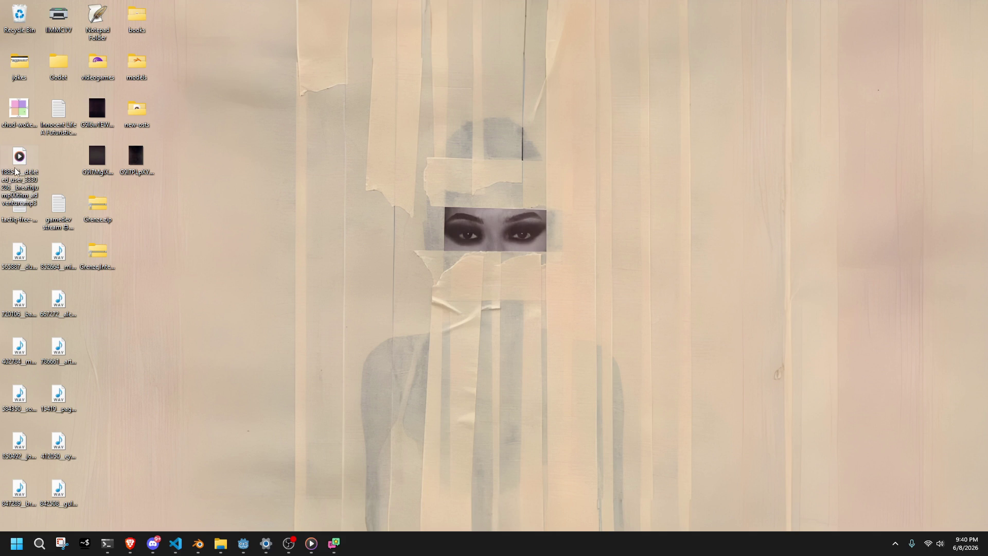
left_click(40, 220)
key("Delete")
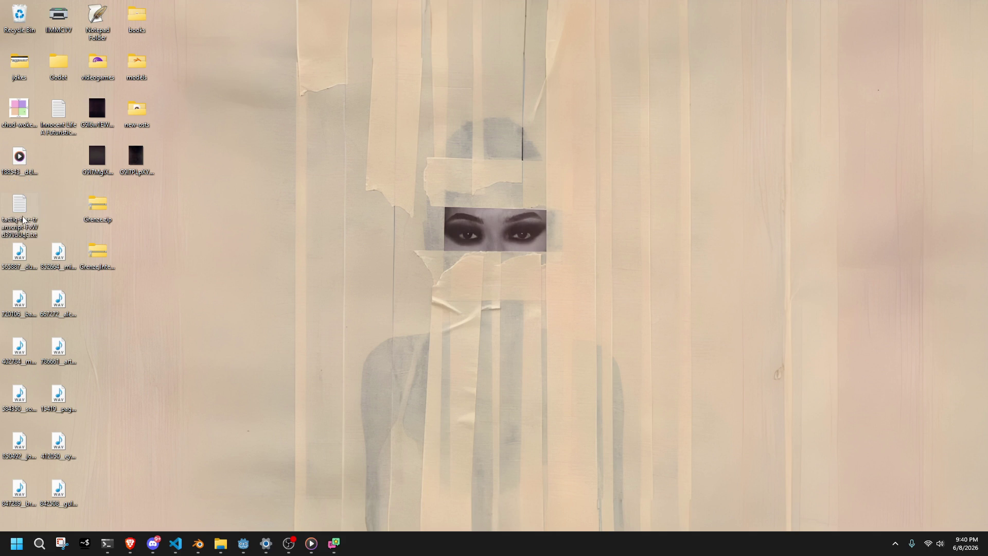
key("Delete")
Move the WAV files up to fill the gap and select the dark image files.
left_click_drag(70, 421, 70, 422)
left_click_drag(20, 253, 21, 196)
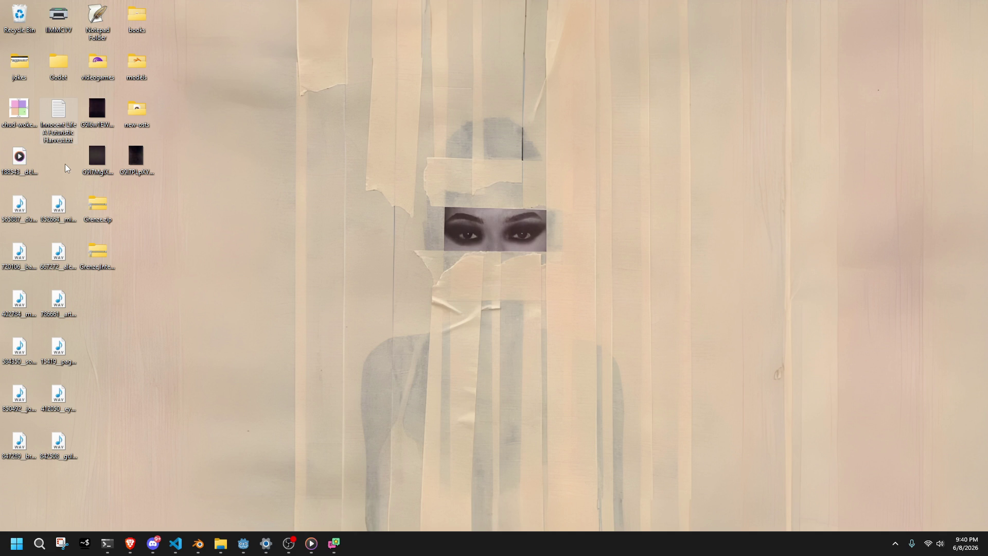
mouse_move(173, 171)
left_mouse_down()
mouse_move(94, 150)
mouse_move(668, 362)
mouse_move(925, 520)
mouse_move(910, 439)
left_mouse_up()
left_click(98, 107, "ctrl")
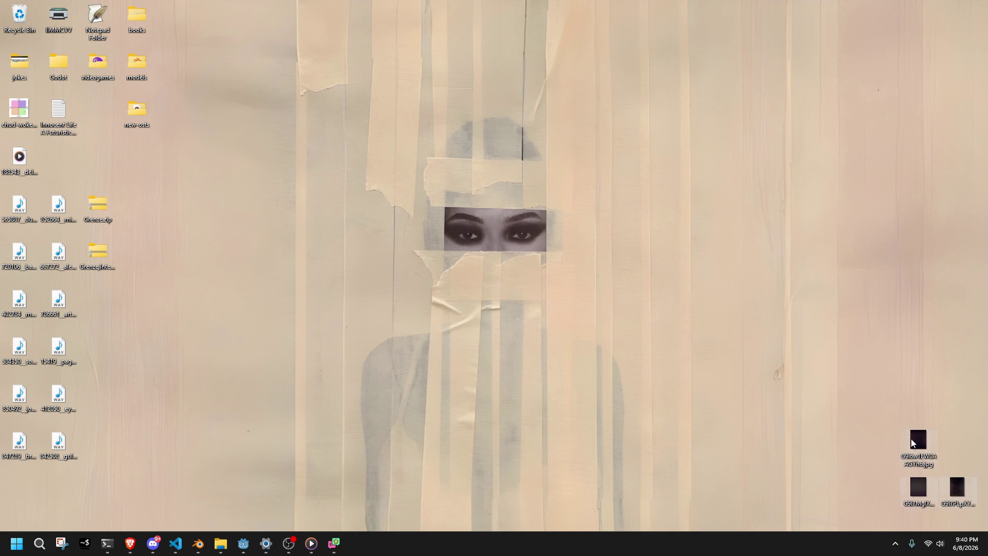
Preview a dark image in Photos, shift it right, and move the Grenze downloads one column right.
double_click(914, 444)
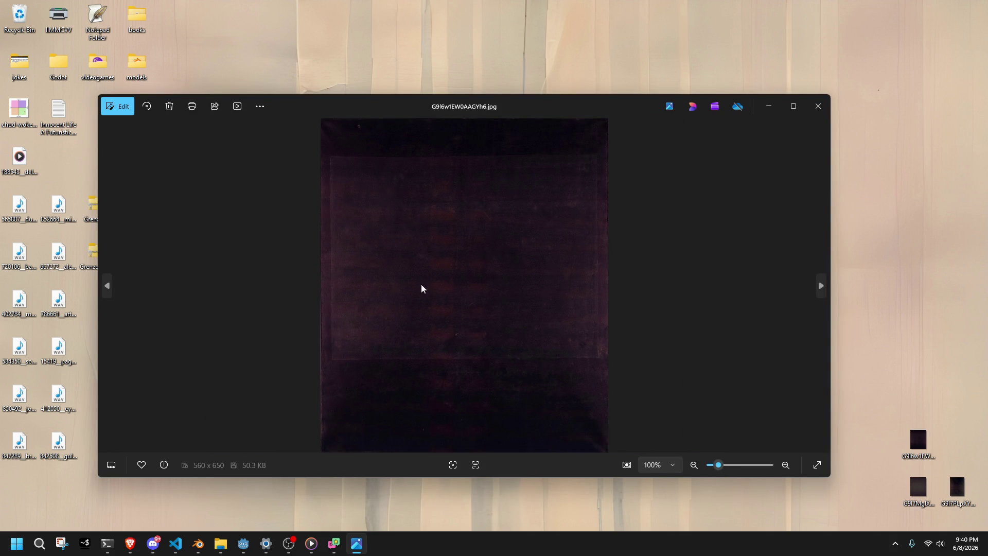
left_click(825, 110)
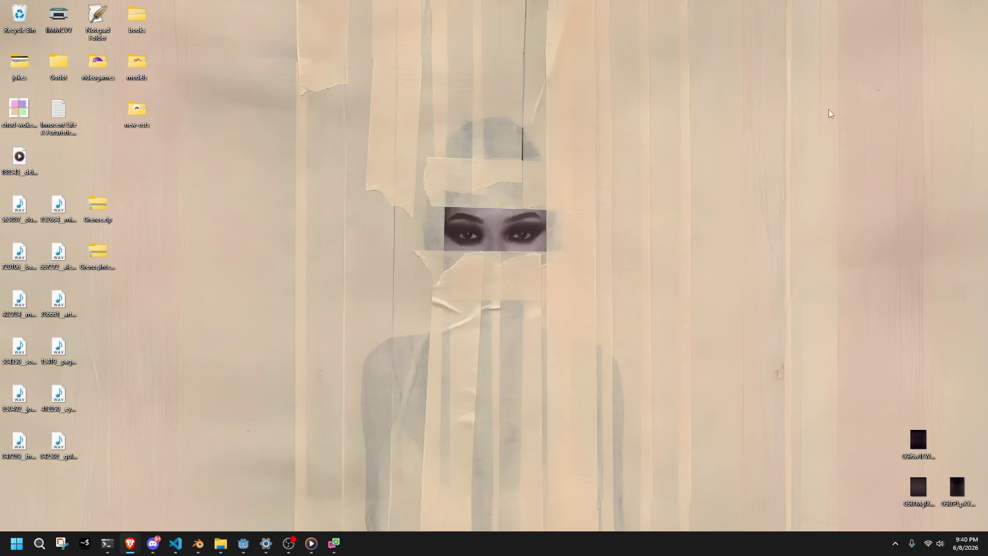
left_click_drag(924, 449, 958, 449)
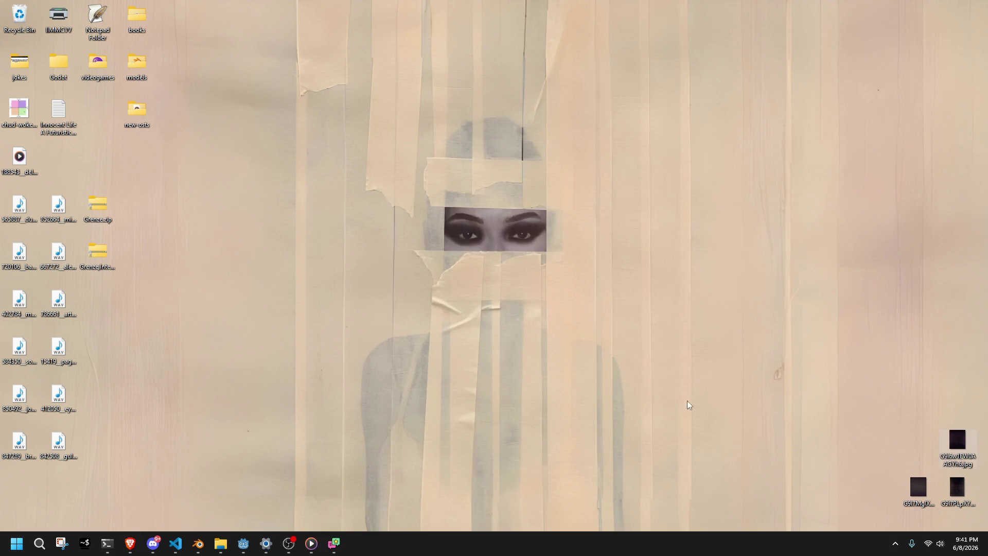
left_click_drag(157, 299, 94, 207)
left_click_drag(100, 246, 140, 245)
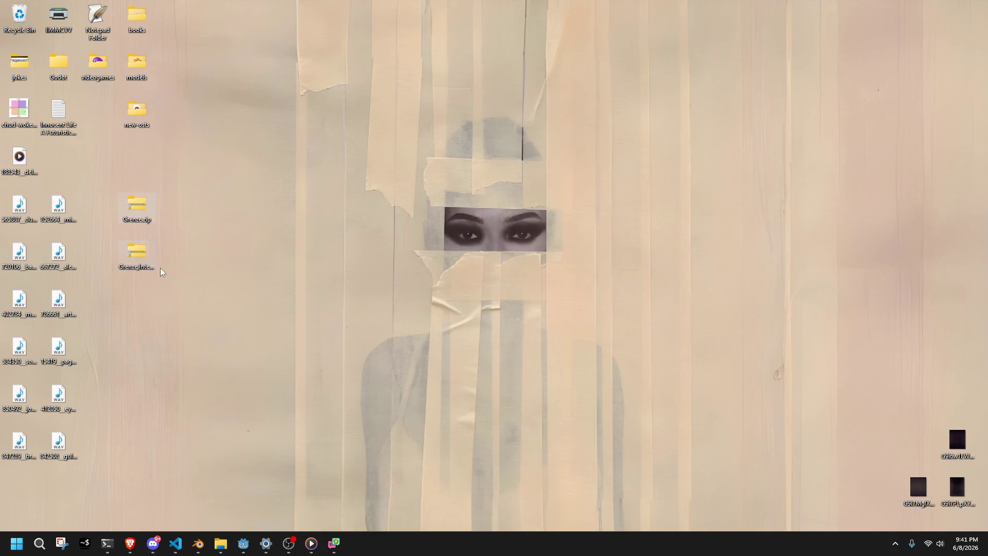
Remove Grenze.zip, extract Grenze,Inter.zip to 'Grenze,Inter\' with 7-Zip, and open the new folder.
key("Delete")
right_click(144, 260)
key("Escape")
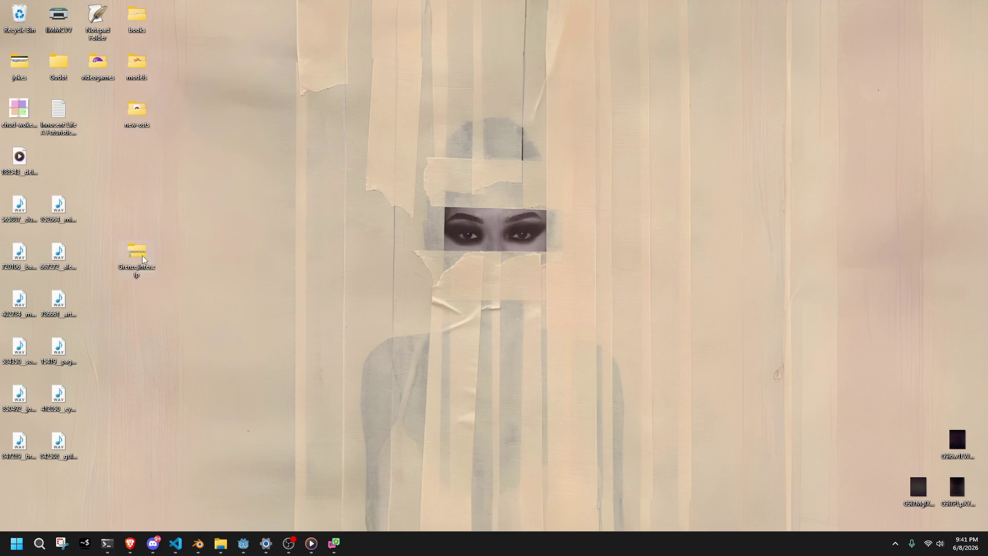
right_click(143, 260)
mouse_move(215, 308)
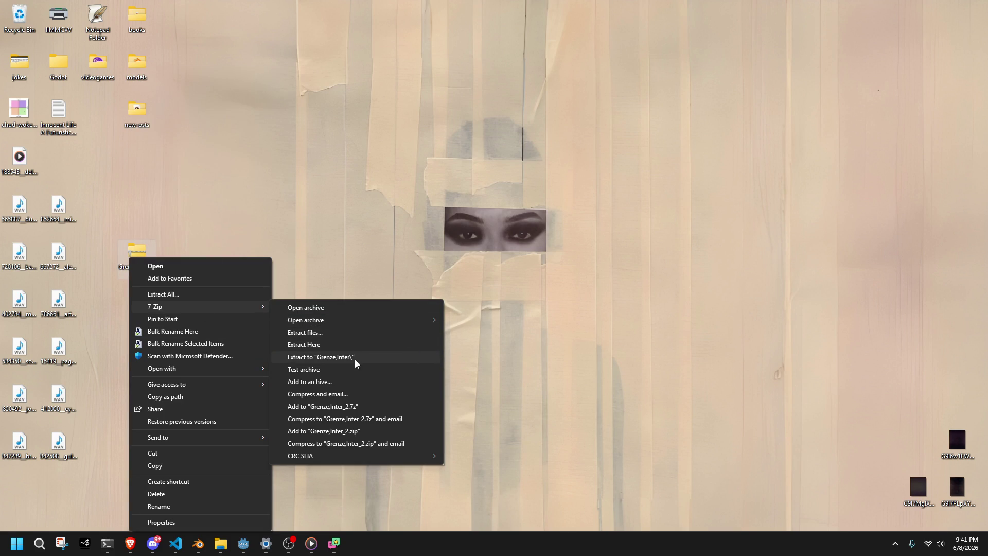
left_click(321, 357)
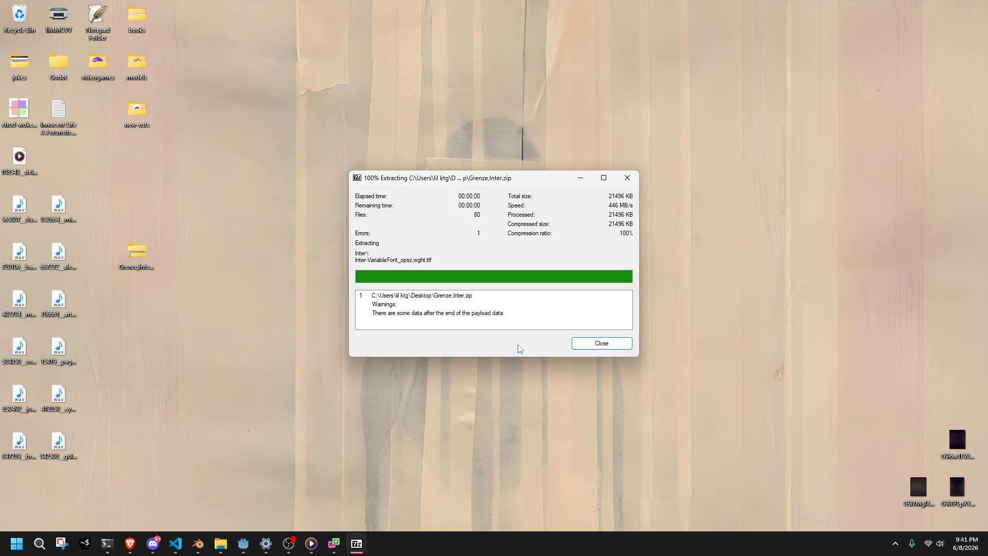
left_click(609, 345)
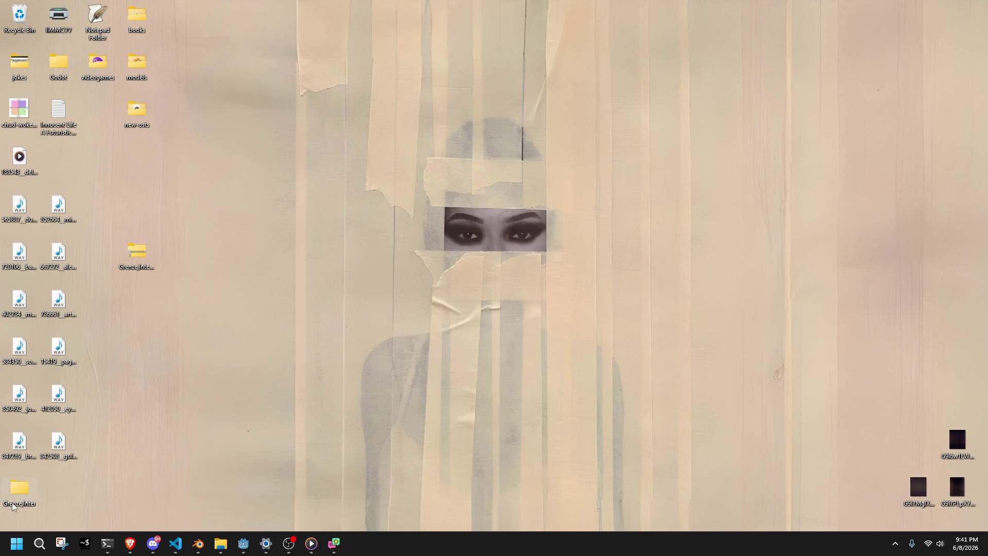
double_click(19, 489)
Move Grenze-VariableFont_wght.ttf into the gammaproject assets\fonts folder.
left_click_drag(310, 94, 253, 94)
double_click(189, 166)
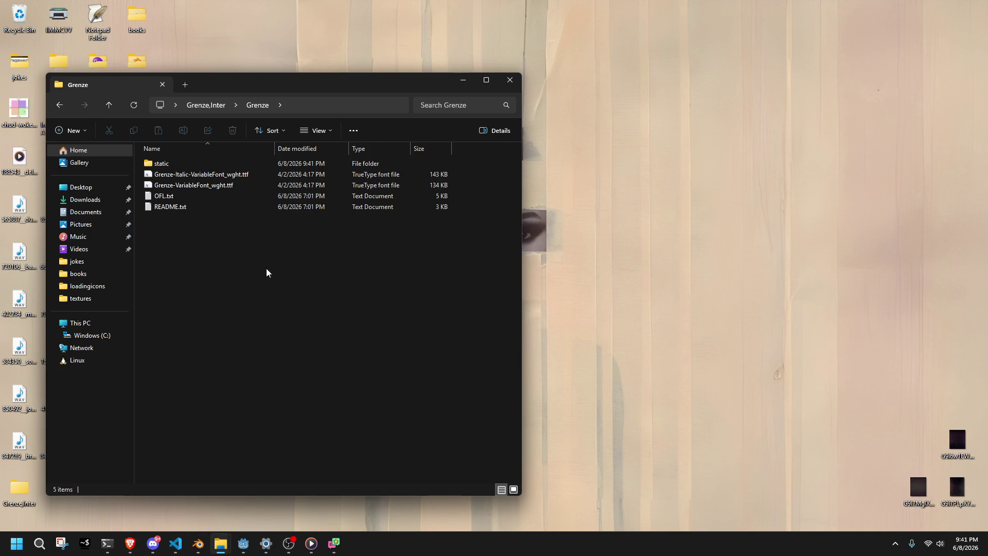
left_click(220, 543)
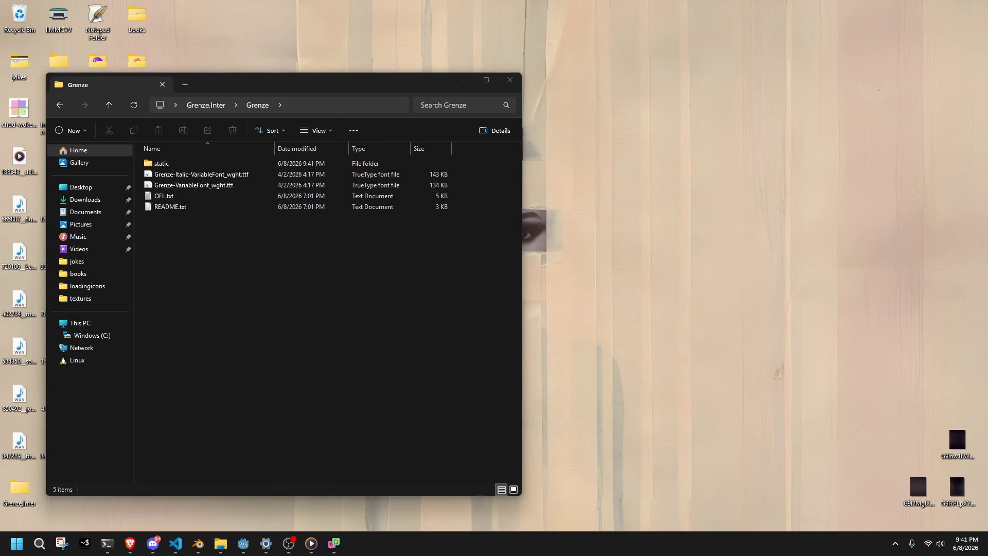
key("super+d")
key("super+d")
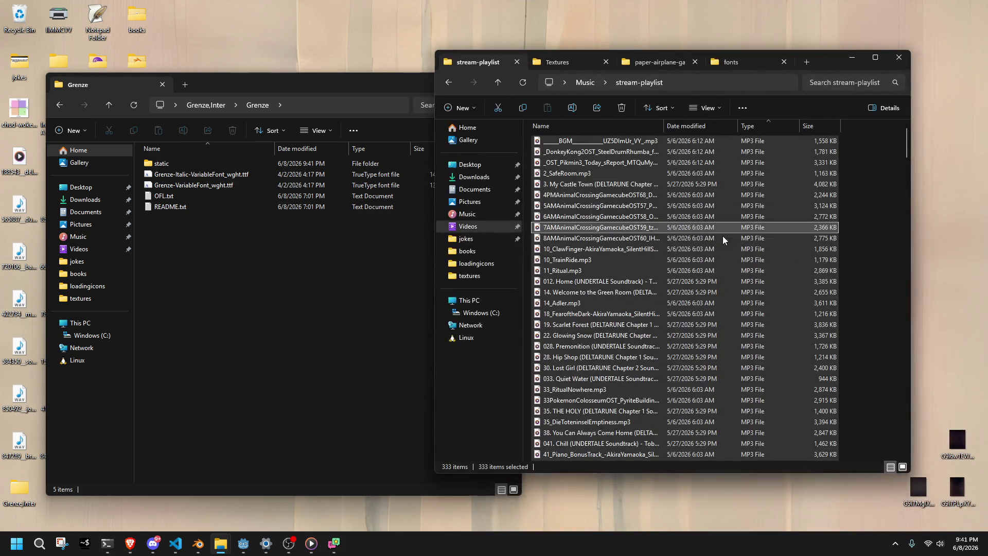
left_click(422, 292)
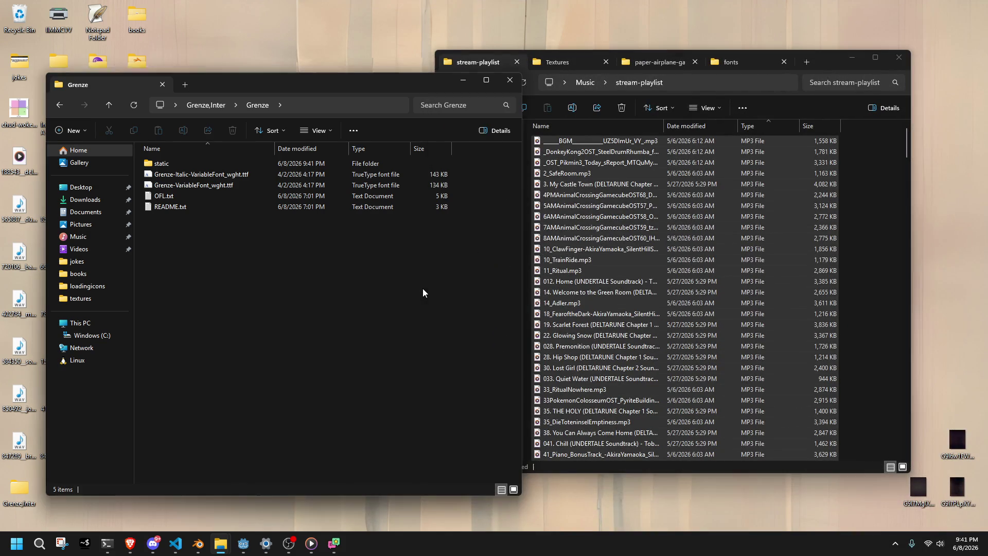
left_click(876, 319)
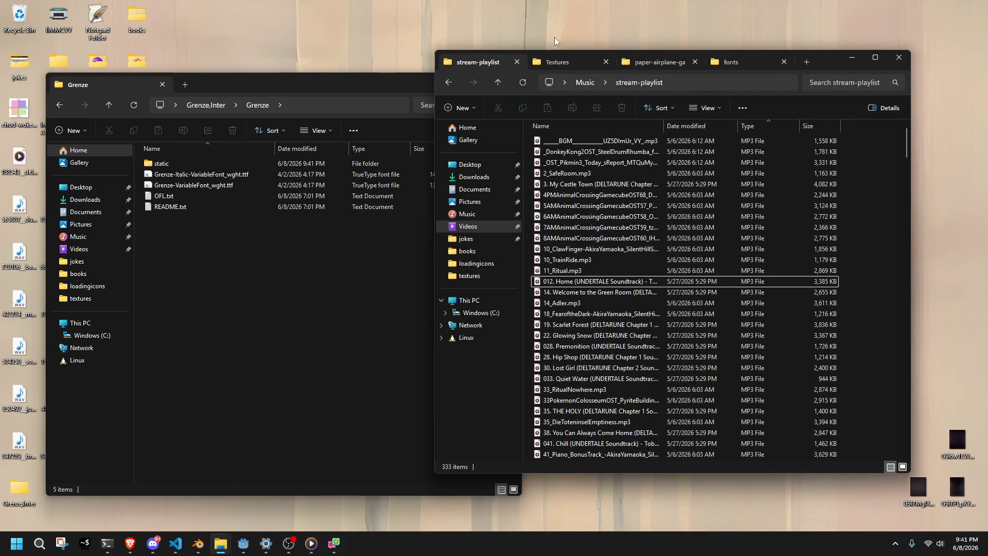
left_click(741, 63)
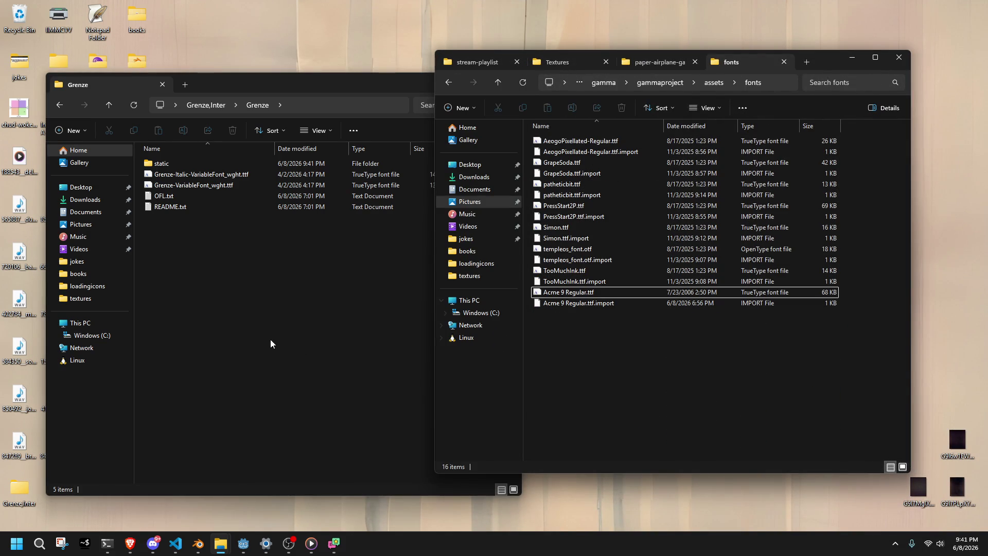
mouse_move(170, 185)
left_mouse_down()
mouse_move(329, 213)
mouse_move(617, 381)
left_mouse_up()
left_click(356, 289)
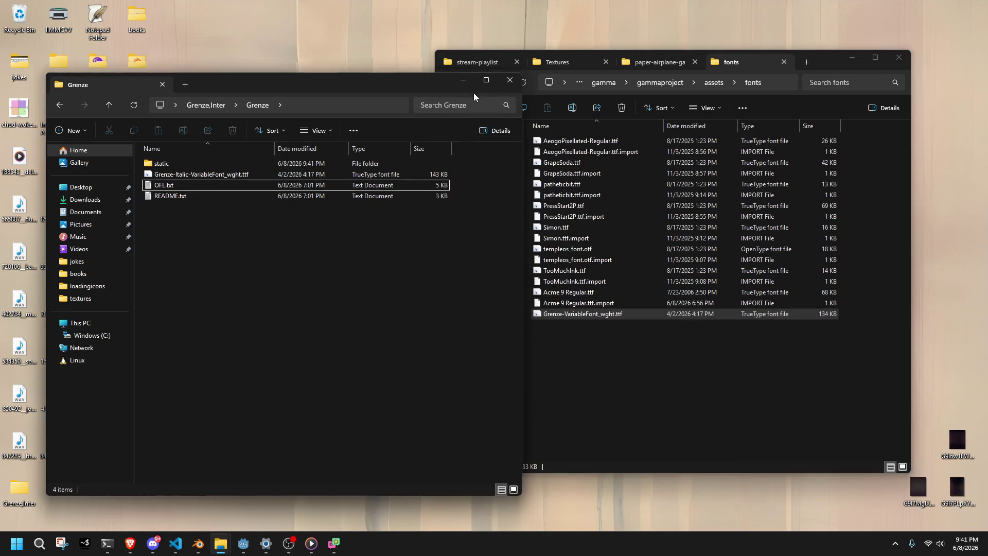
left_click(518, 81)
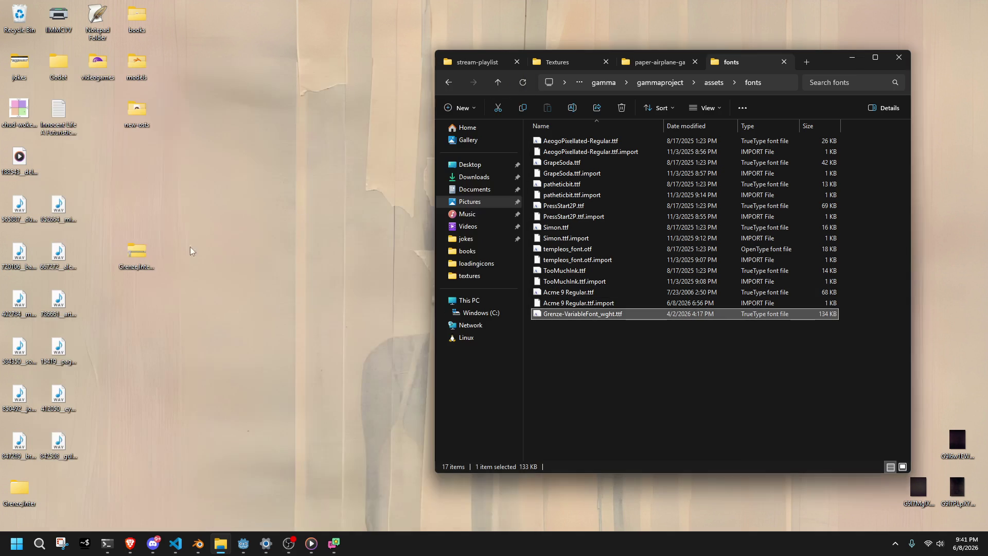
Move Inter-VariableFont_opsz,wght.ttf from the Inter folder into assets\fonts, then return to Godot.
double_click(21, 488)
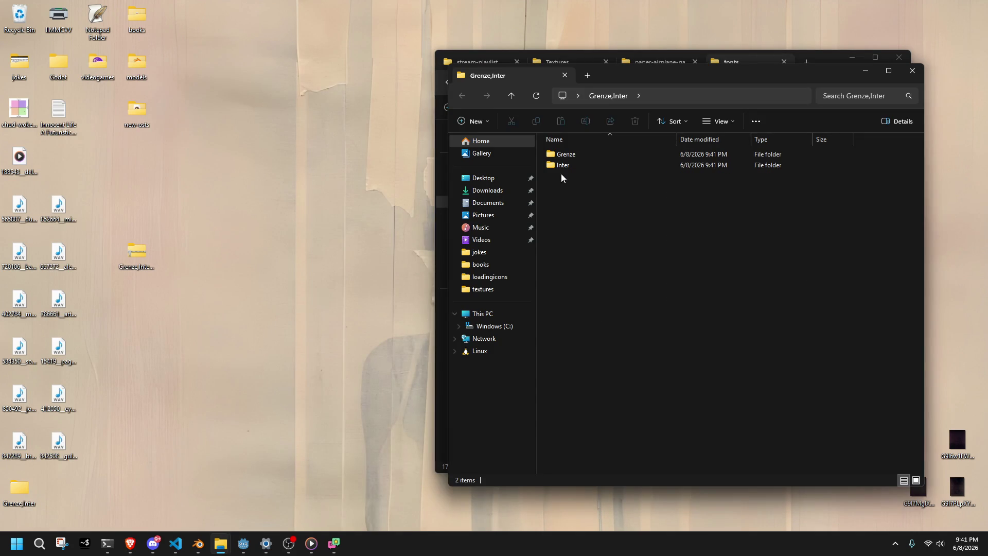
mouse_move(599, 87)
left_mouse_down()
mouse_move(91, 82)
mouse_move(155, 79)
left_mouse_up()
left_click(128, 157)
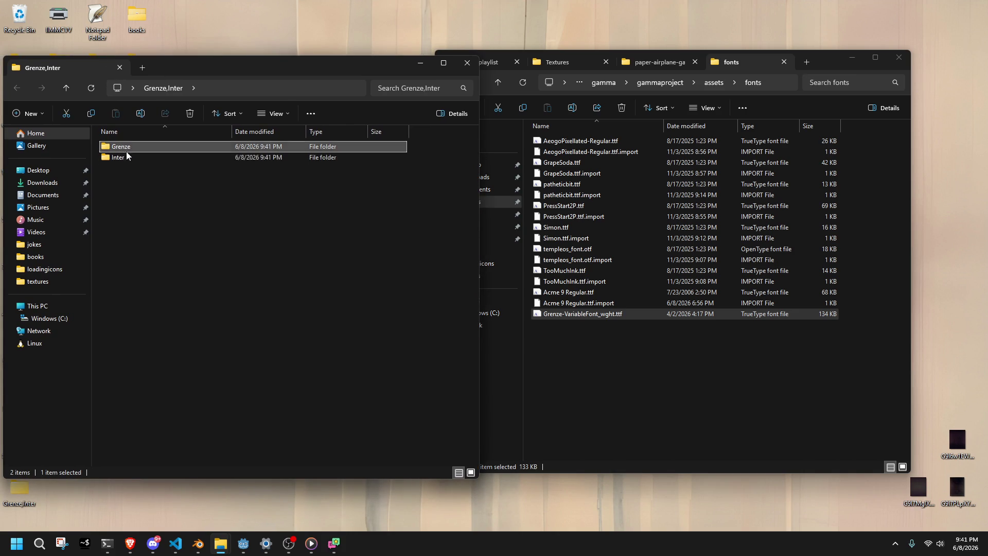
double_click(135, 158)
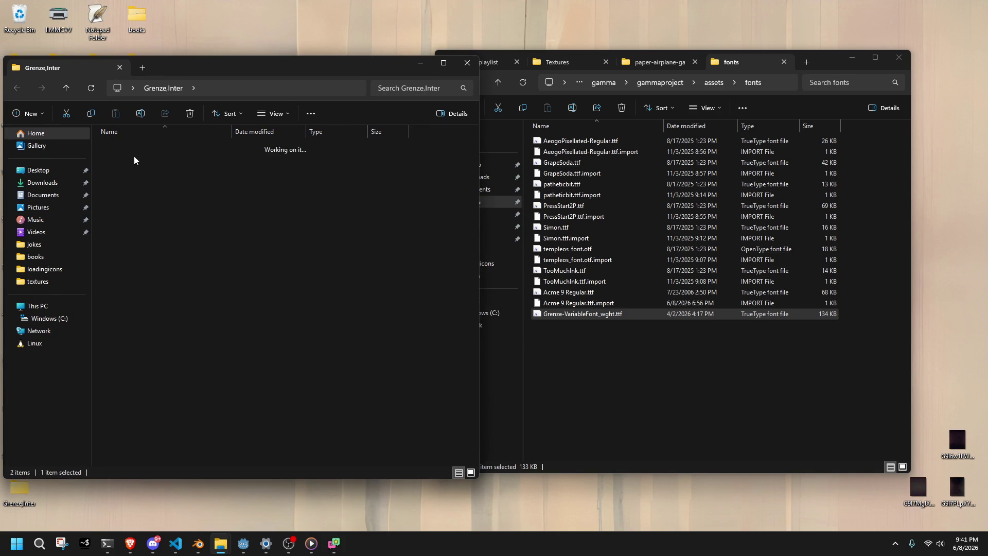
mouse_move(142, 175)
left_mouse_down()
mouse_move(132, 173)
mouse_move(207, 194)
mouse_move(569, 361)
mouse_move(18, 92)
left_mouse_up()
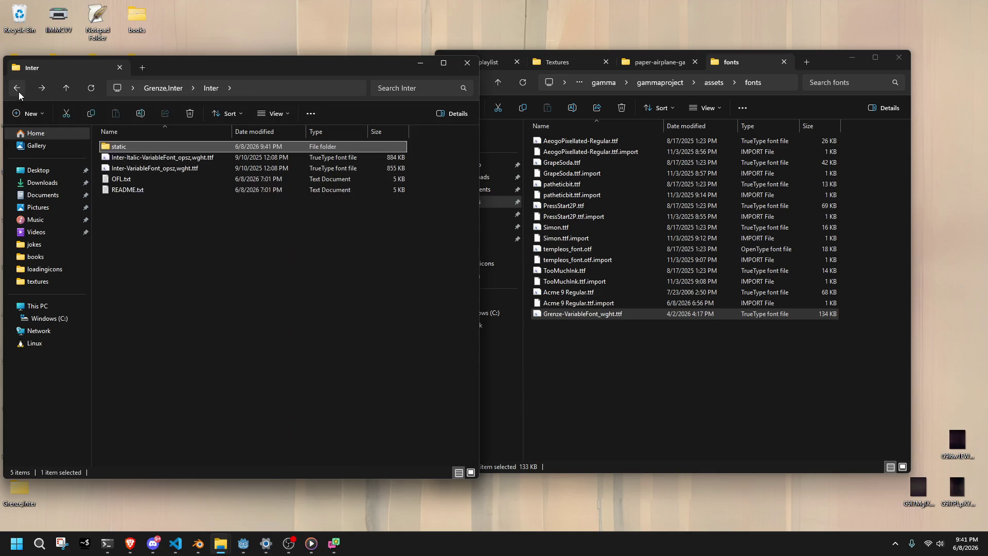
left_click(148, 170)
mouse_move(130, 172)
left_mouse_down()
mouse_move(651, 360)
mouse_move(668, 375)
left_mouse_up()
left_click(419, 62)
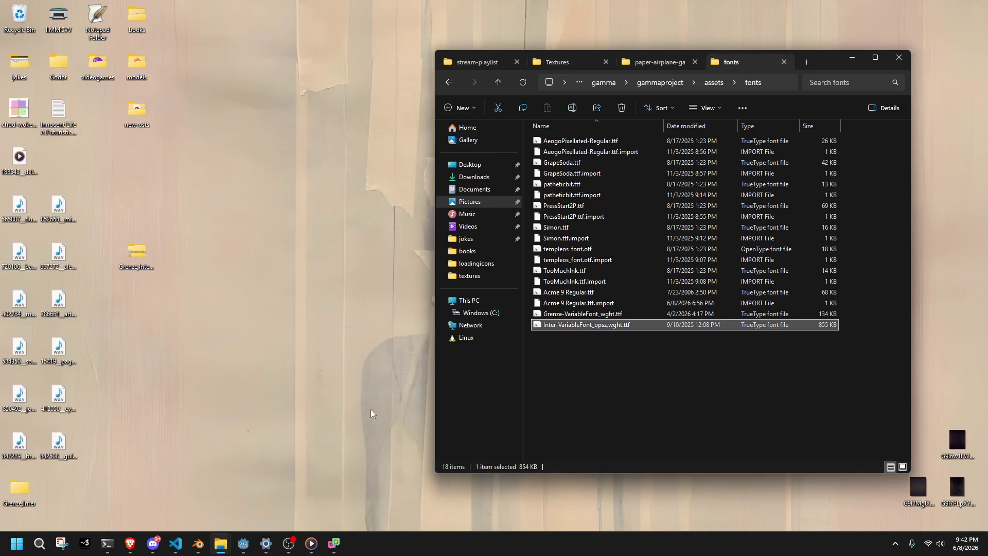
left_click(244, 543)
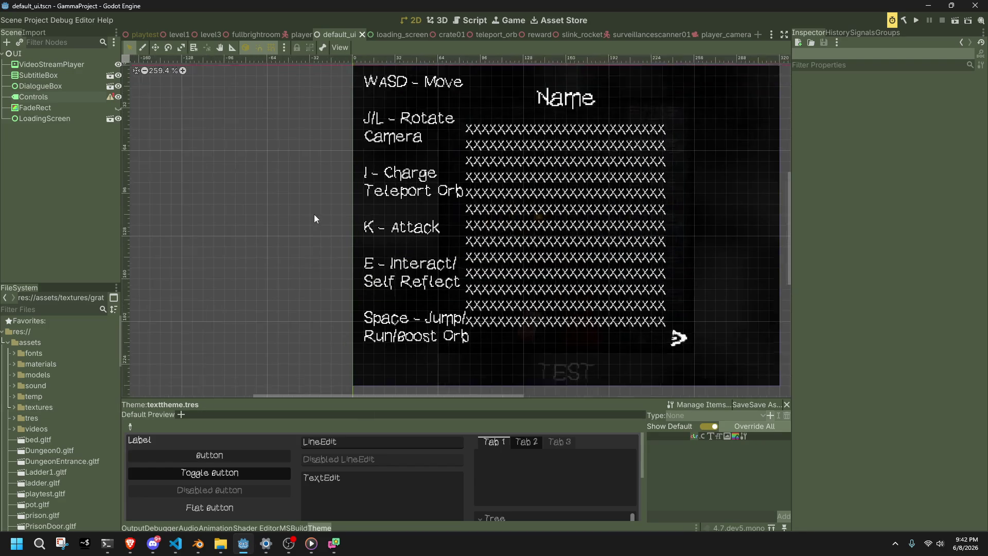
Widen the Controls label so each key binding fits on one line.
scroll(314, 214, "up", 3)
left_click(397, 165)
scroll(398, 165, "down", 4)
scroll(397, 165, "down", 2)
left_click(28, 99)
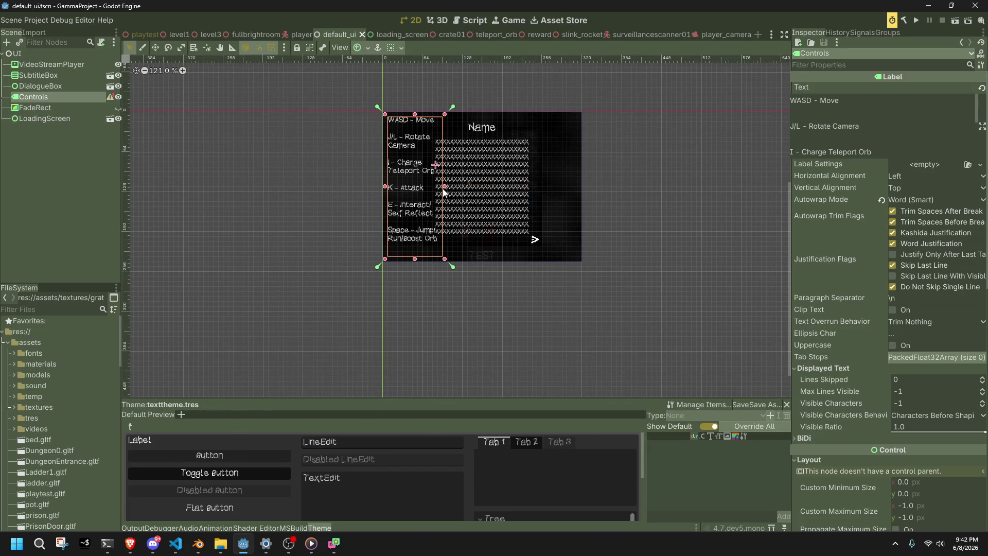
left_click_drag(445, 192, 575, 203)
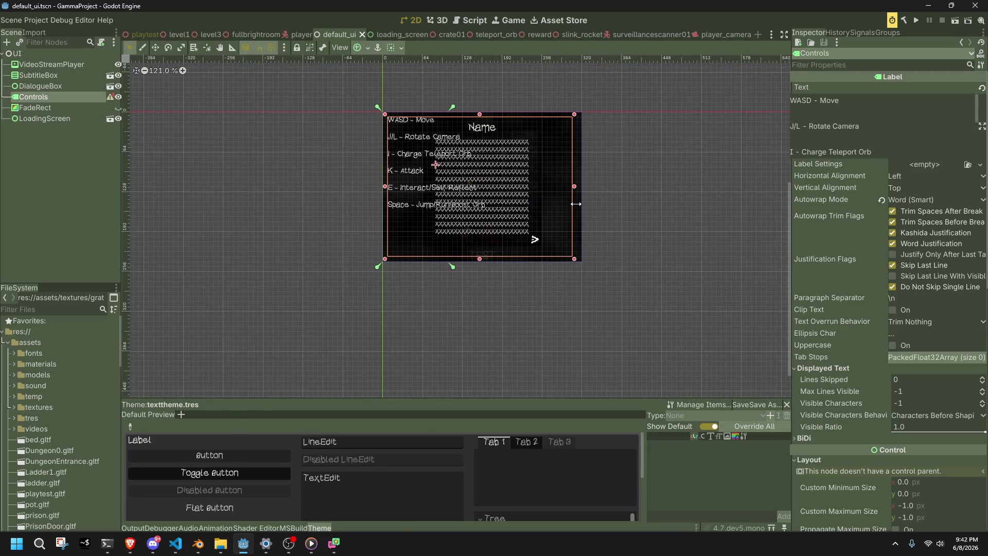
left_click(625, 216)
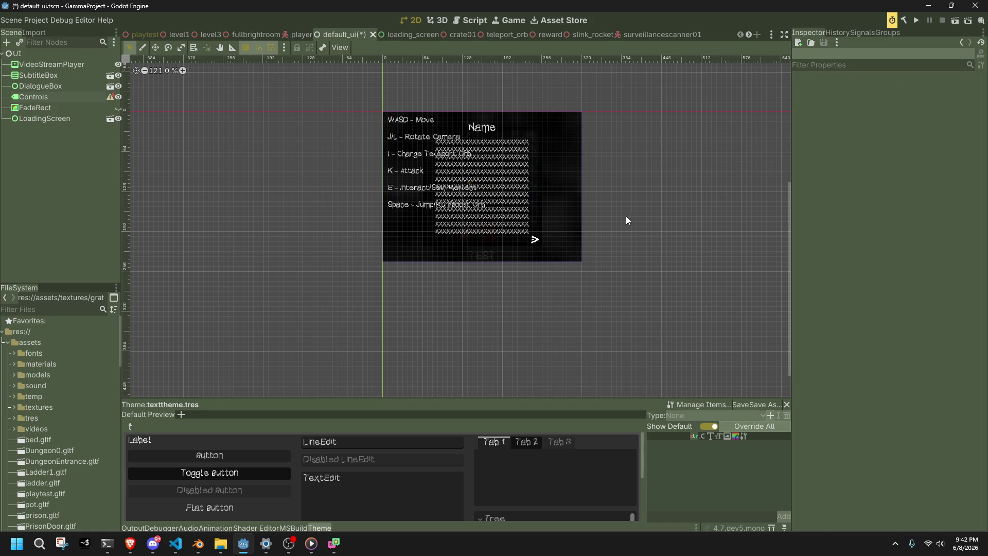
Check the LoadingScreen layout settings, then reselect the Controls label.
left_click(407, 142)
left_click(819, 85)
left_click(818, 87)
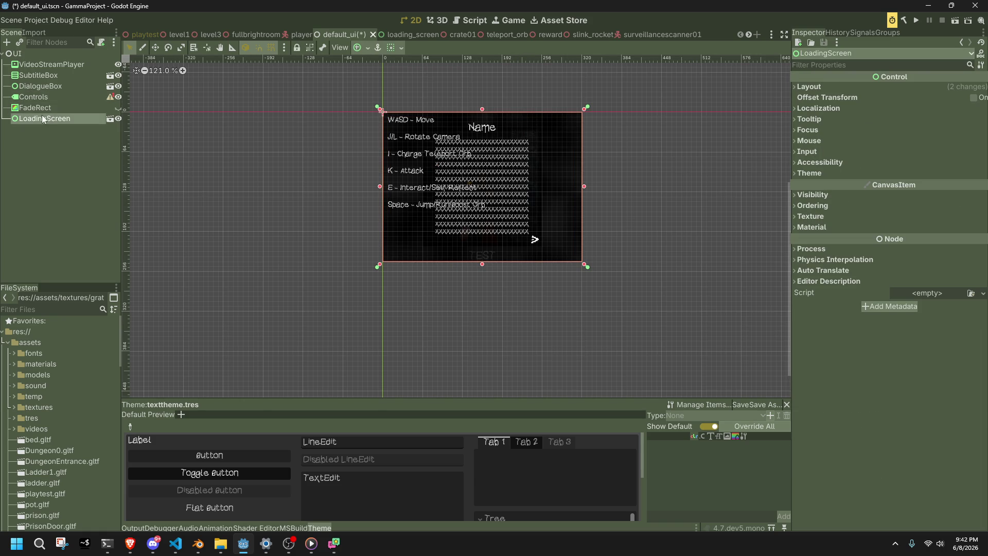
left_click(44, 98)
scroll(828, 181, "down", 8)
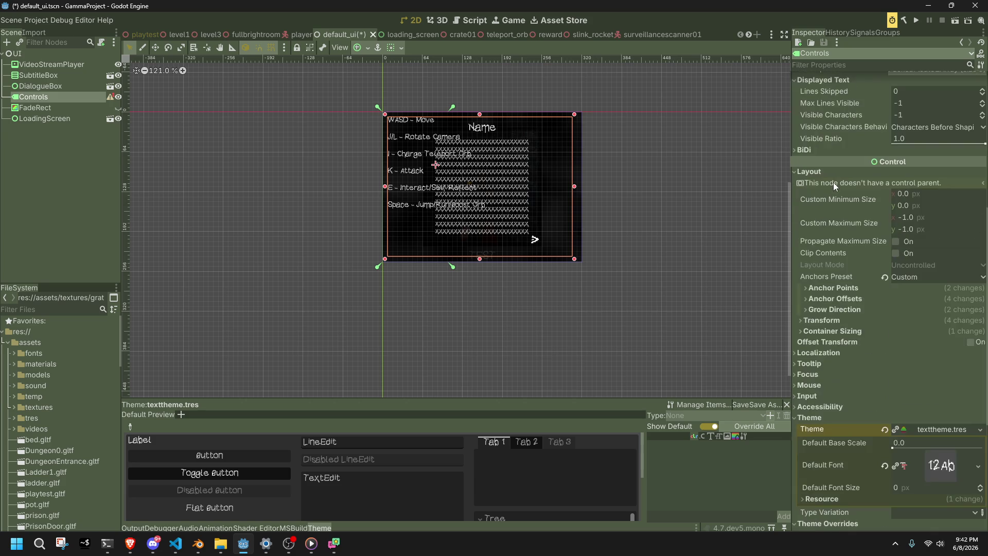
scroll(833, 184, "down", 2)
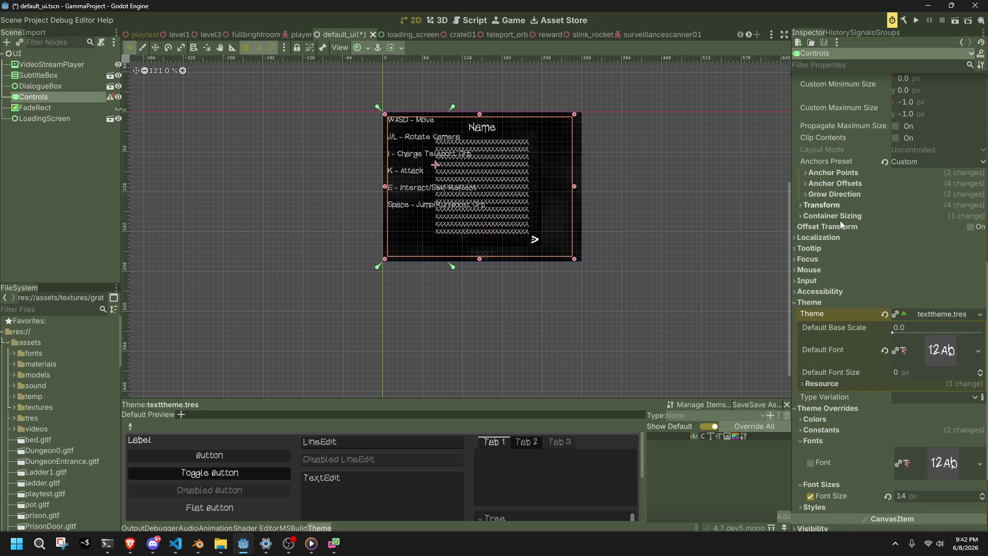
Set Inter as the theme's Default Font via Quick Load, then clear it again.
left_click(949, 354)
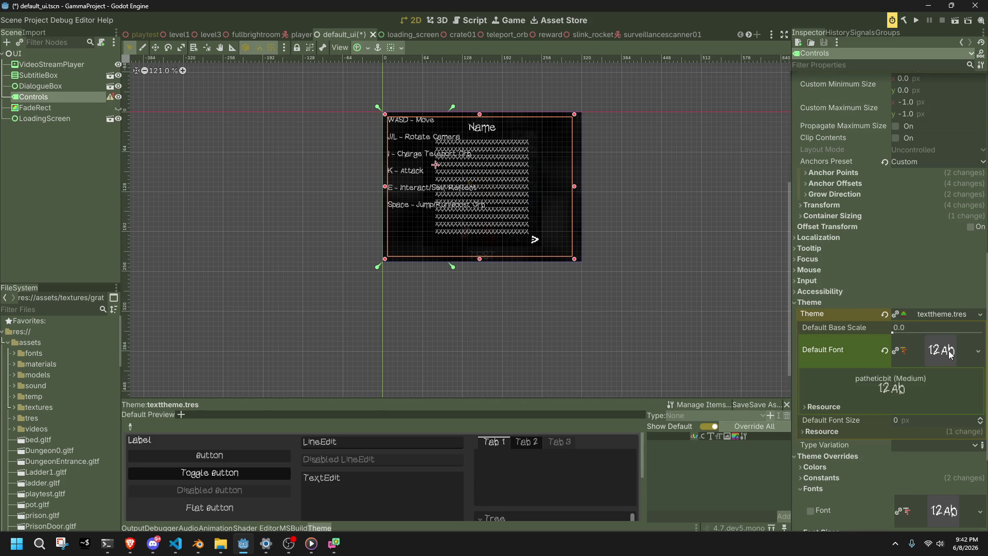
left_click(977, 351)
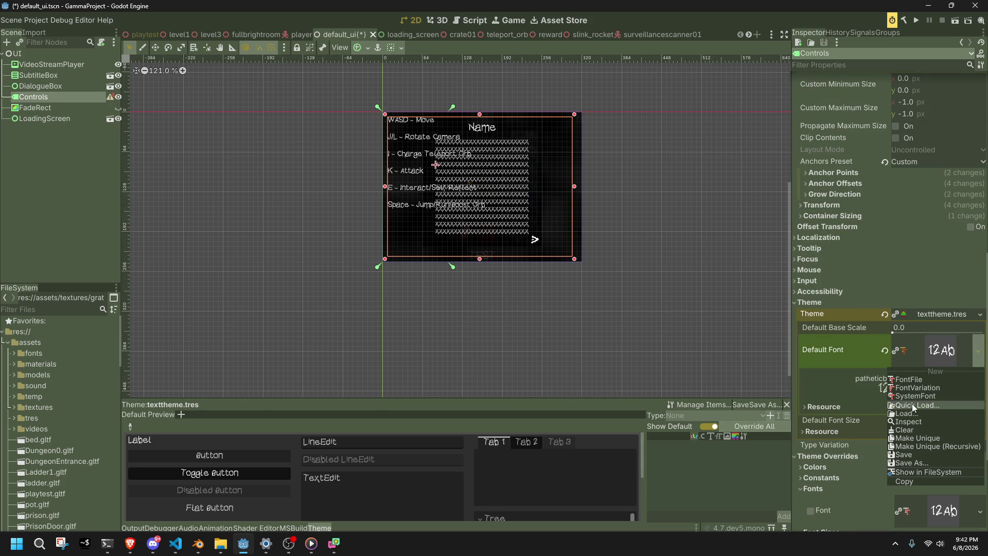
left_click(913, 407)
double_click(496, 219)
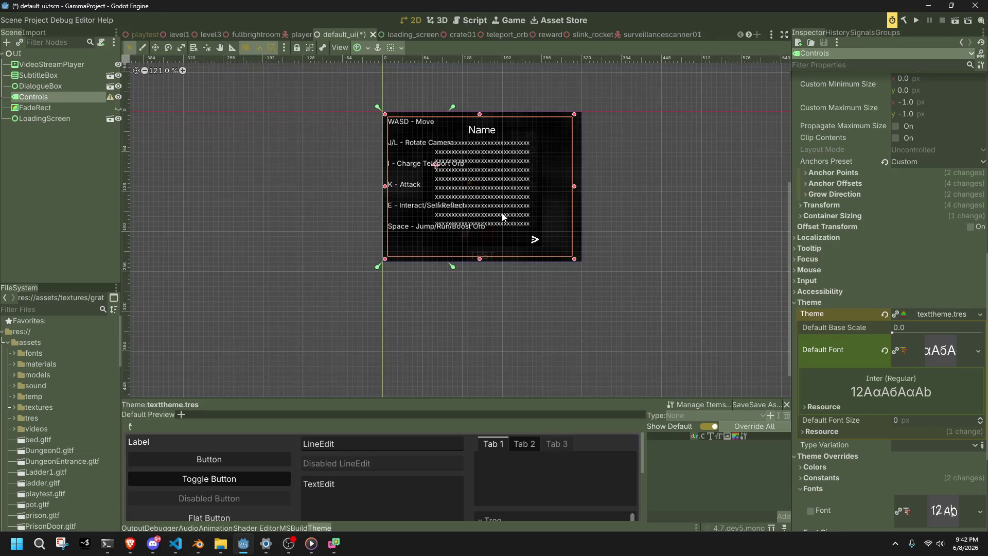
scroll(503, 216, "up", 10)
scroll(415, 150, "down", 4)
scroll(476, 180, "down", 4)
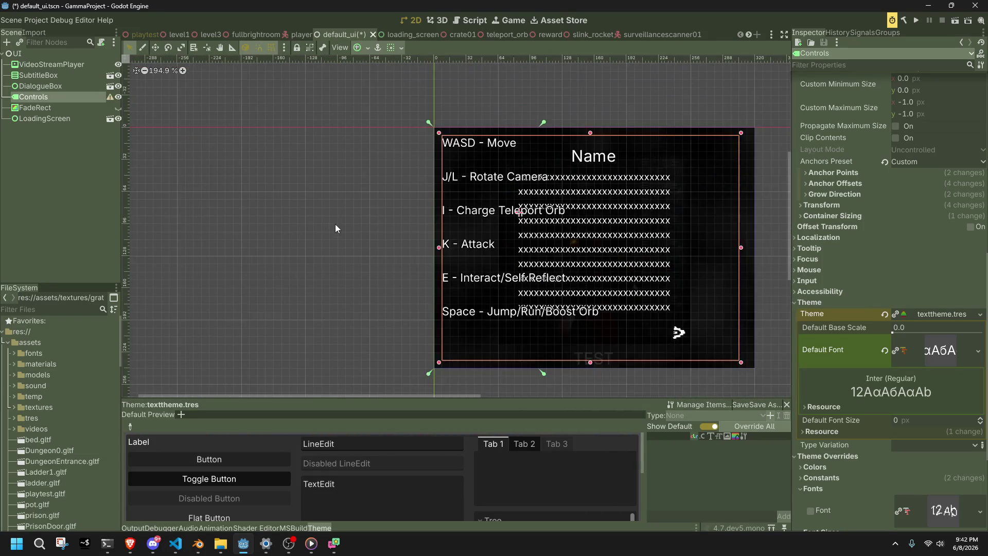
left_click(51, 98)
left_click(885, 350)
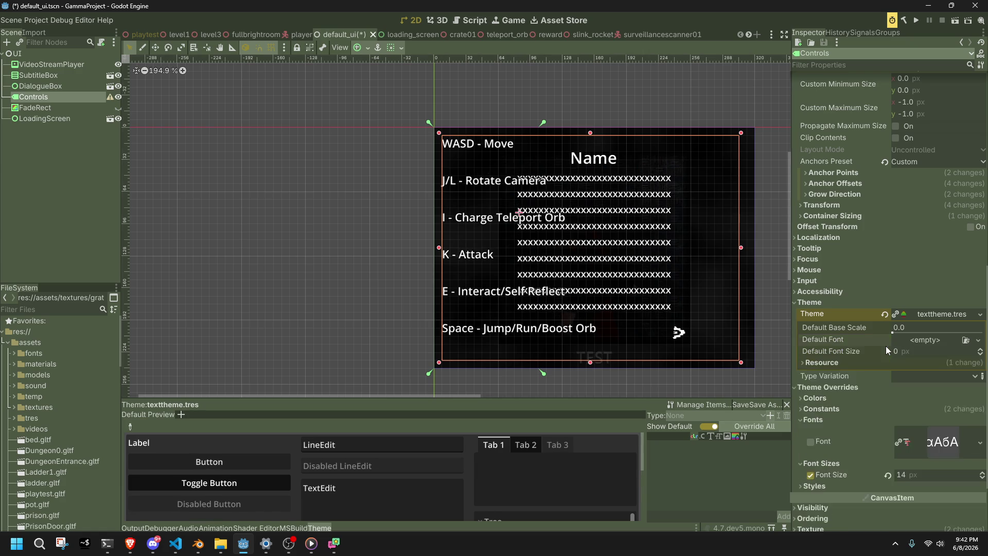
Restore patheticbit as the theme's Default Font via Quick Load.
left_click(978, 340)
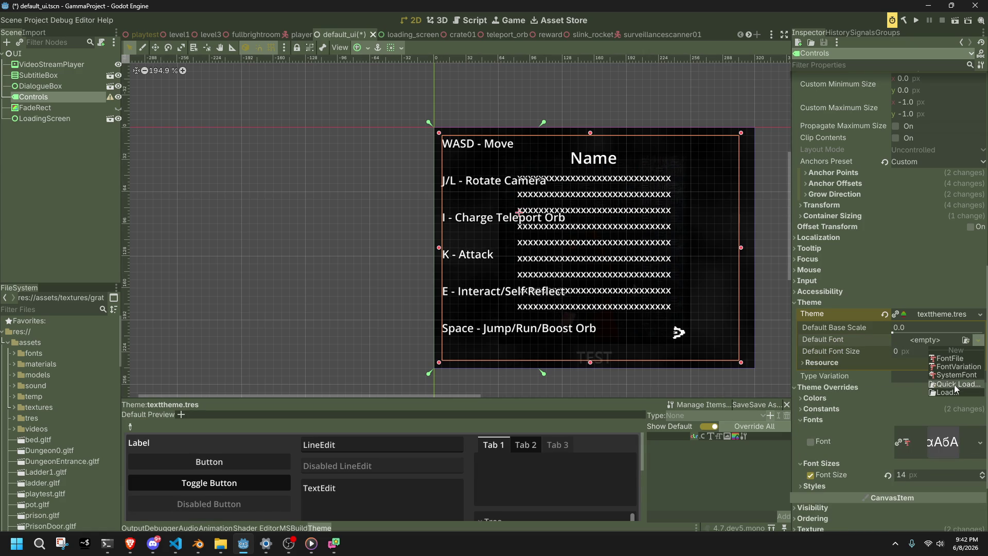
left_click(954, 387)
double_click(373, 153)
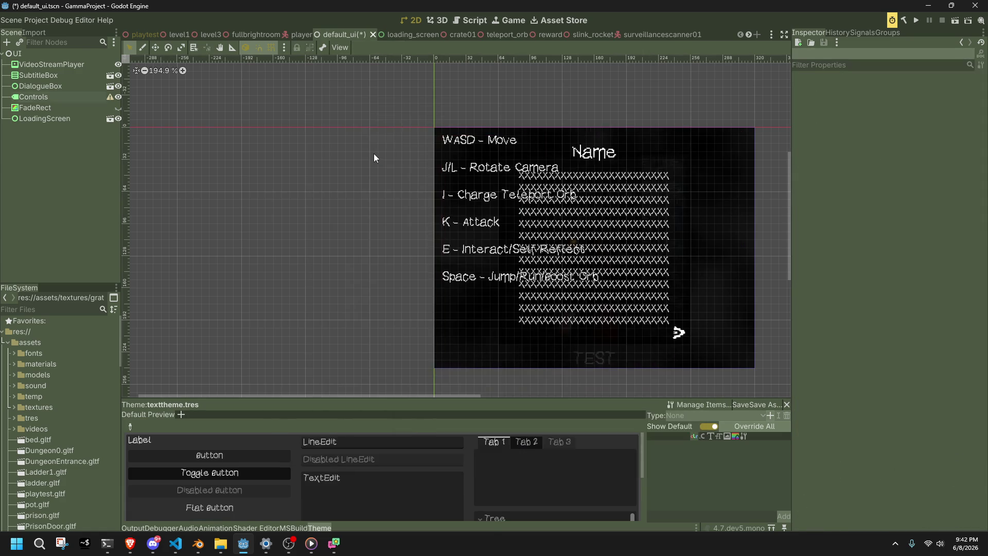
left_click(50, 96)
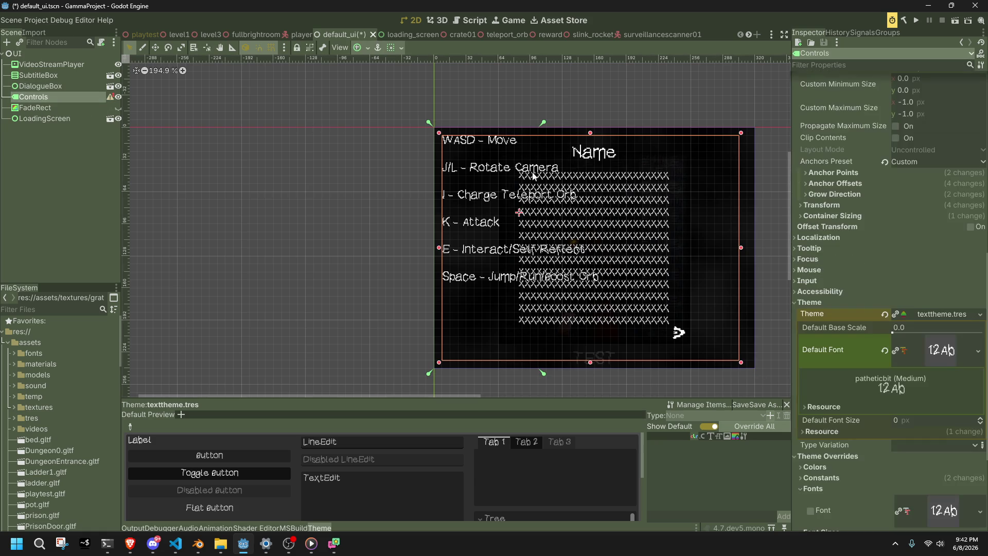
Give the Controls label an Inter-VariableFont font override from res://assets/fonts, then save and run.
scroll(937, 402, "down", 3)
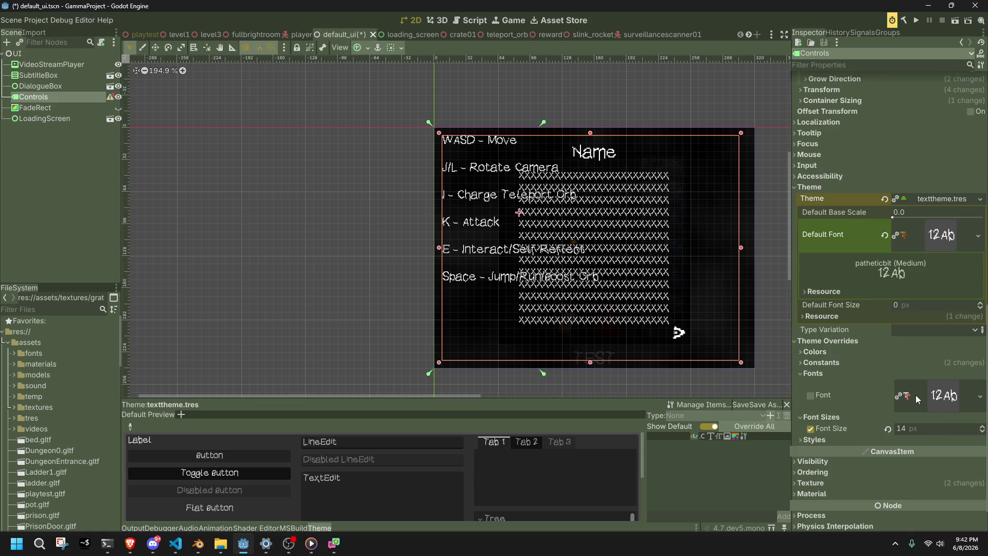
left_click(975, 395)
left_click(922, 459)
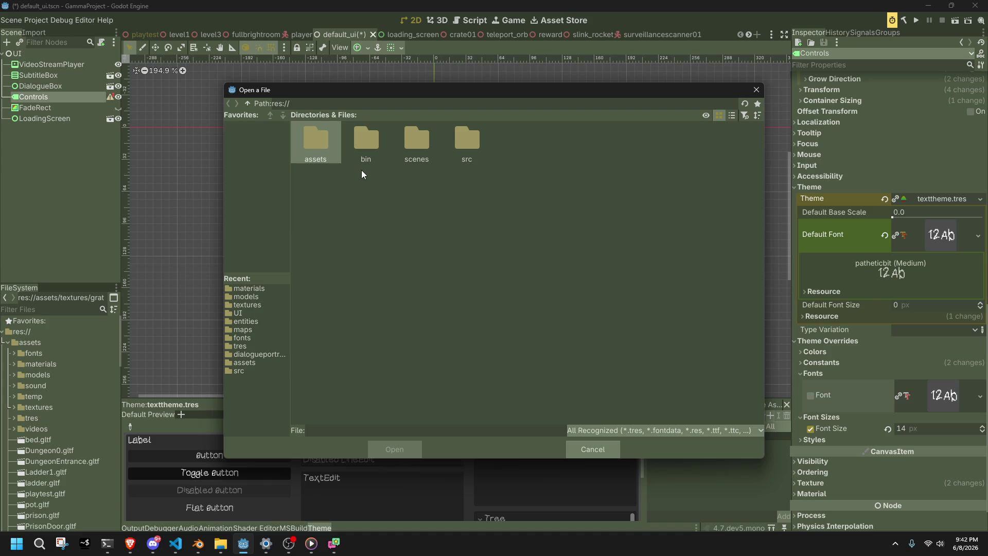
mouse_move(330, 90)
left_mouse_down()
mouse_move(432, 146)
mouse_move(820, 422)
mouse_move(359, 96)
mouse_move(316, 52)
left_mouse_up()
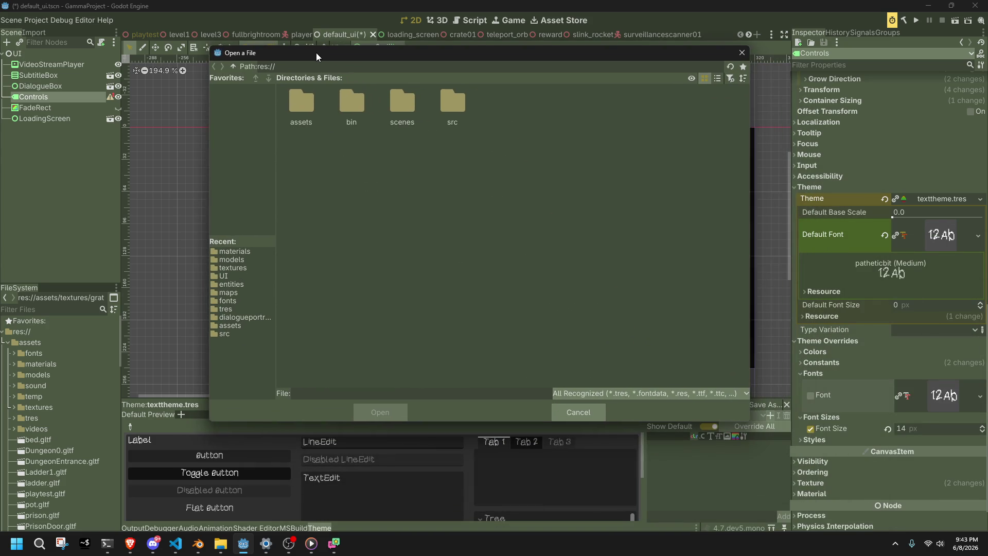
mouse_move(750, 423)
left_mouse_down()
mouse_move(442, 204)
mouse_move(444, 222)
mouse_move(779, 469)
mouse_move(752, 406)
mouse_move(757, 371)
left_mouse_up()
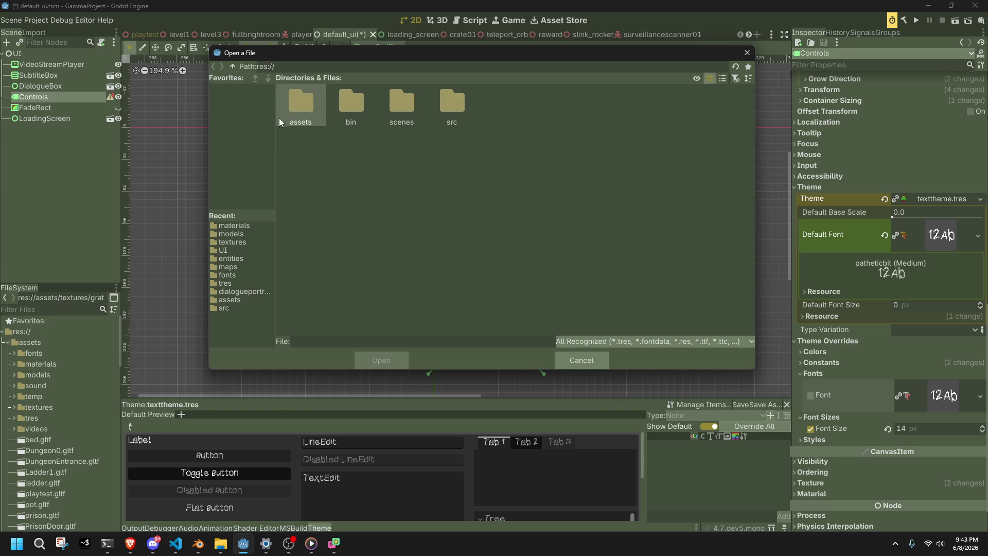
left_click(242, 277)
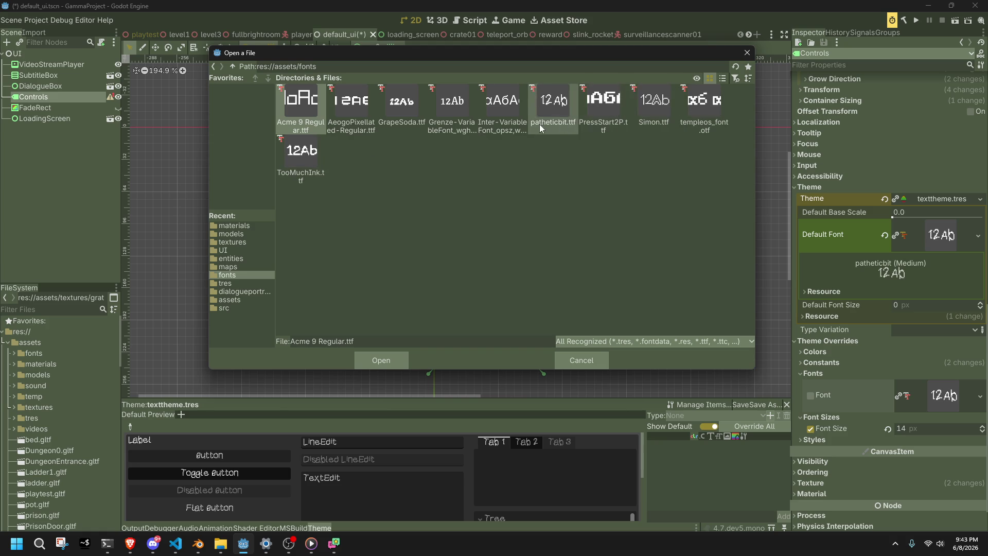
double_click(498, 126)
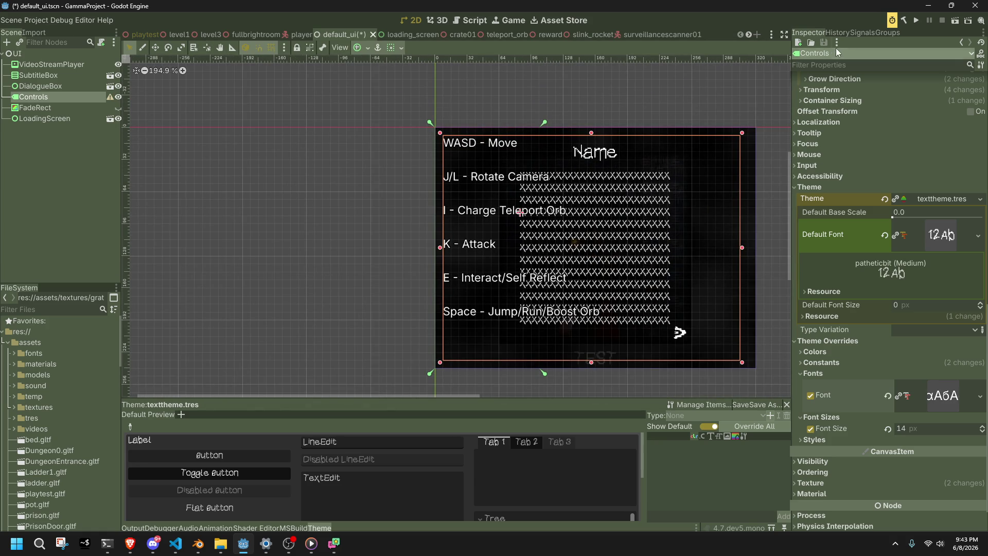
left_click(915, 21)
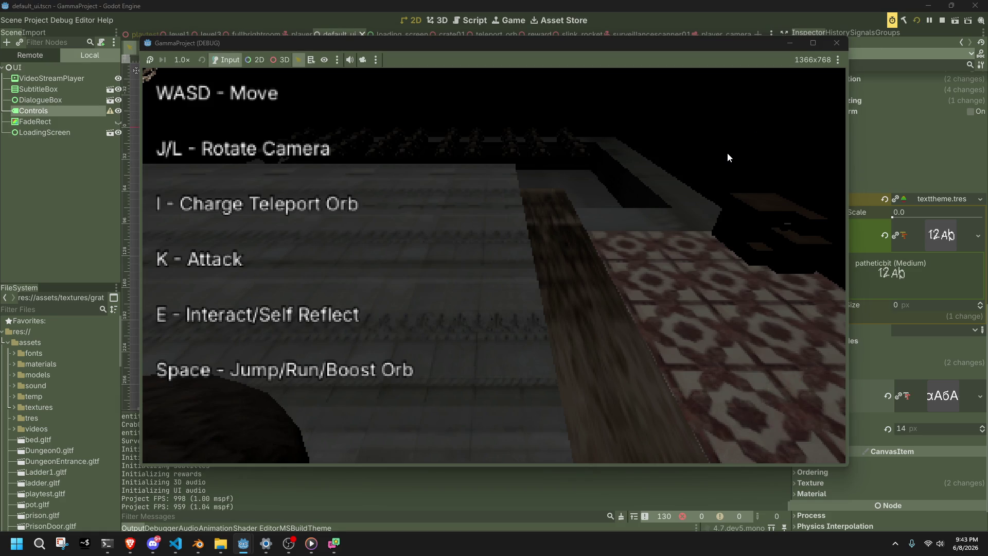
Run, turn and jump the character up and down the staircase, then close the game.
key("w")
key("j")
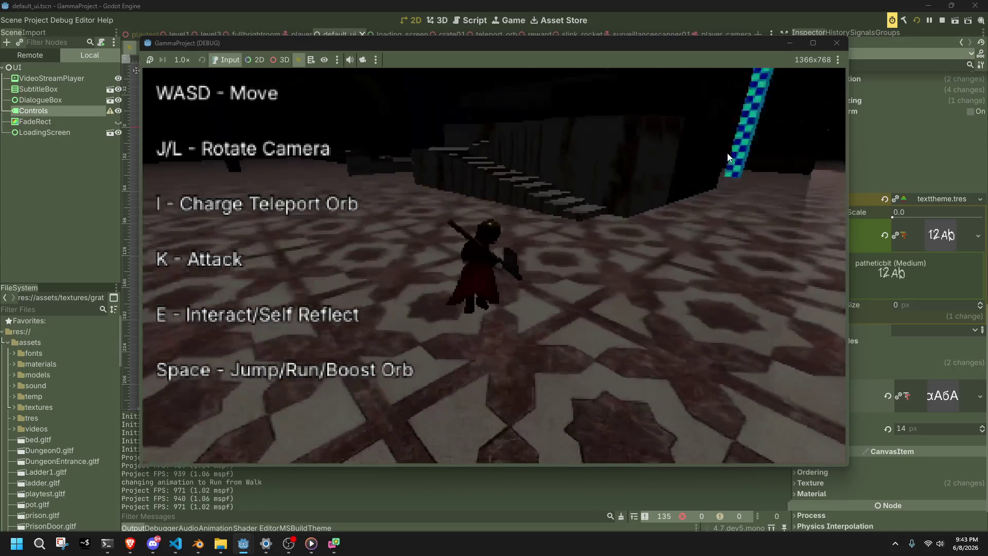
key("space")
key("w")
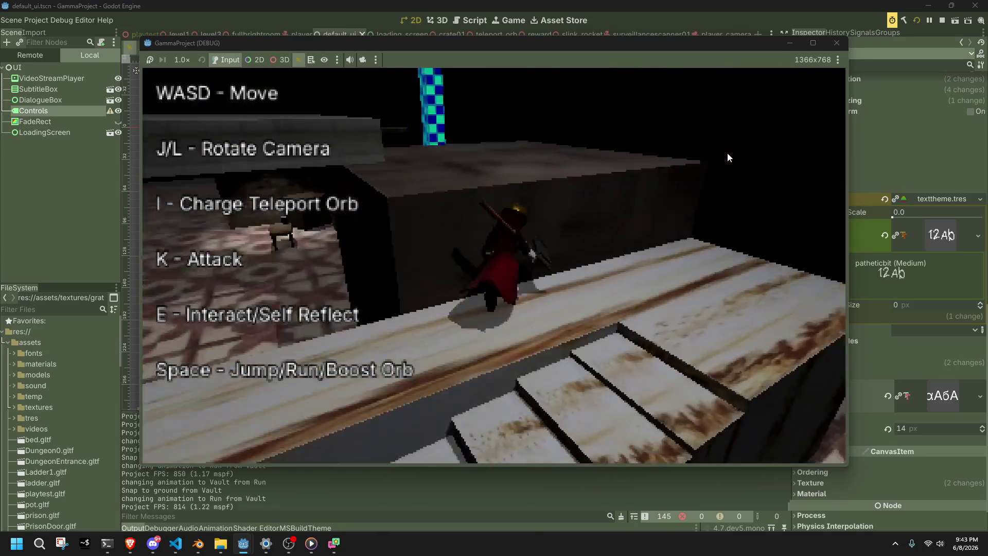
key("space")
key("space")
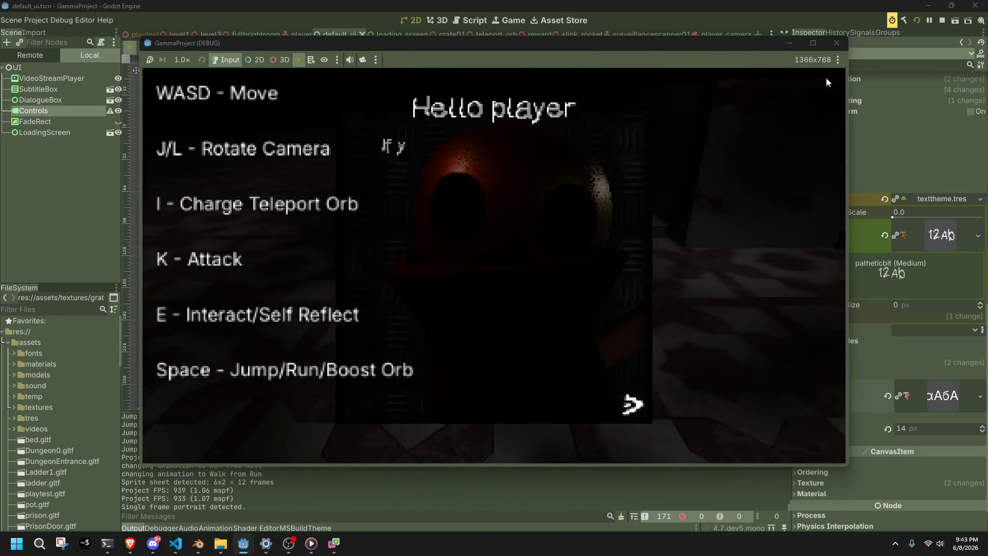
left_click(836, 42)
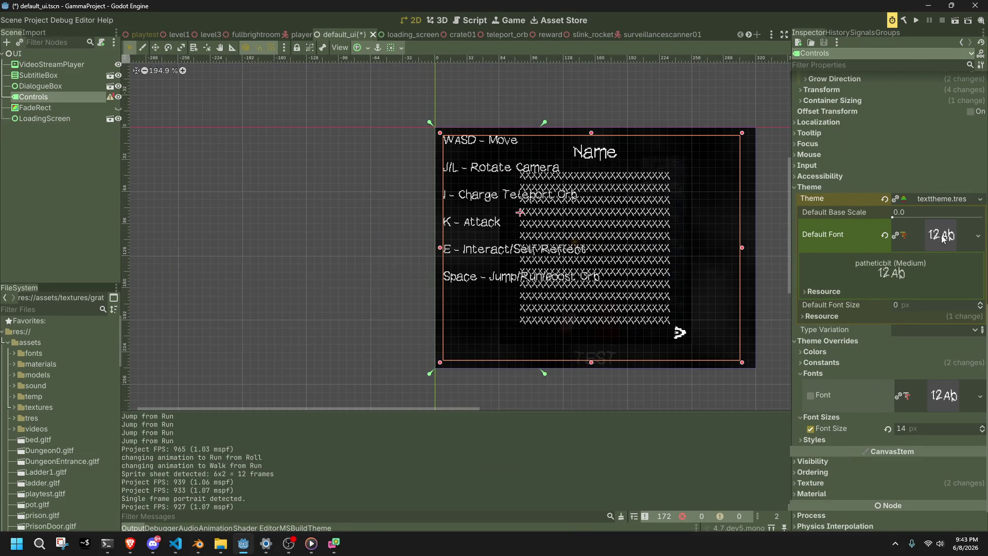
Set the theme's Default Font to Inter-VariableFont.ttf instead of patheticbit and run the project.
left_click(978, 236)
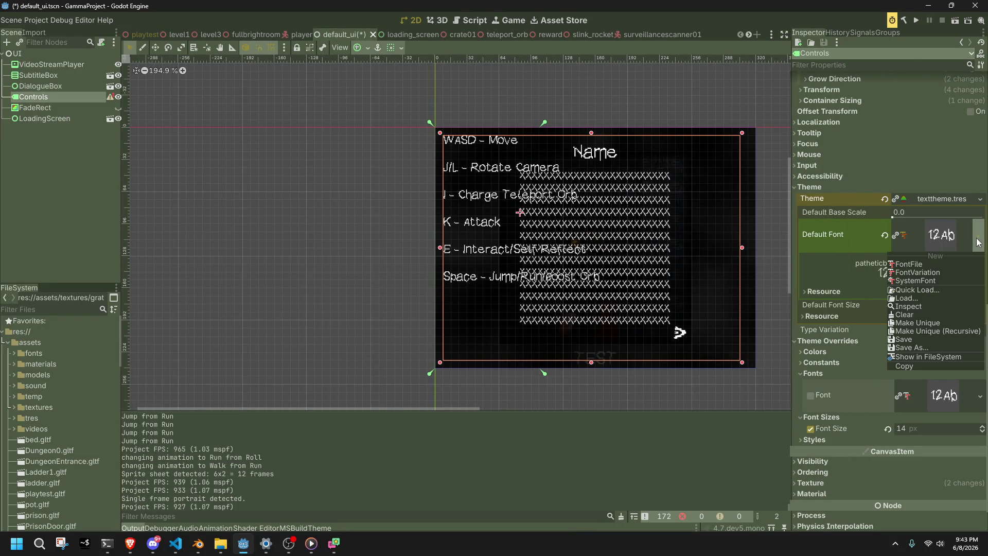
left_click(905, 300)
left_click(592, 449)
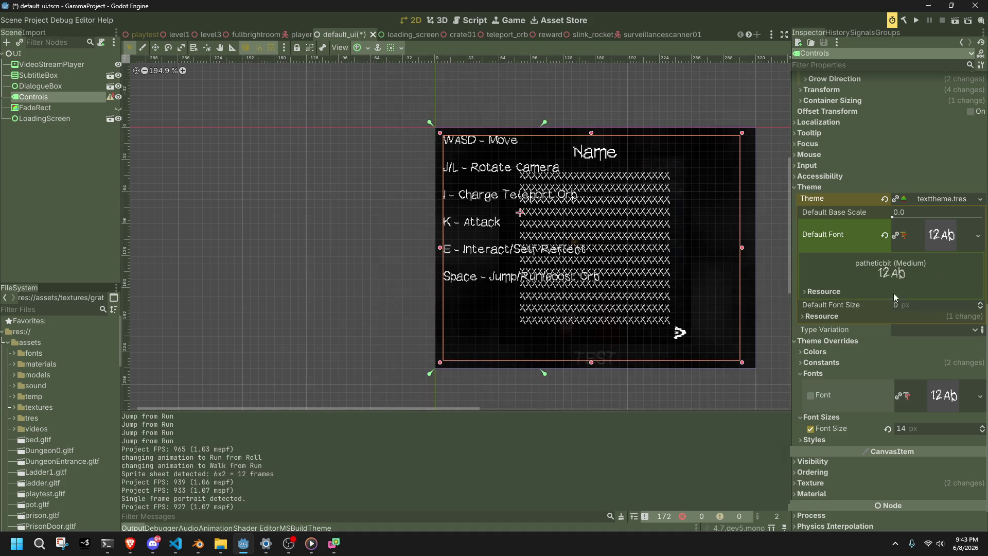
left_click(977, 236)
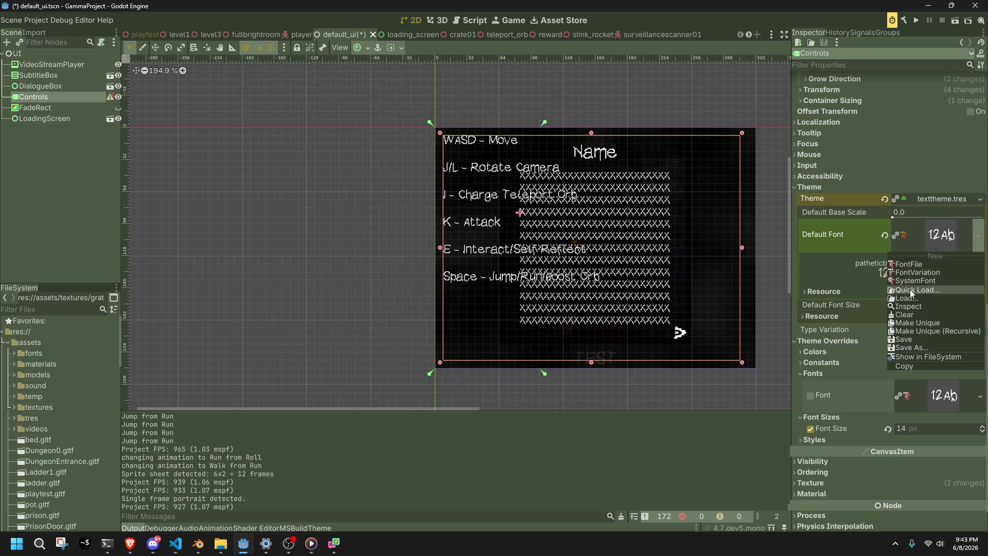
left_click(915, 290)
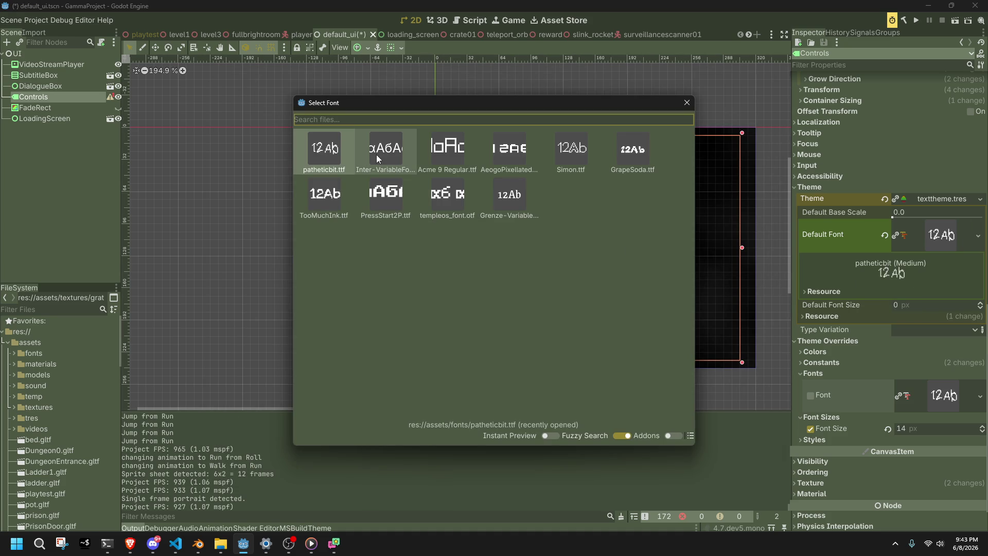
left_click(323, 161)
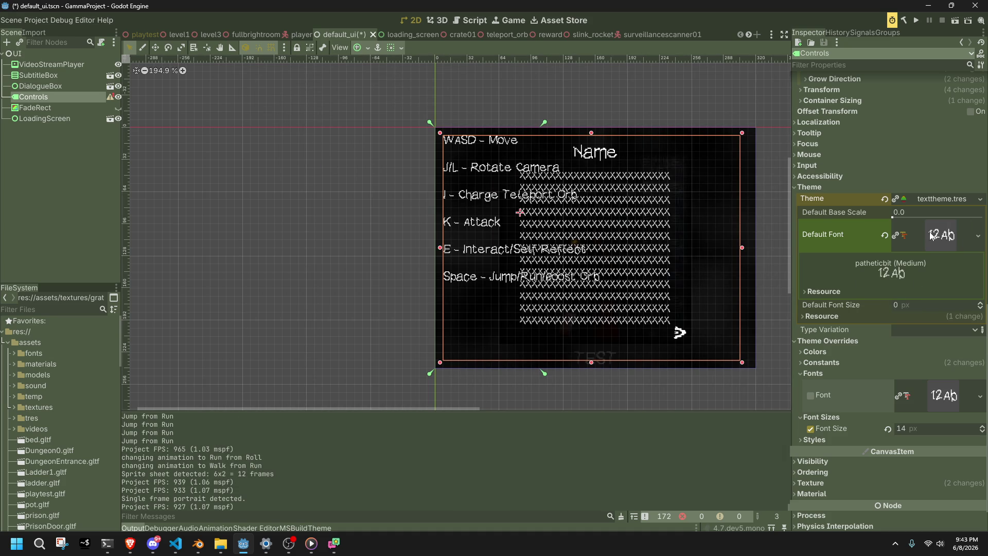
left_click(978, 235)
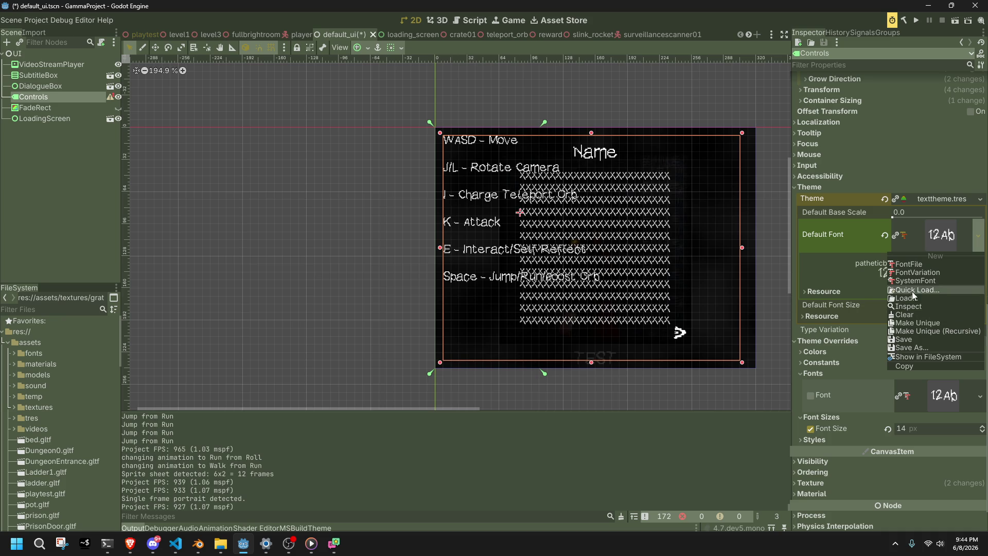
left_click(913, 291)
left_click(381, 156)
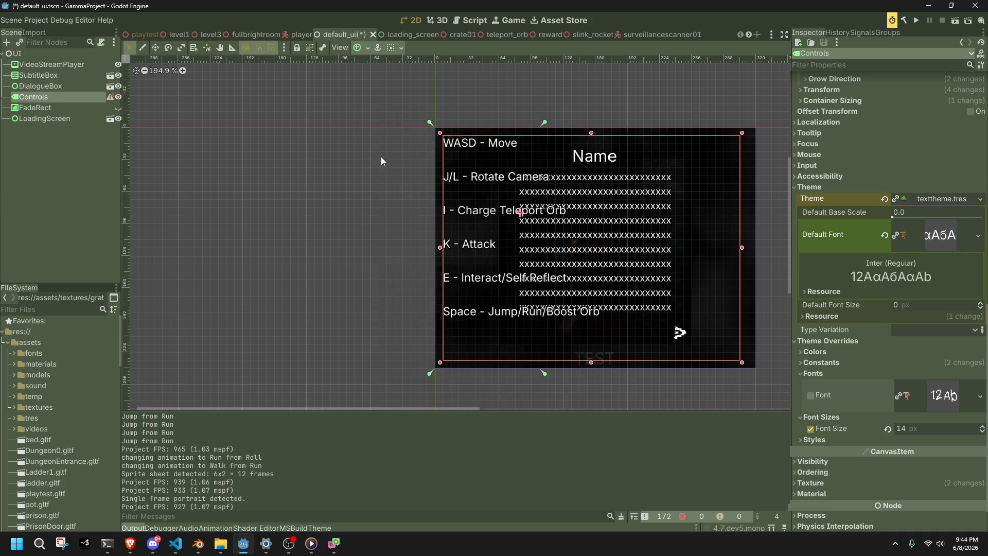
left_click(921, 20)
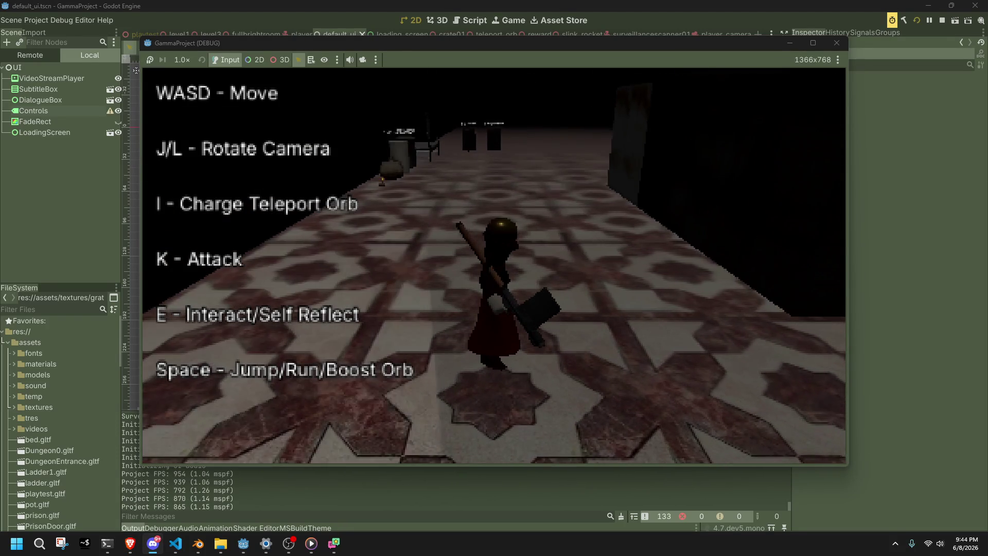
Walk the character to the TEST DIALOGUE pillar and trigger the Hello player dialogue.
key("a")
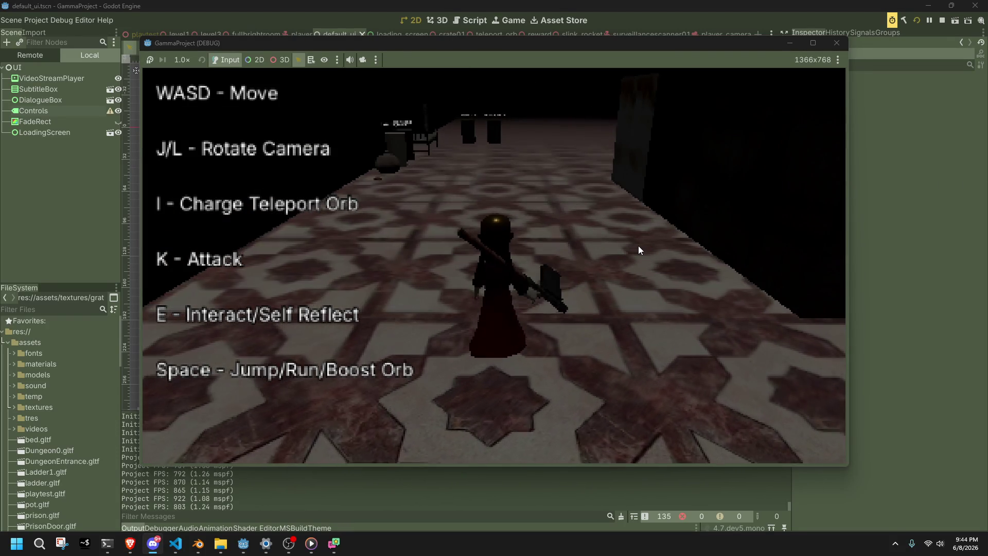
key("w")
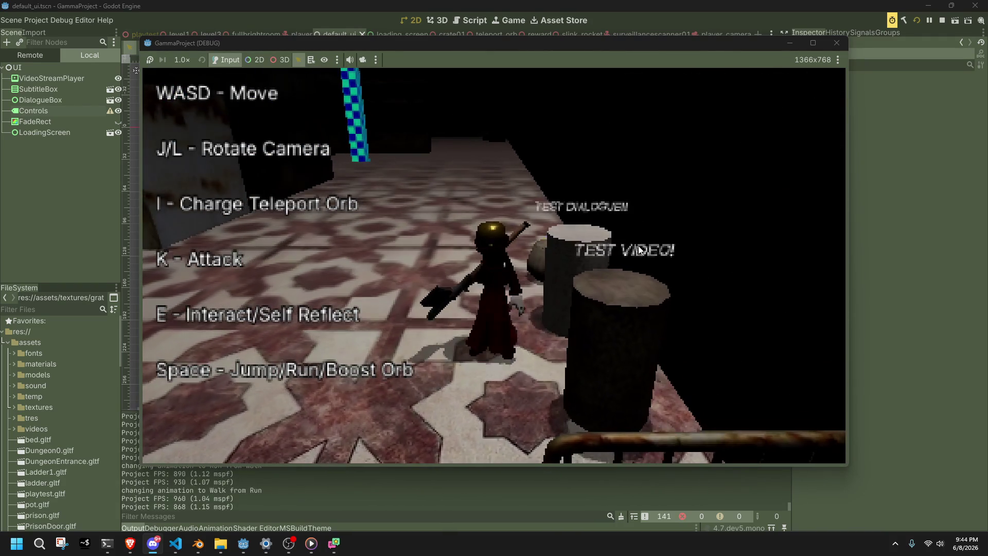
key("k")
key("e")
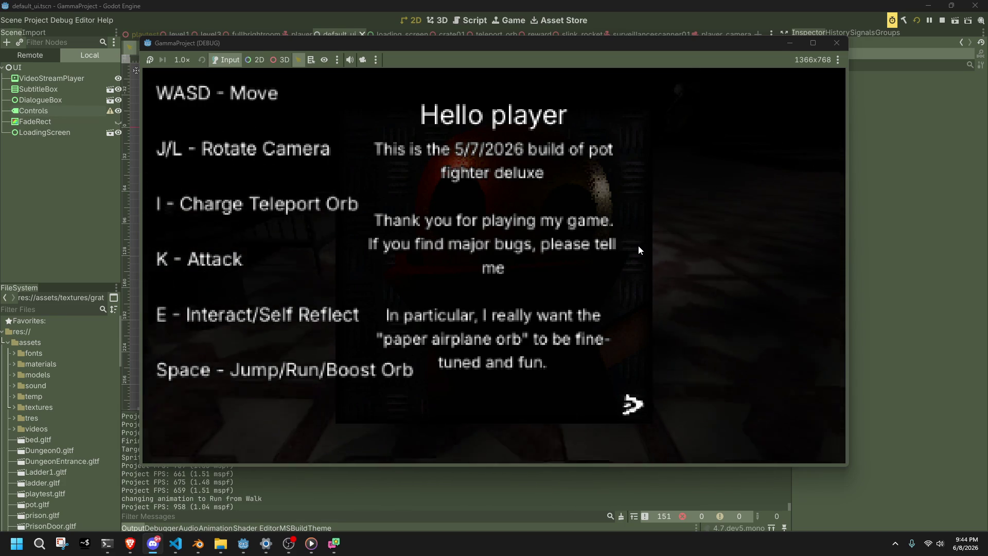
key("space")
Stop the game, open dialogue_box.tscn and select its TextLabel node.
left_click(837, 43)
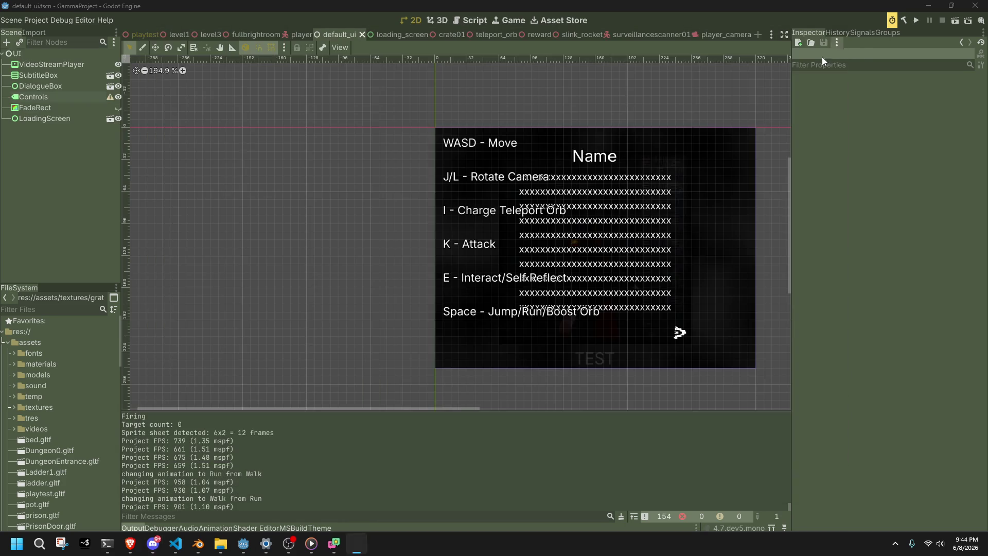
left_click(108, 89)
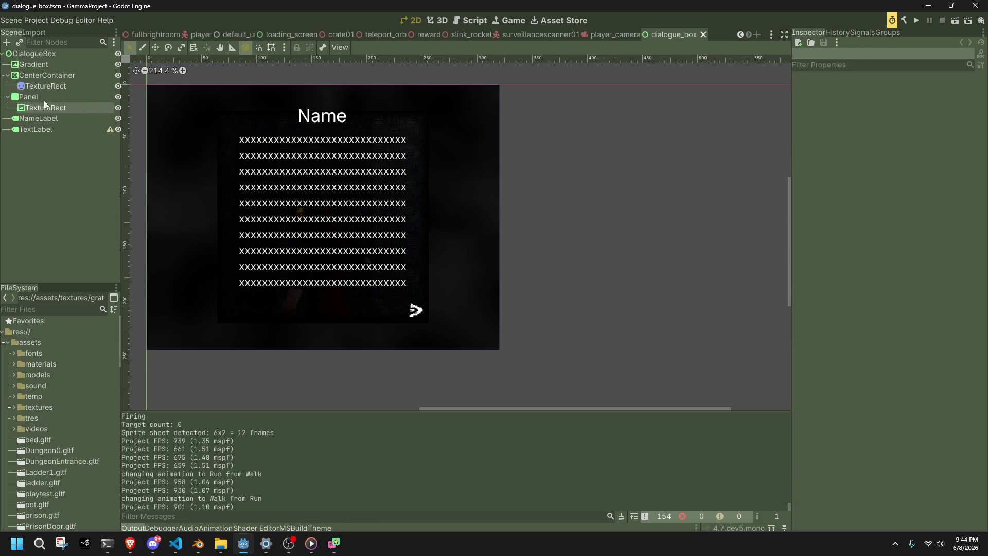
left_click(34, 76)
left_click(38, 101)
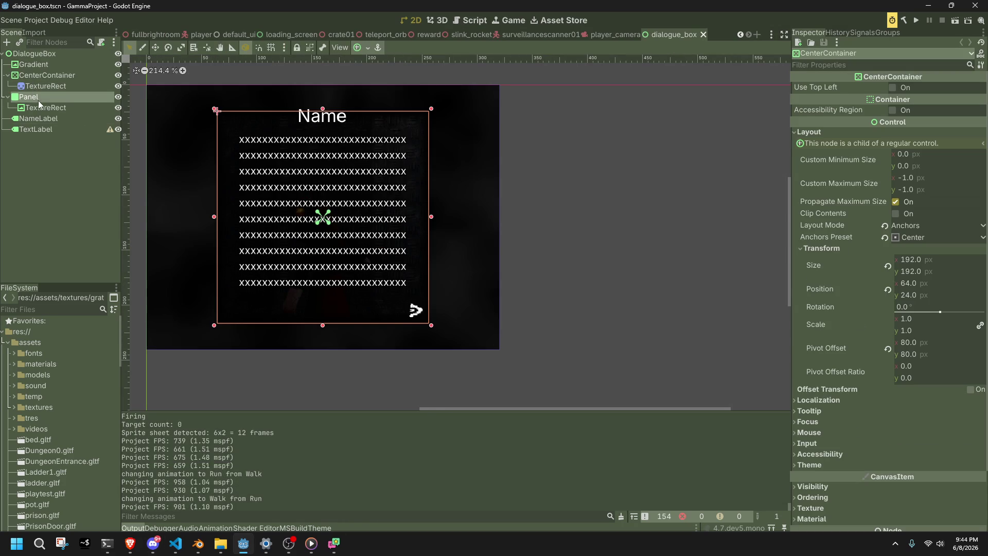
left_click(46, 130)
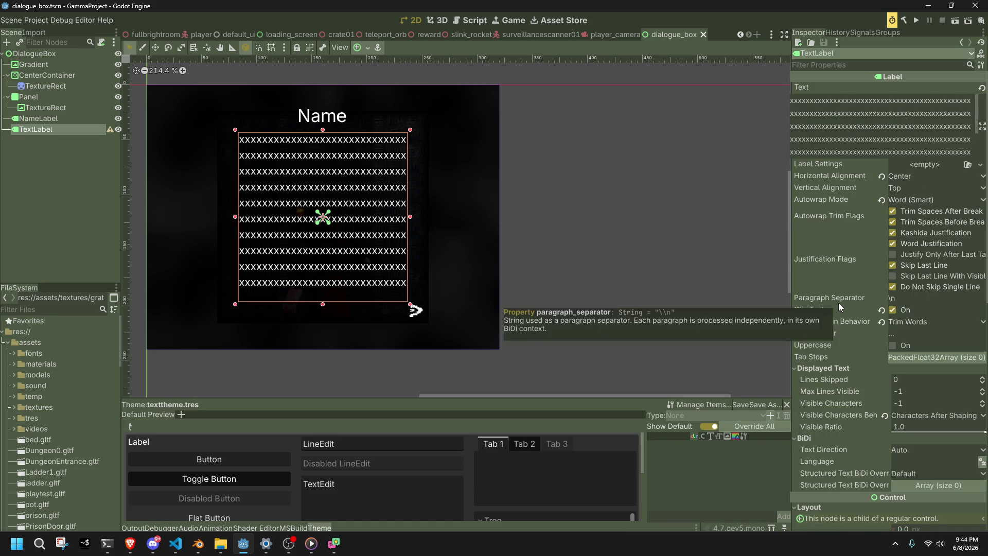
Scroll the TextLabel's Inspector, expanding its theme override constants.
scroll(838, 302, "down", 5)
scroll(838, 307, "down", 3)
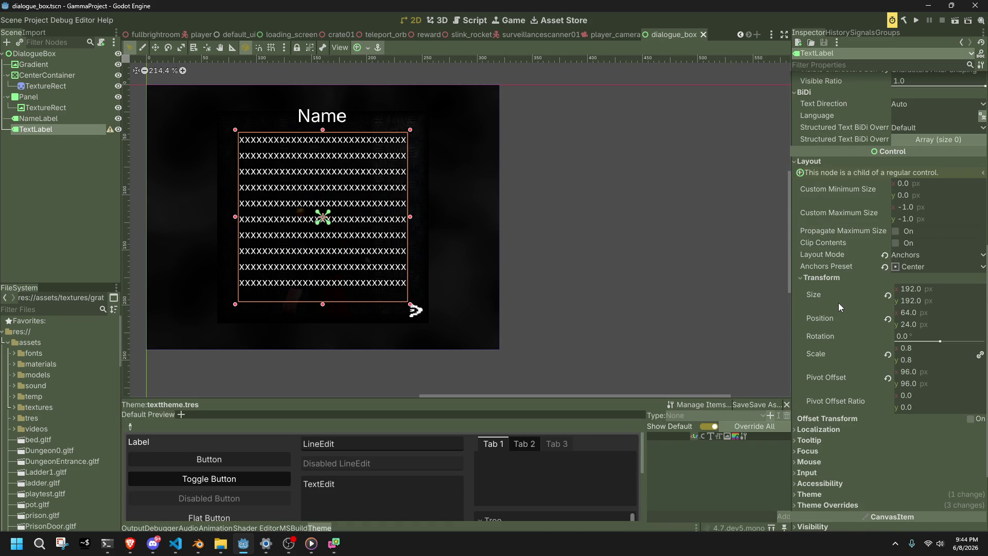
scroll(838, 303, "down", 2)
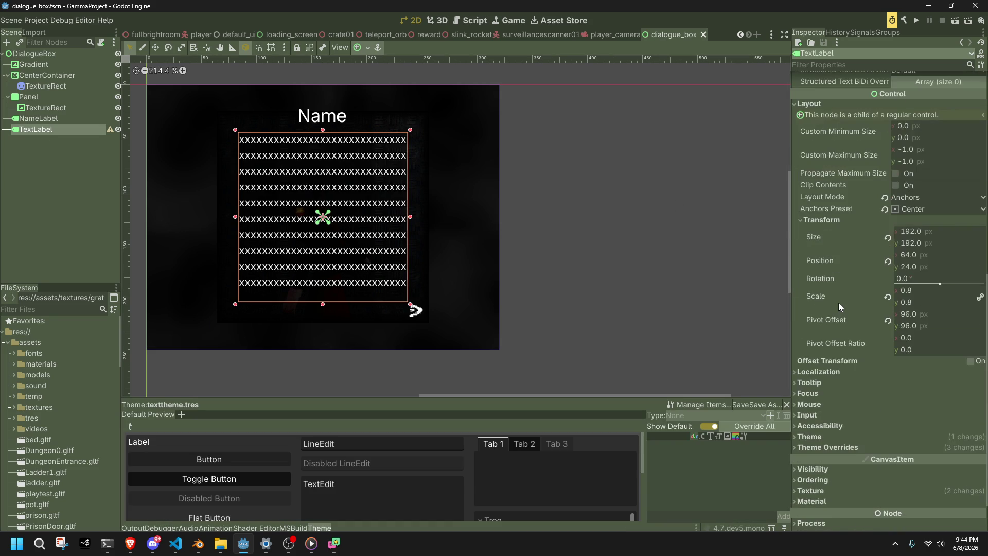
left_click(813, 448)
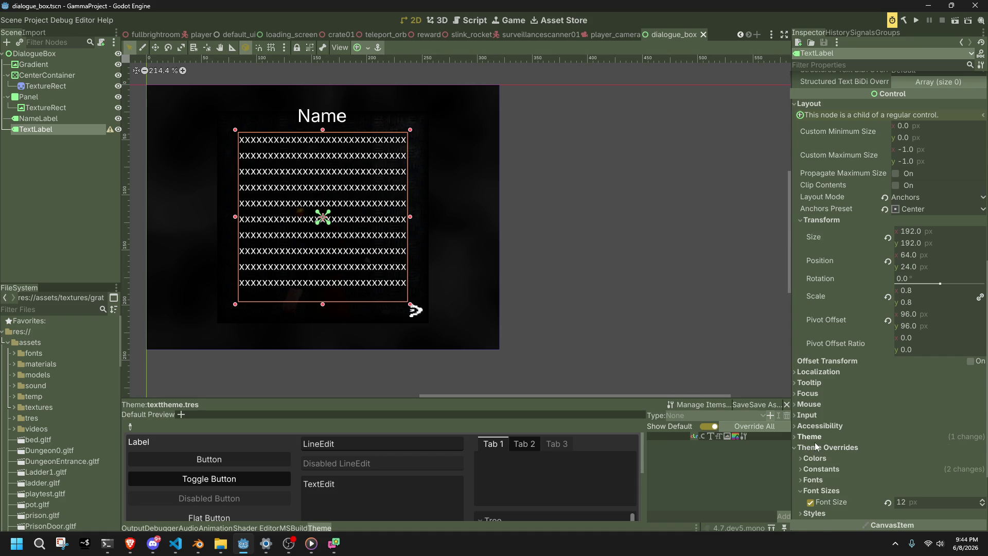
scroll(814, 443, "down", 2)
left_click(818, 410)
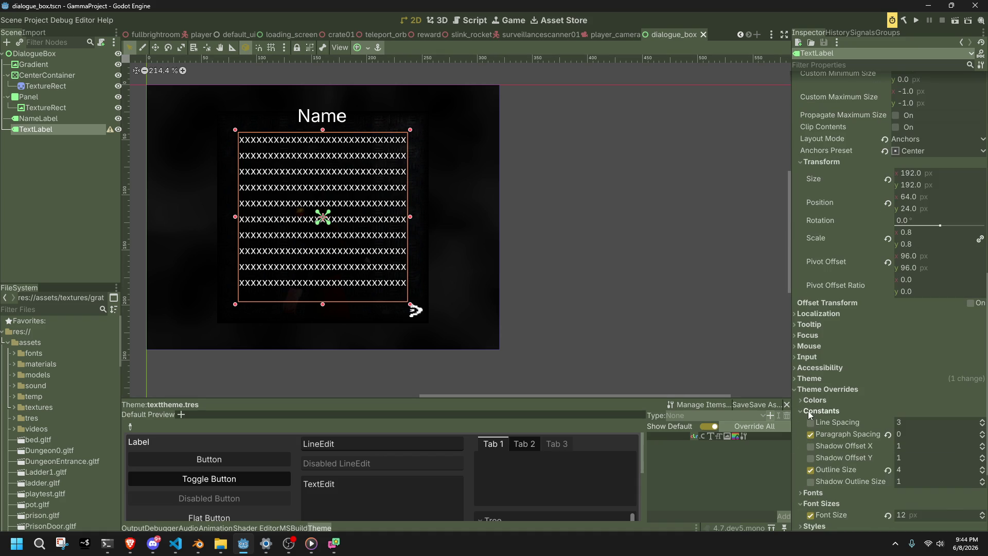
scroll(807, 441, "down", 2)
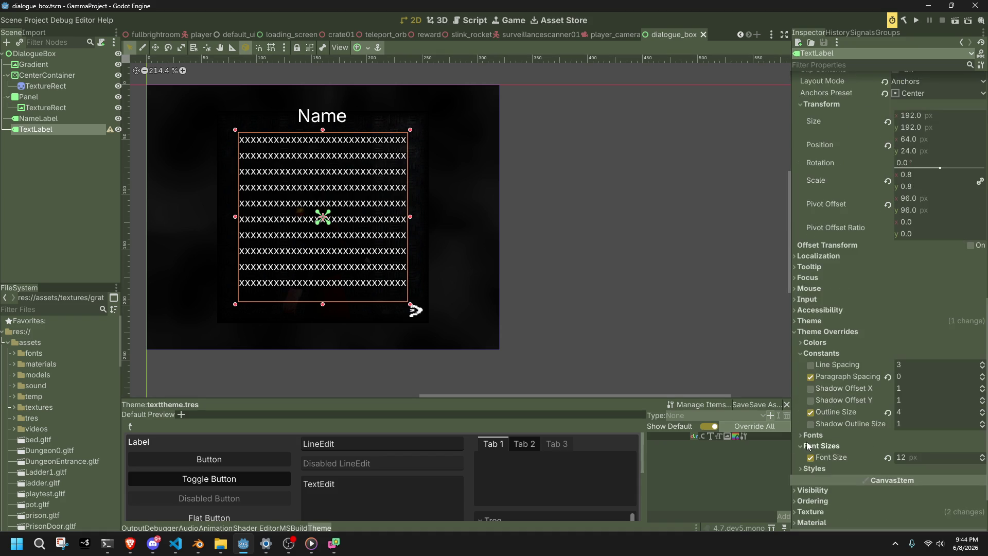
scroll(809, 416, "down", 2)
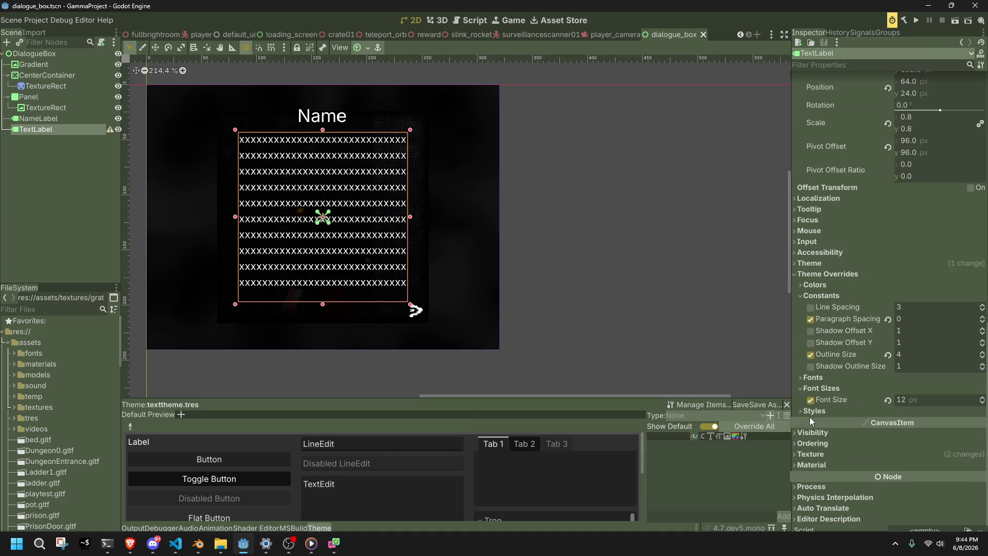
Set the TextLabel's CanvasItem texture filter to Nearest and run the project.
left_click(812, 454)
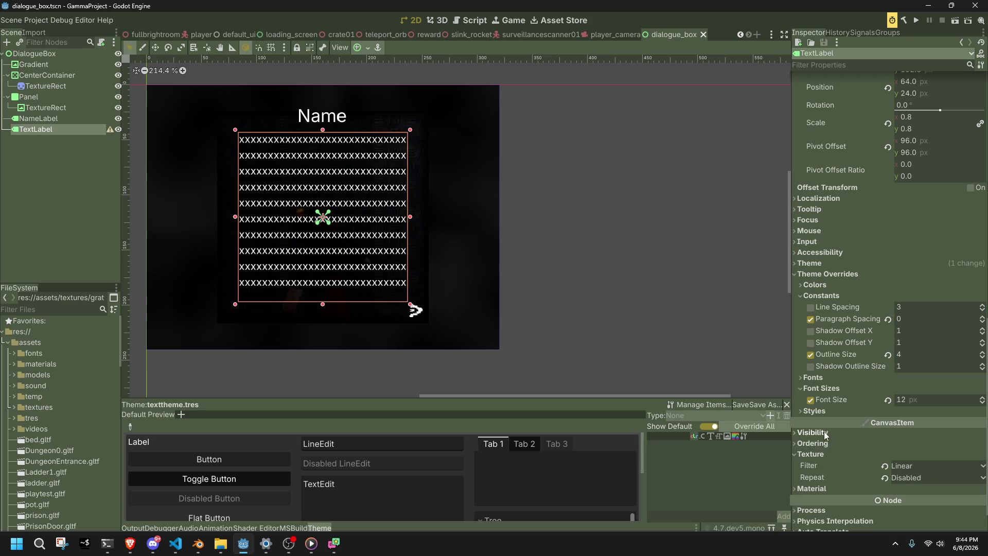
left_click(915, 466)
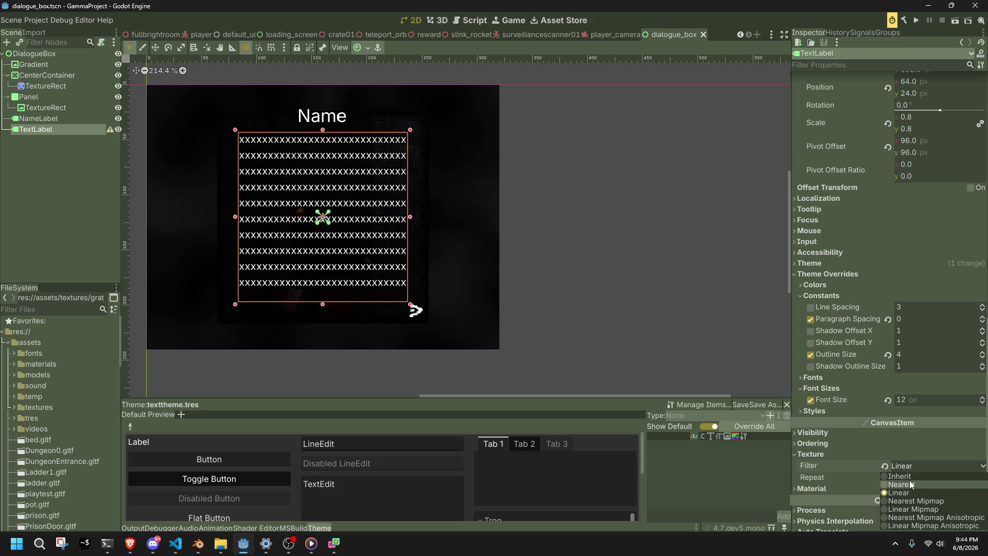
left_click(909, 480)
left_click(904, 464)
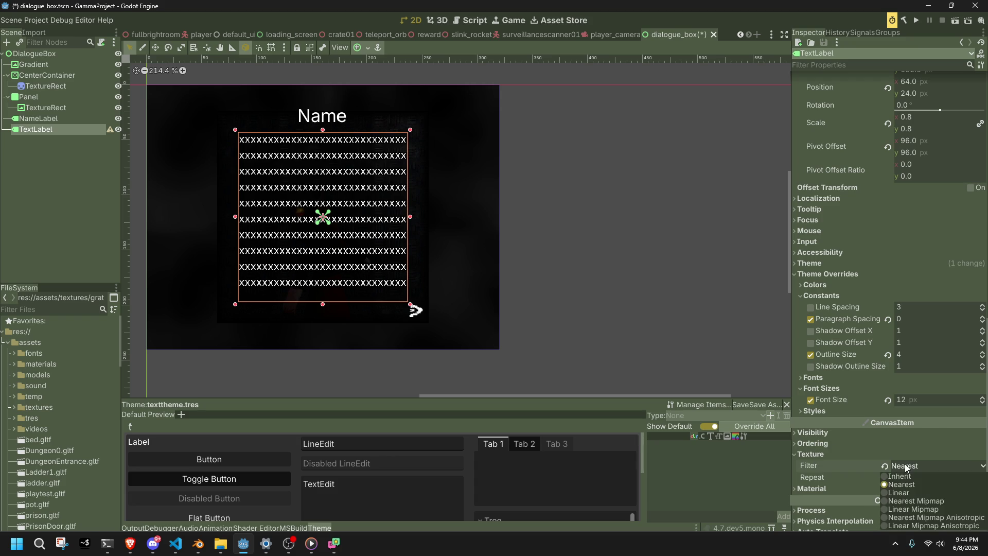
left_click(904, 464)
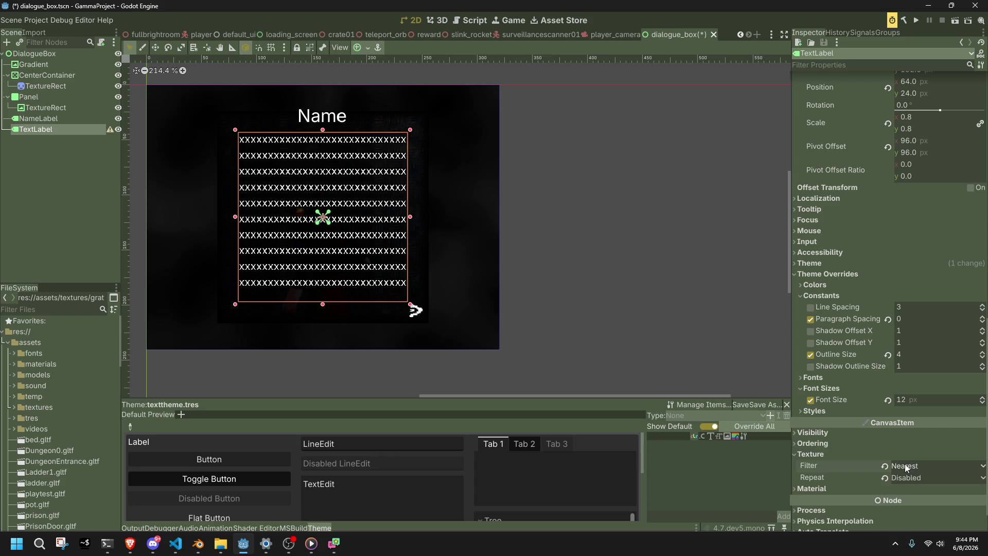
left_click(918, 19)
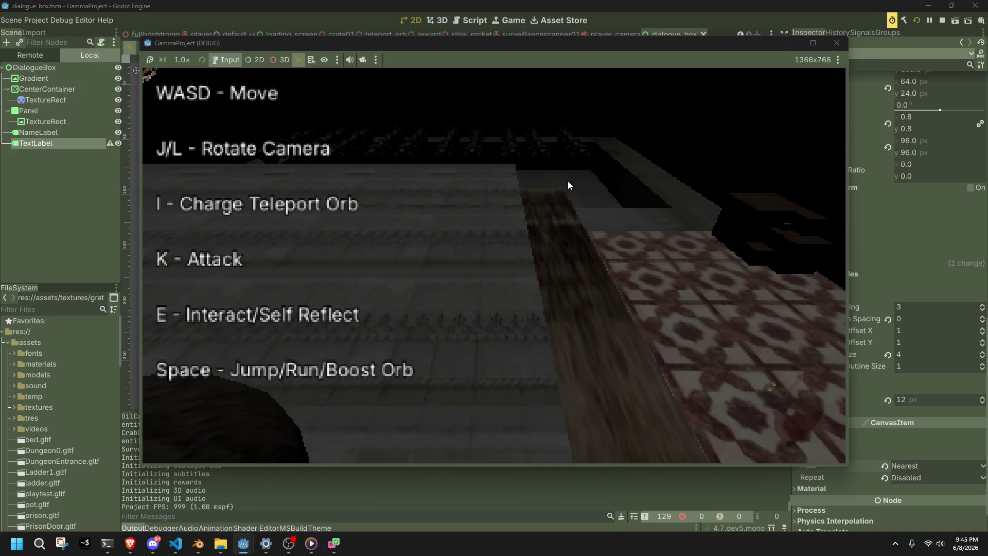
Trigger the Hello player dialogue, reveal its full message, then stop the game.
key("w")
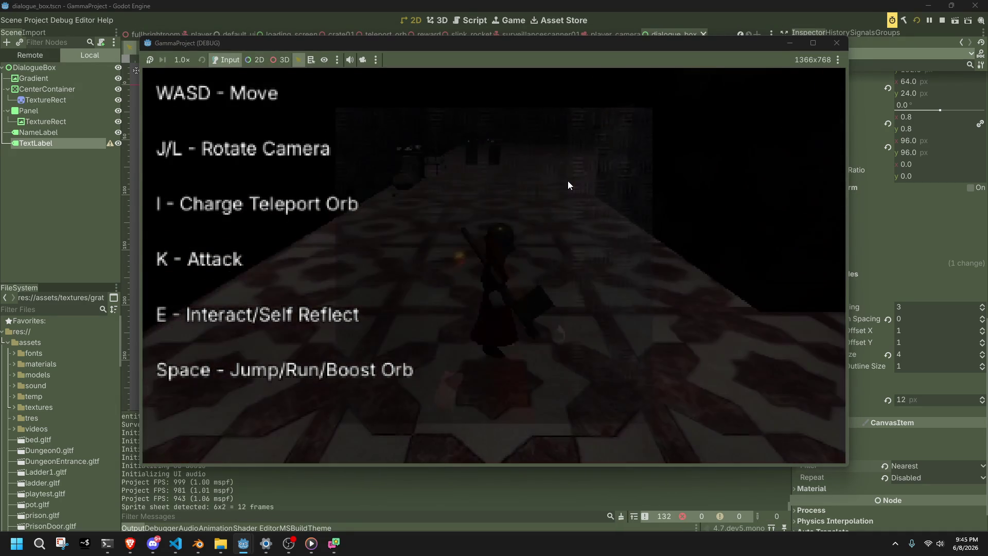
key("e")
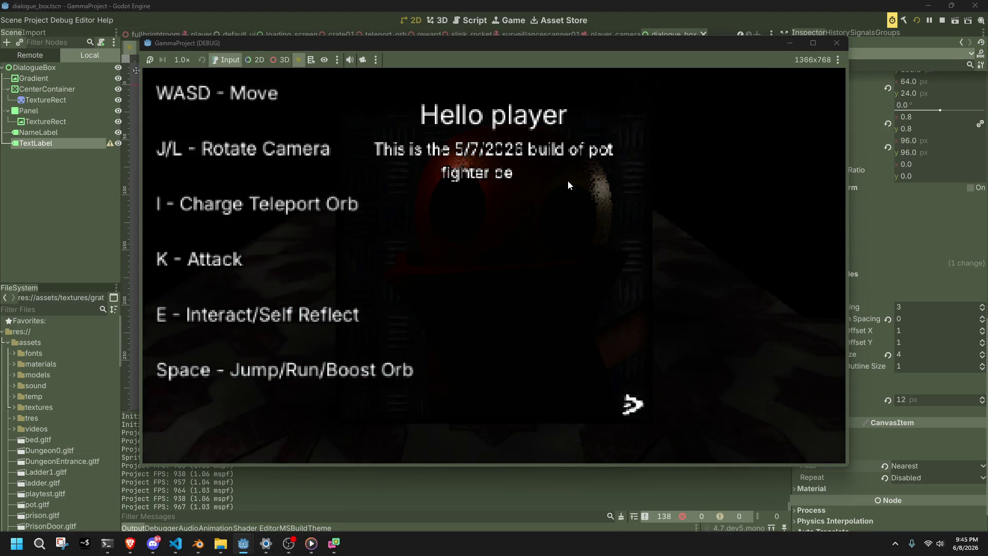
key("e")
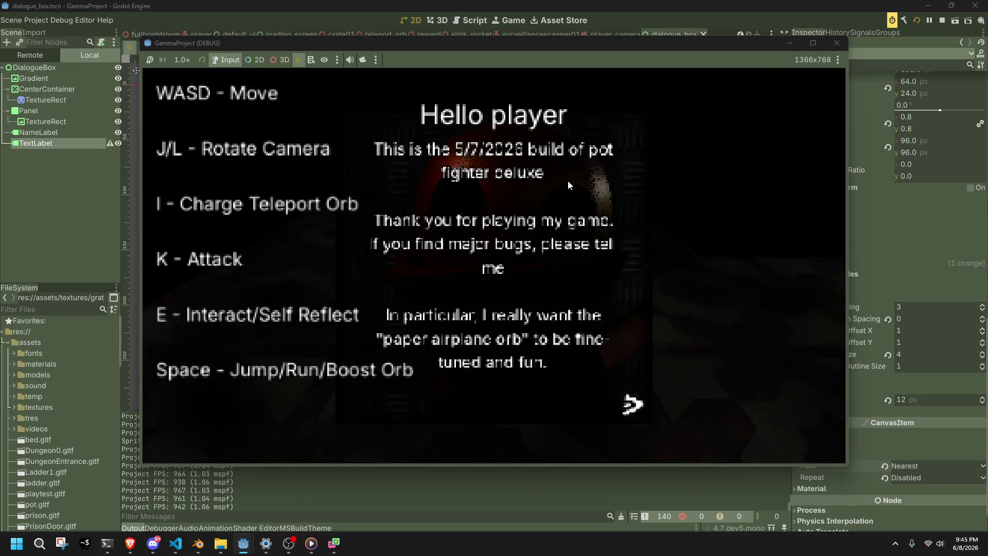
left_click(842, 49)
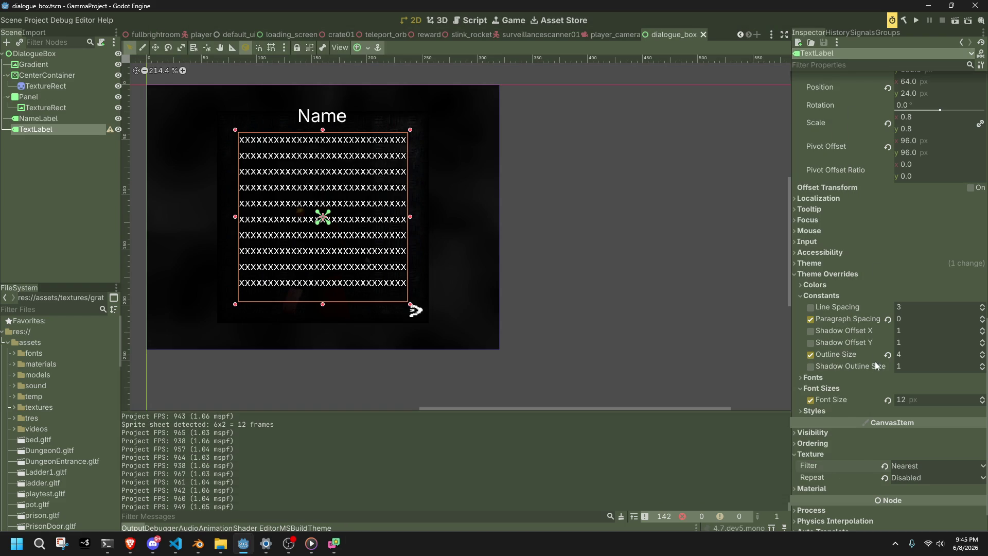
Change the TextLabel's texture filter from Nearest to Linear Mipmap Anisotropic.
left_click(913, 466)
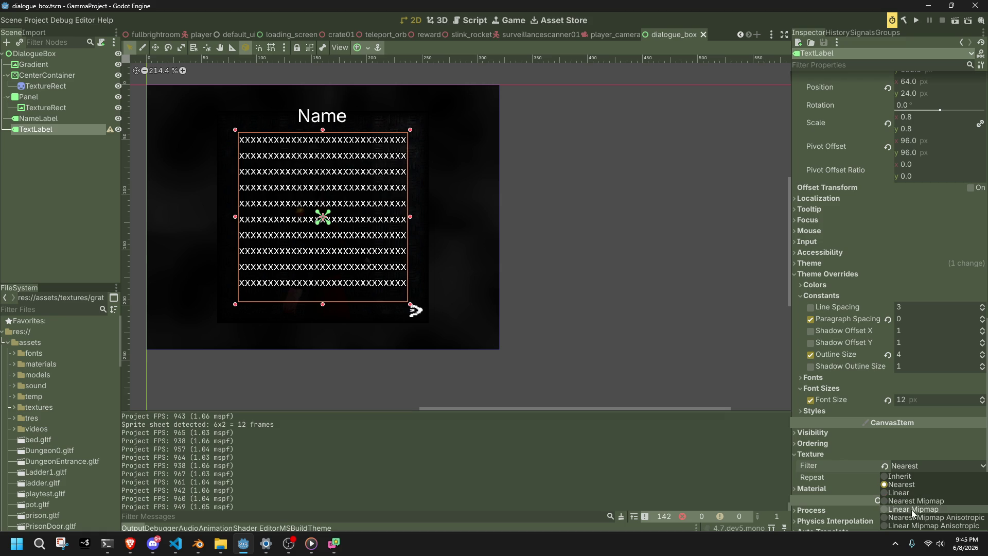
left_click(915, 524)
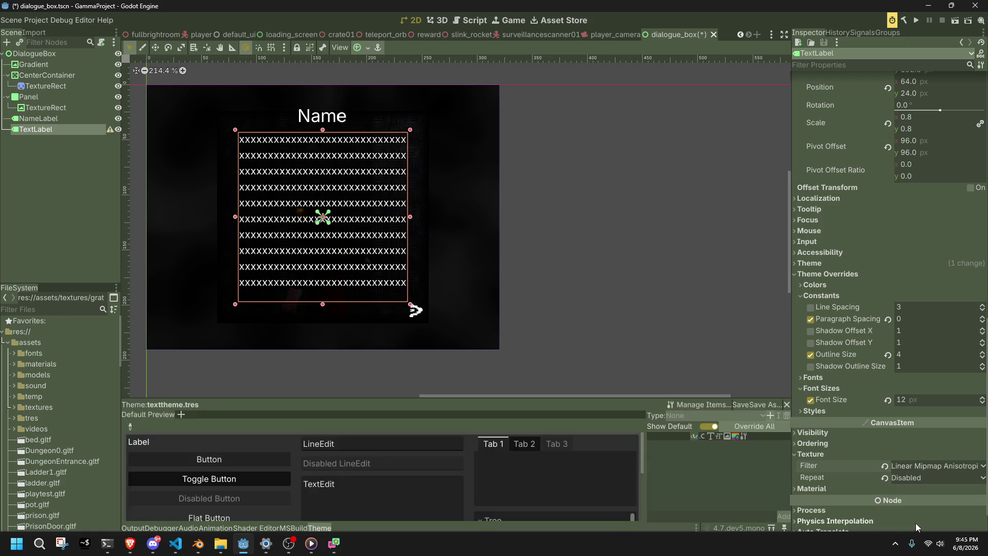
scroll(263, 252, "up", 6)
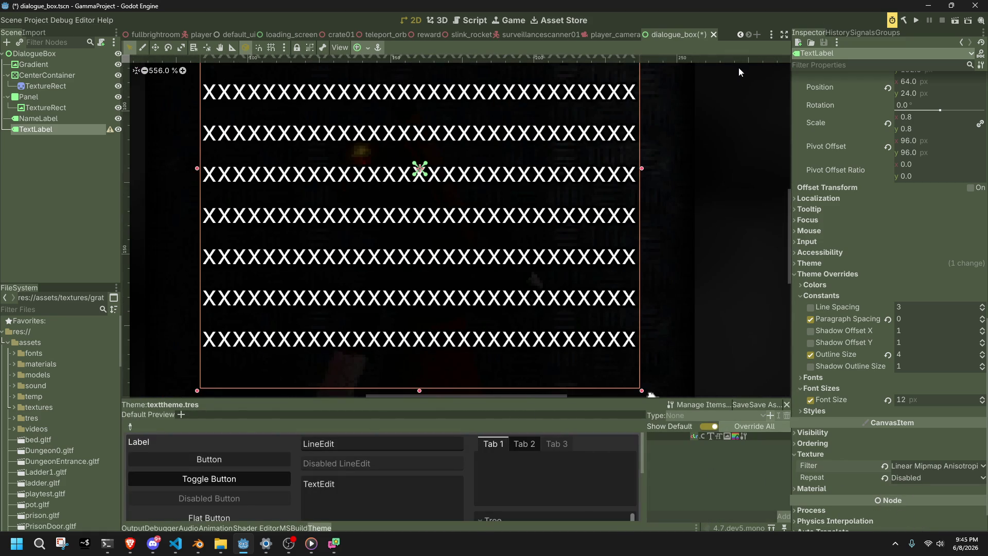
left_click(173, 542)
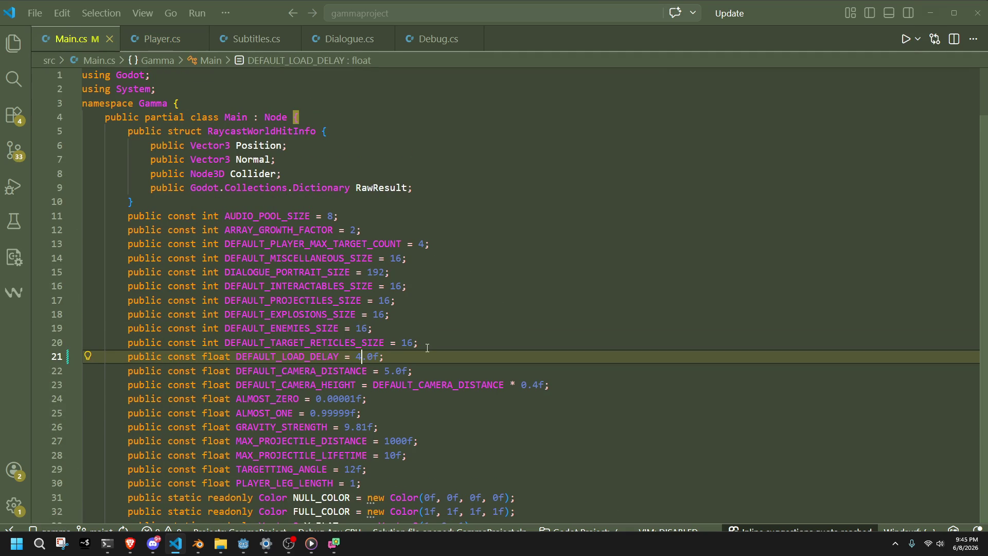
key("alt+Tab")
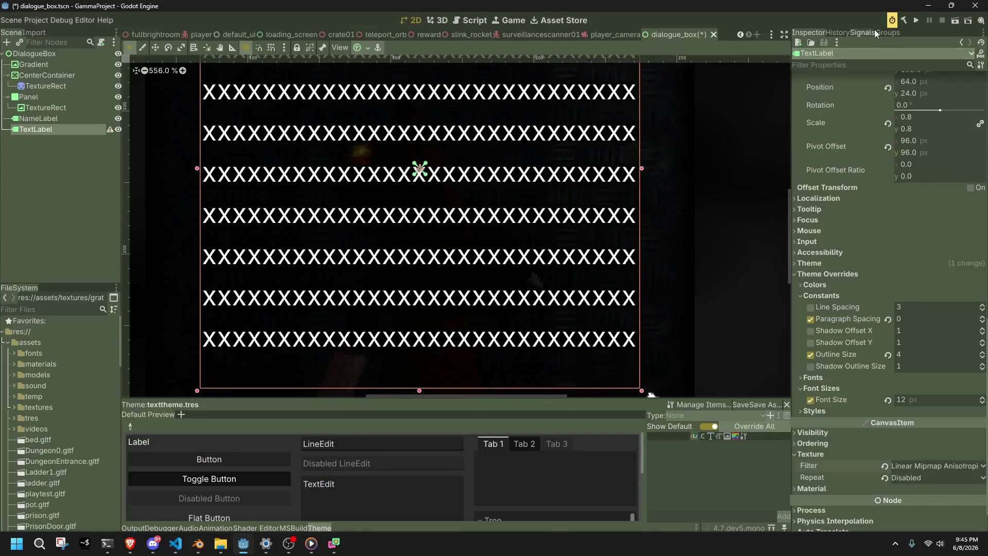
Run the game and advance through every dialogue page, including Hello player.
left_click(915, 19)
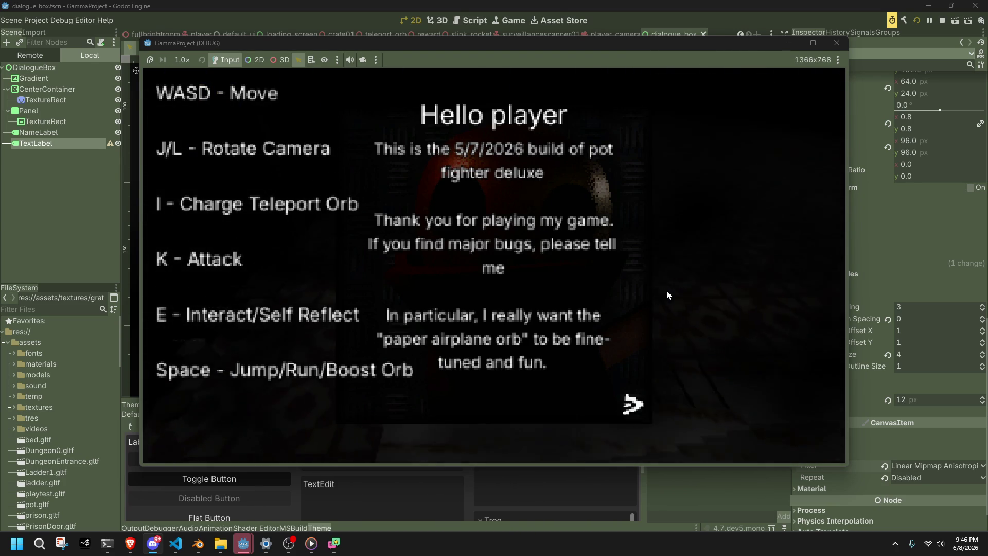
key("e")
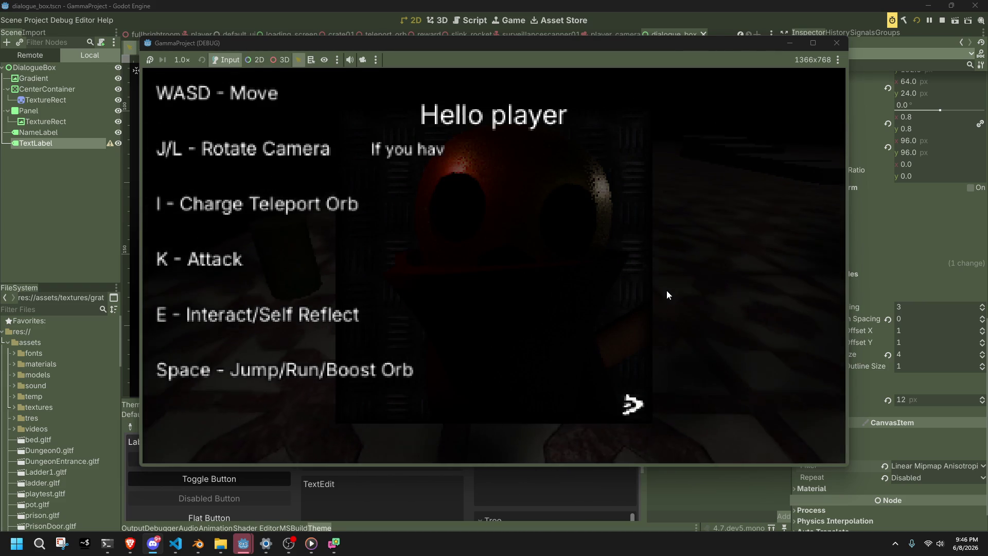
key("e")
key("e")
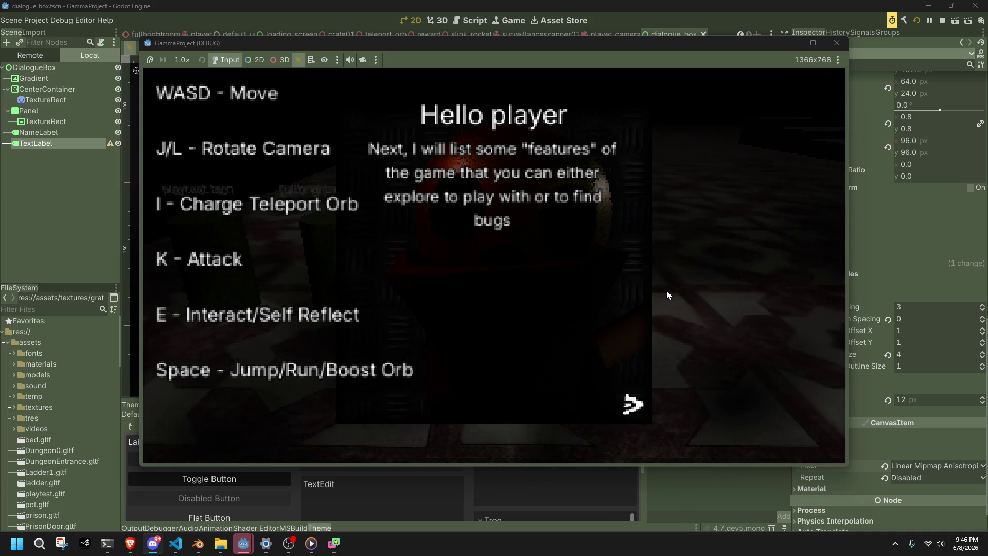
key("e")
key("e")
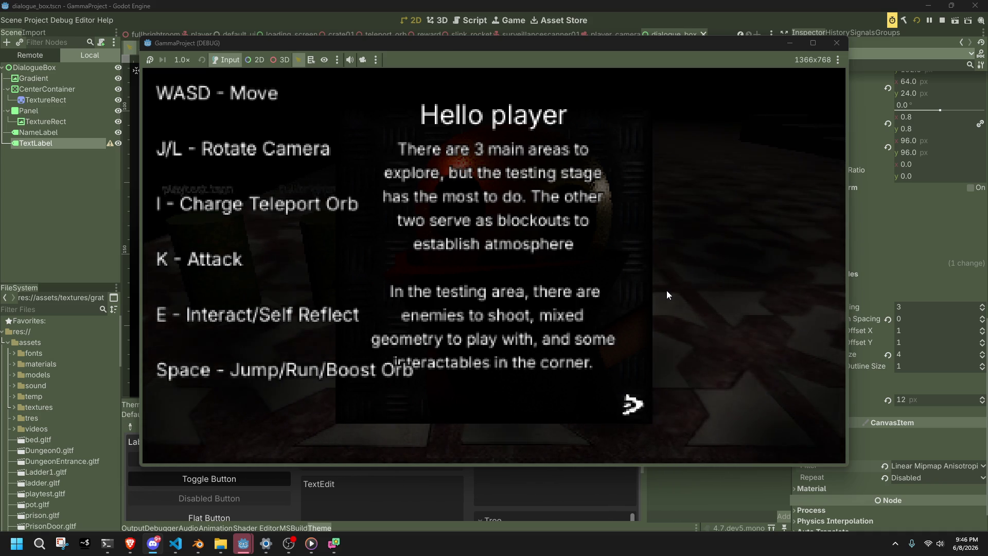
key("e")
key("e")
key("e")
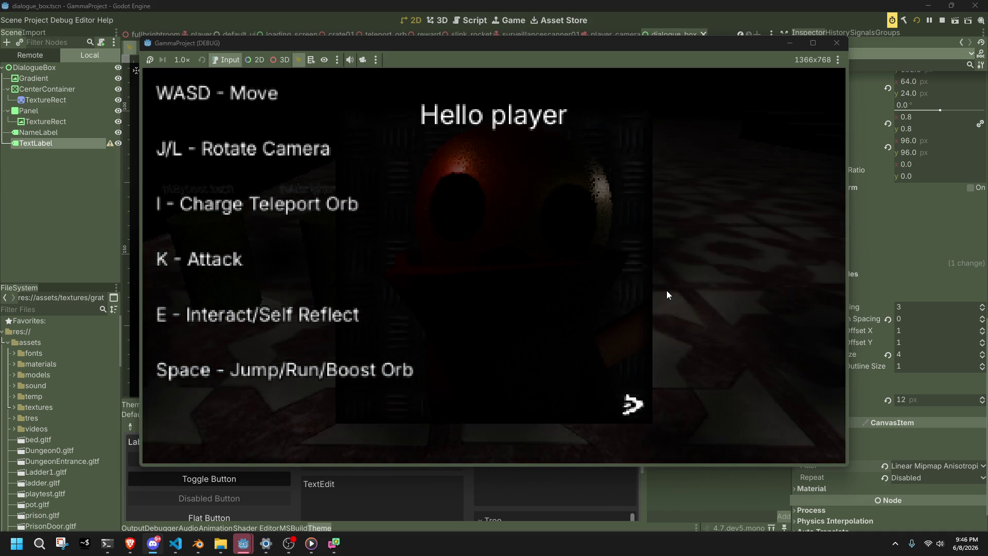
key("e")
key("e")
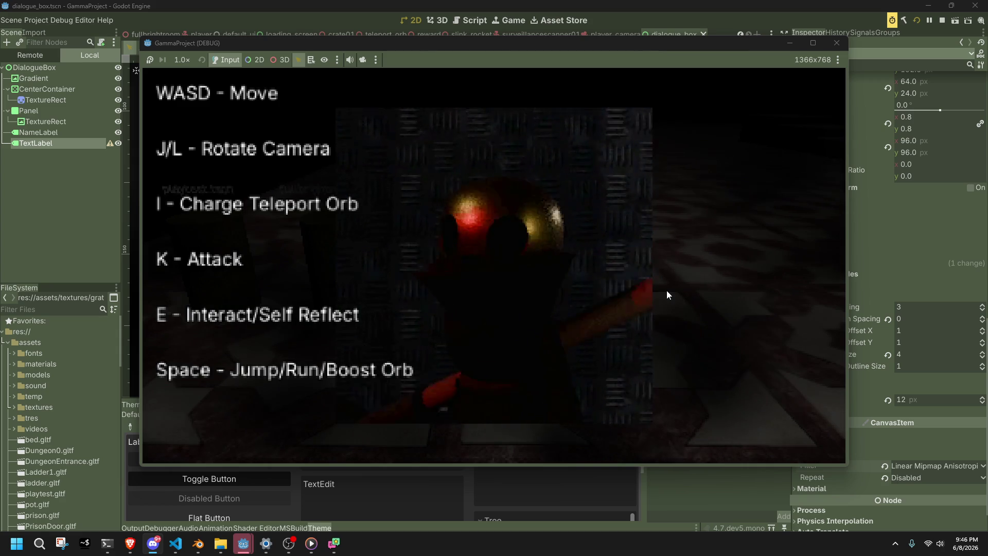
key("e")
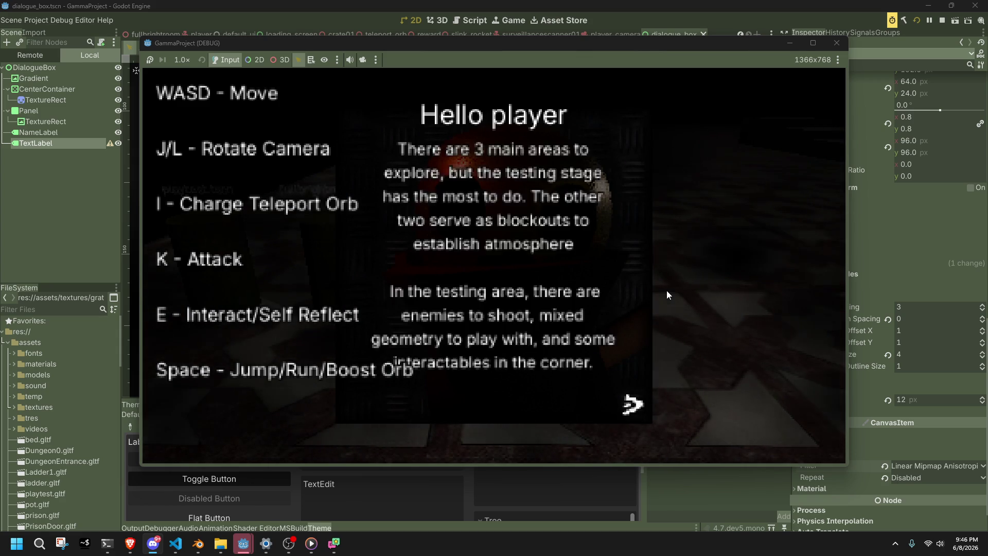
key("e")
key("j")
key("j")
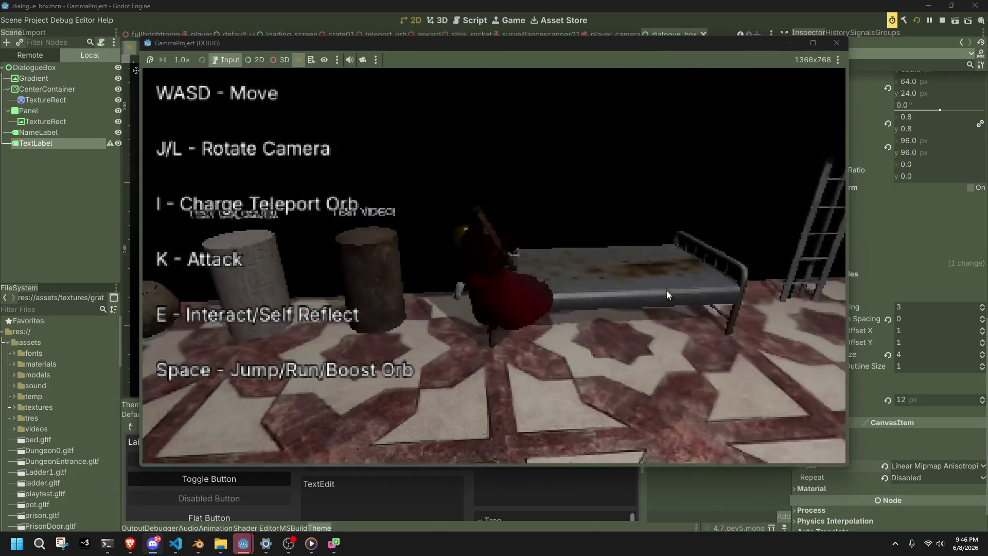
Walk to the TEST DIALOGUE barrel, read its dialogue, then close it.
key("w")
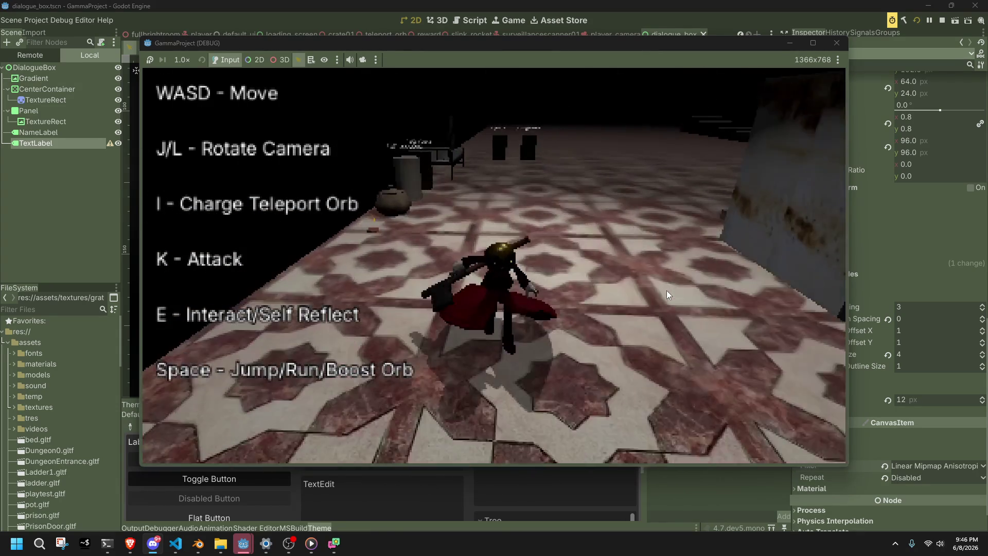
key("j")
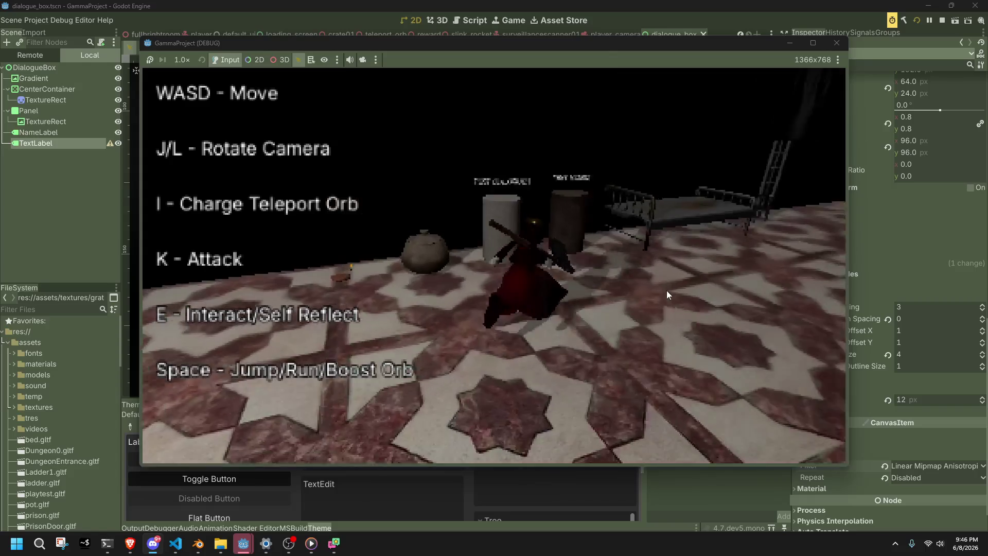
key("l")
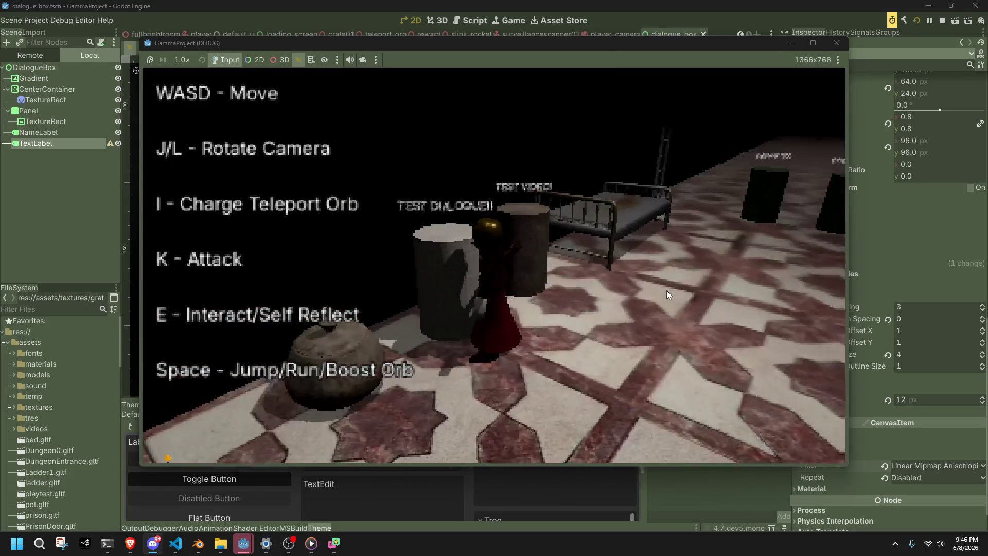
key("w")
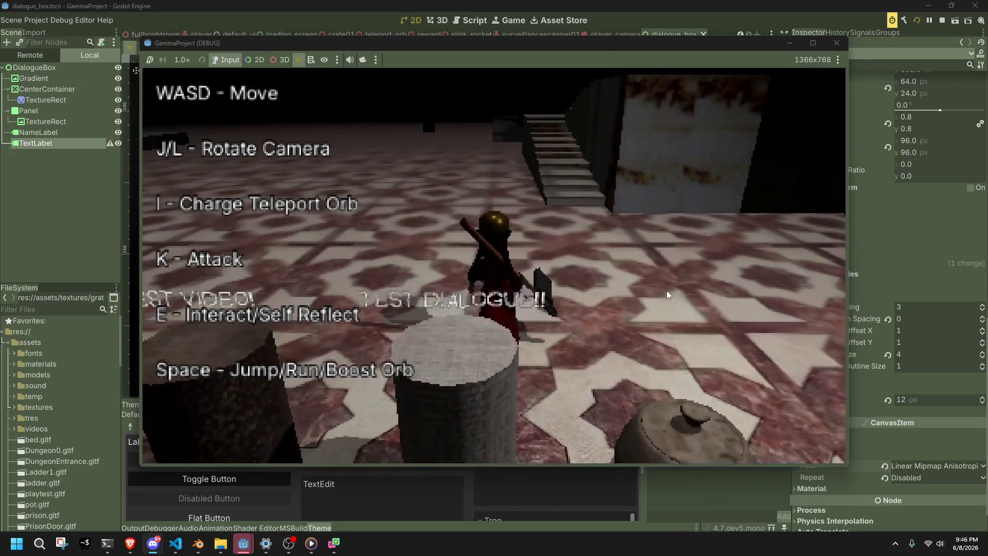
key("w")
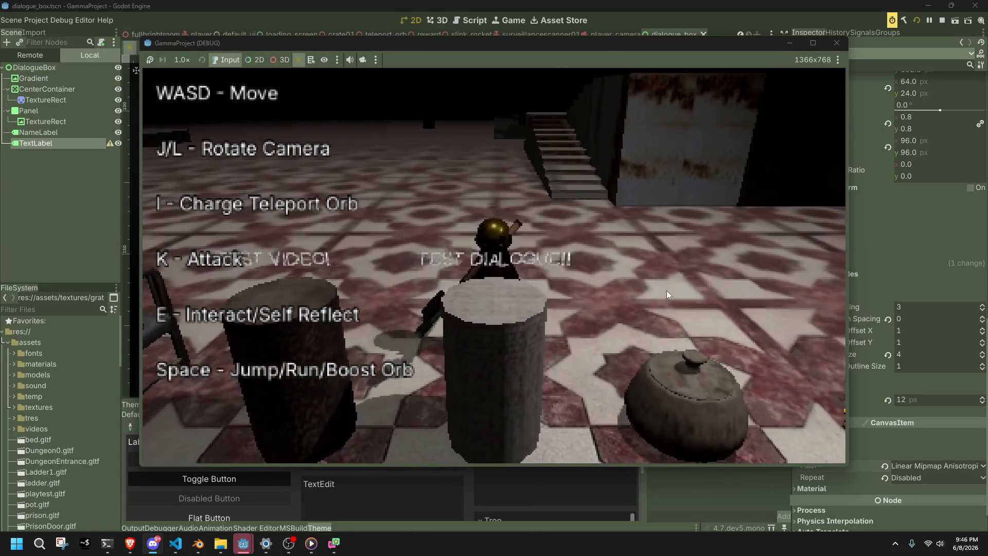
key("w")
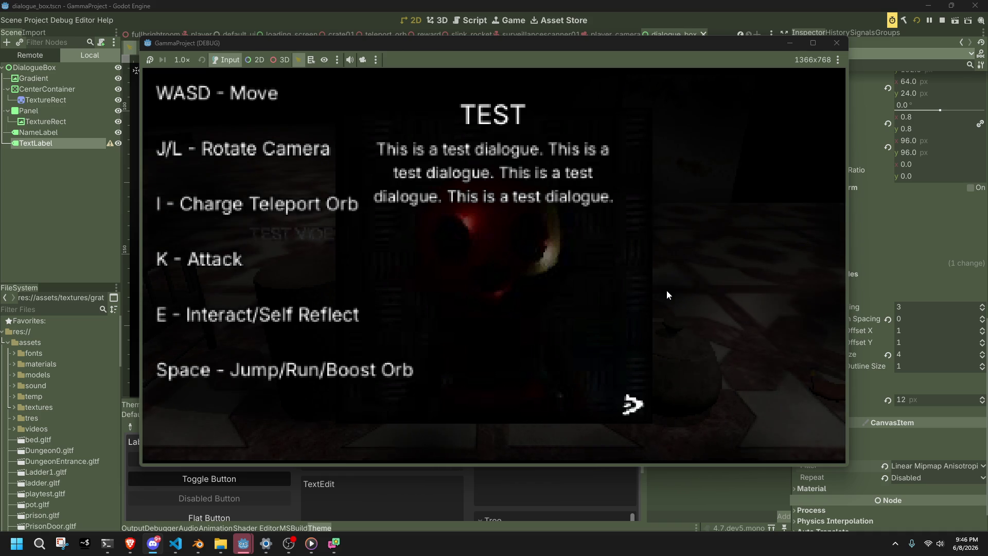
key("e")
key("w")
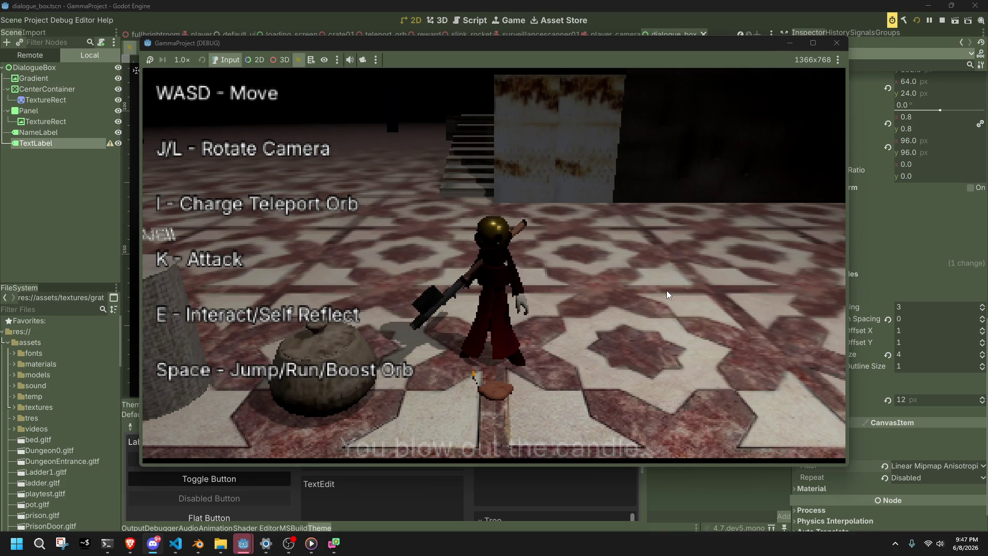
Run the character up the stairs and across the tiled level toward the checkered pillar.
key("a")
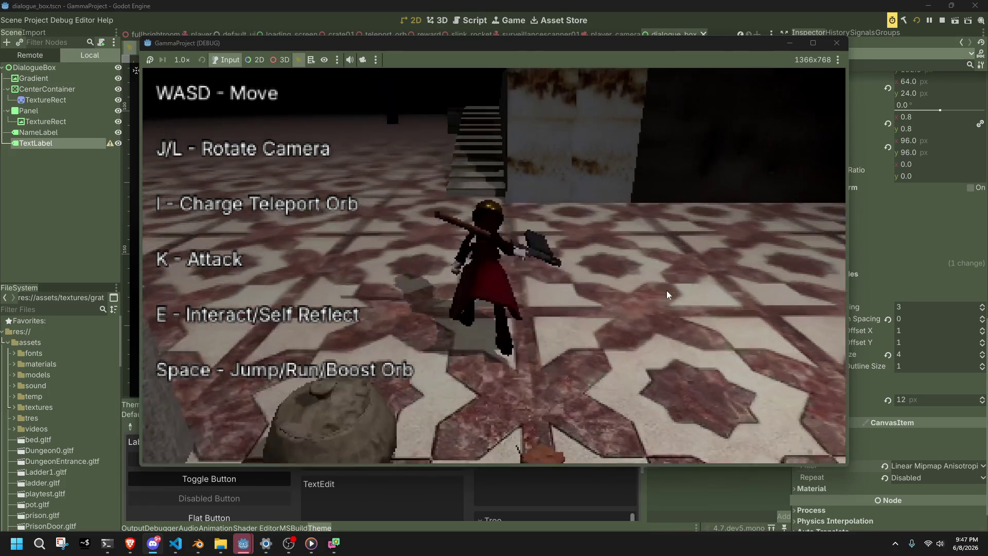
key("w")
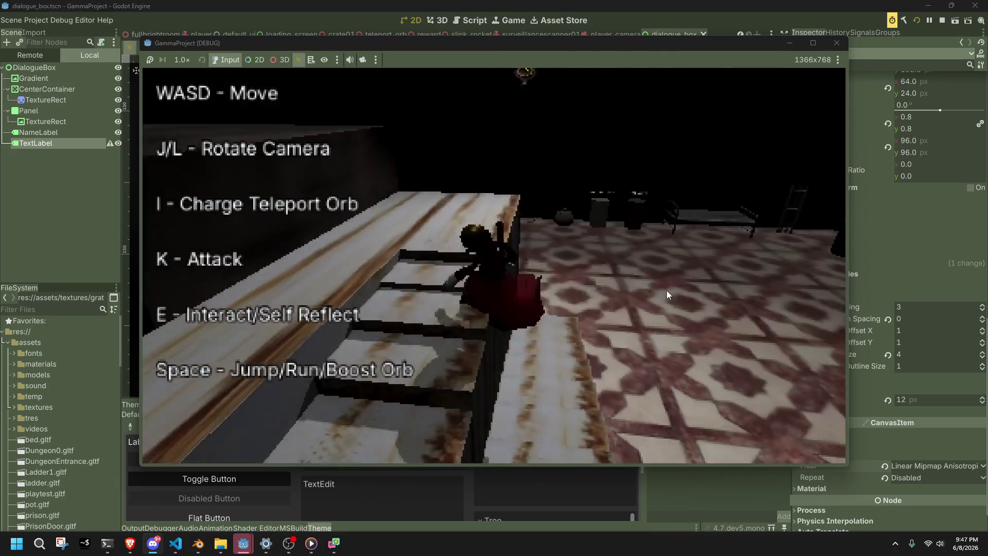
key("w")
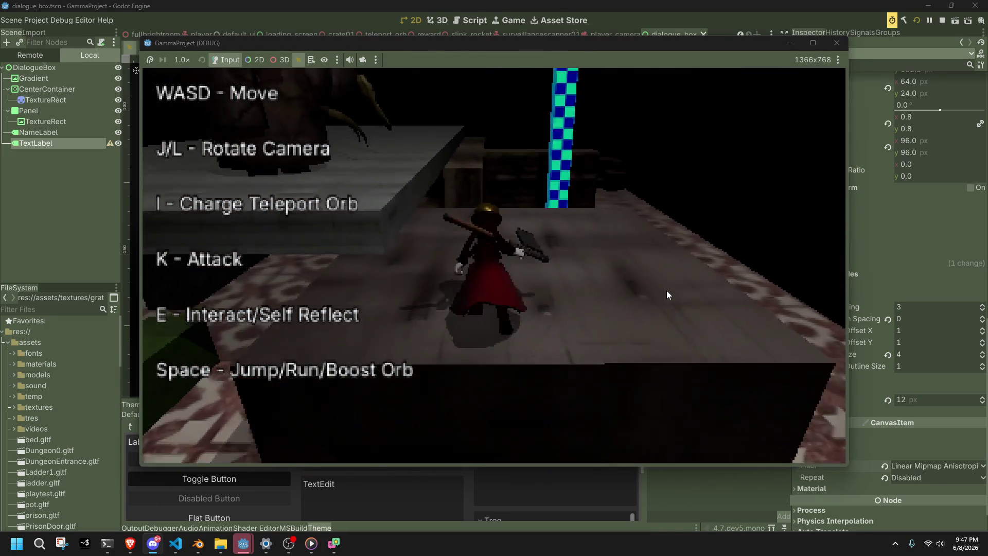
key("j")
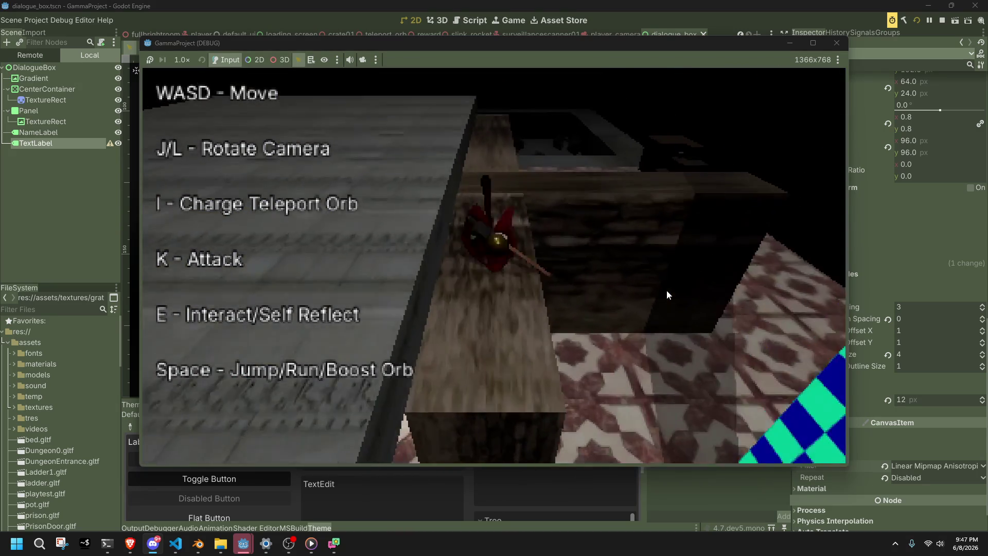
key("w")
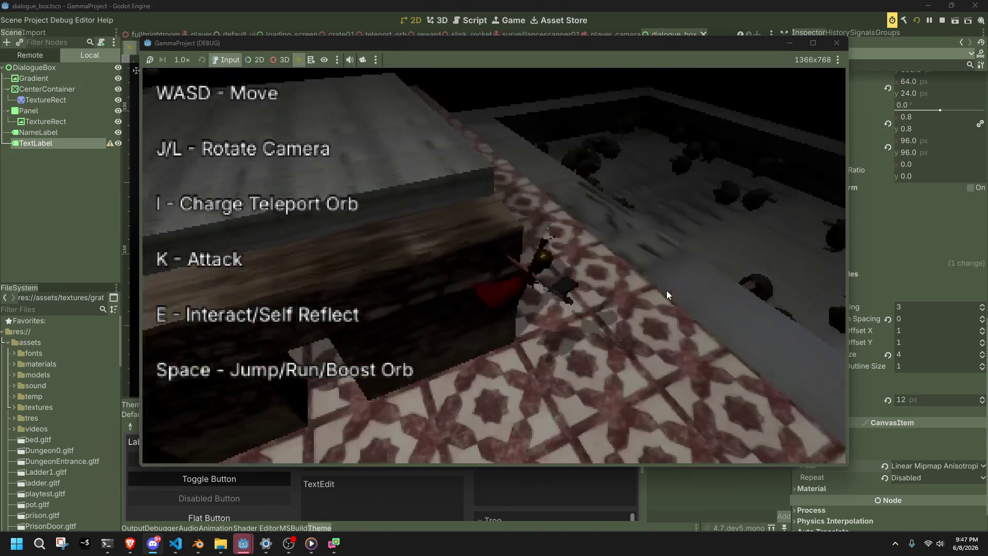
key("w")
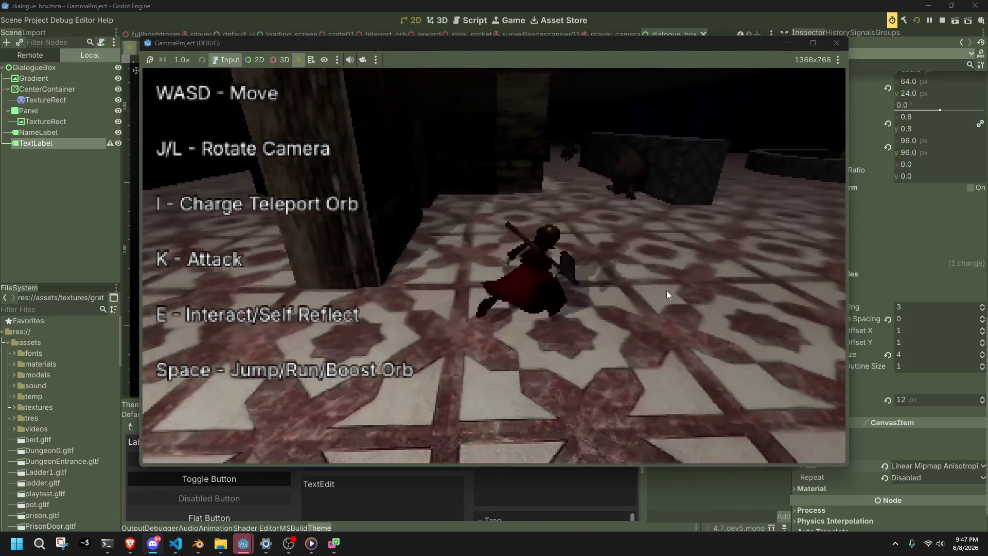
key("w")
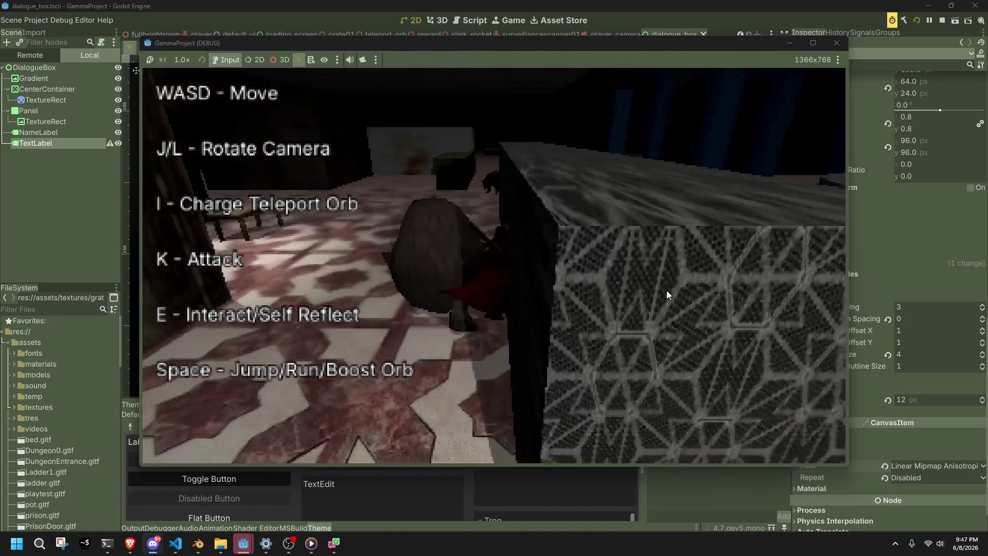
key("w")
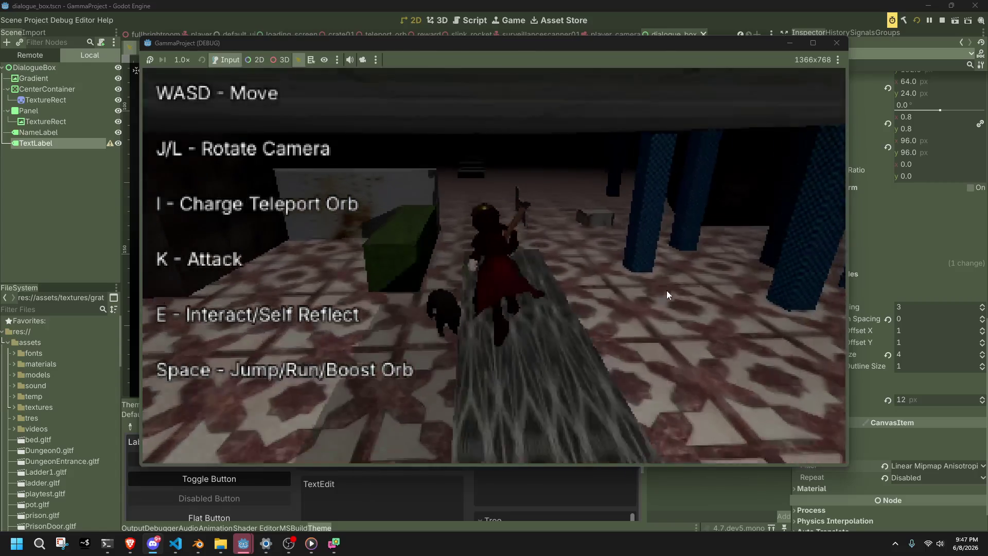
key("w")
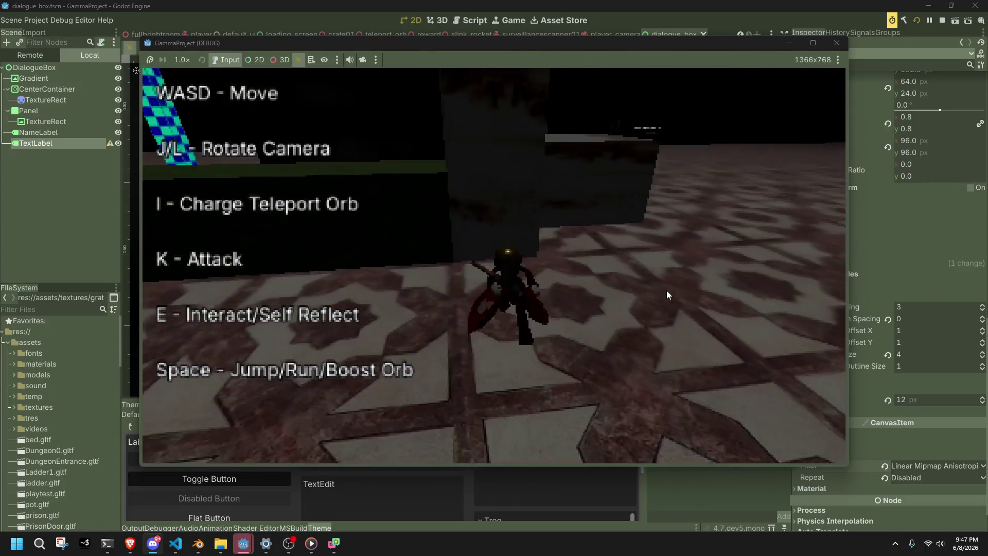
key("w")
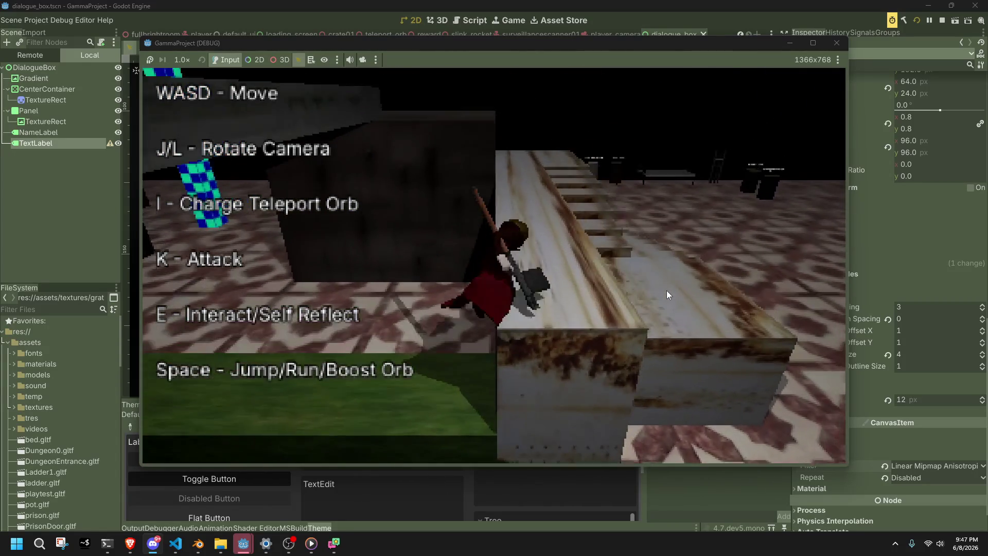
key("w")
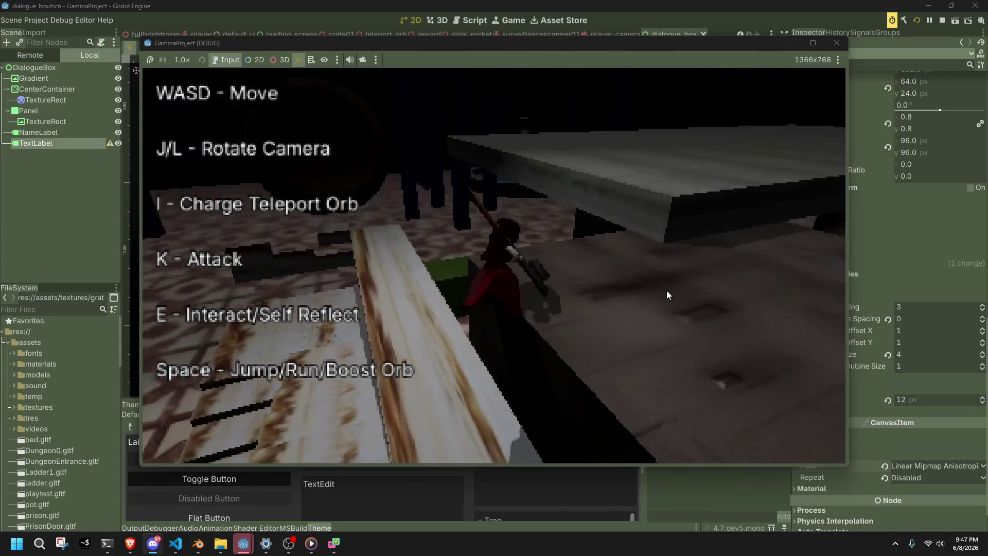
key("w")
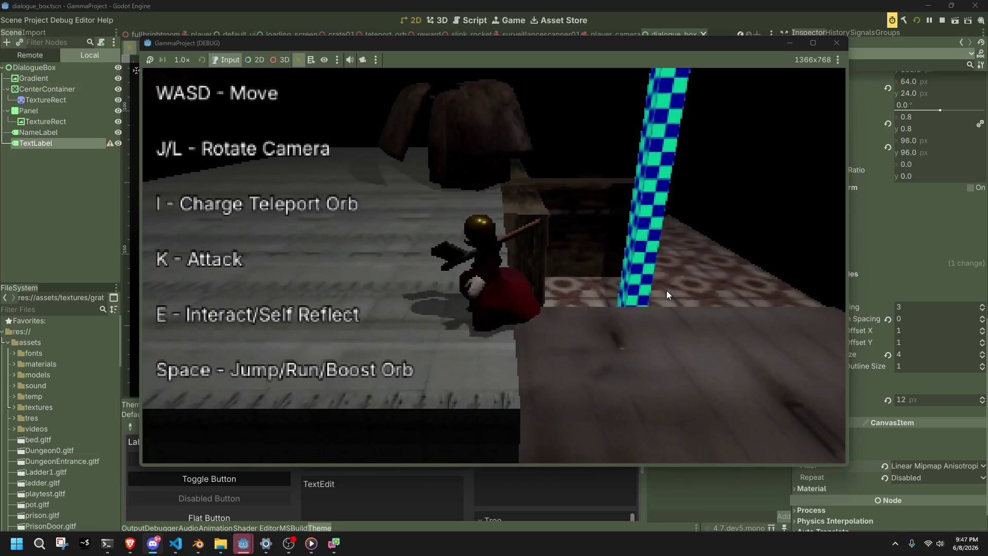
key("w")
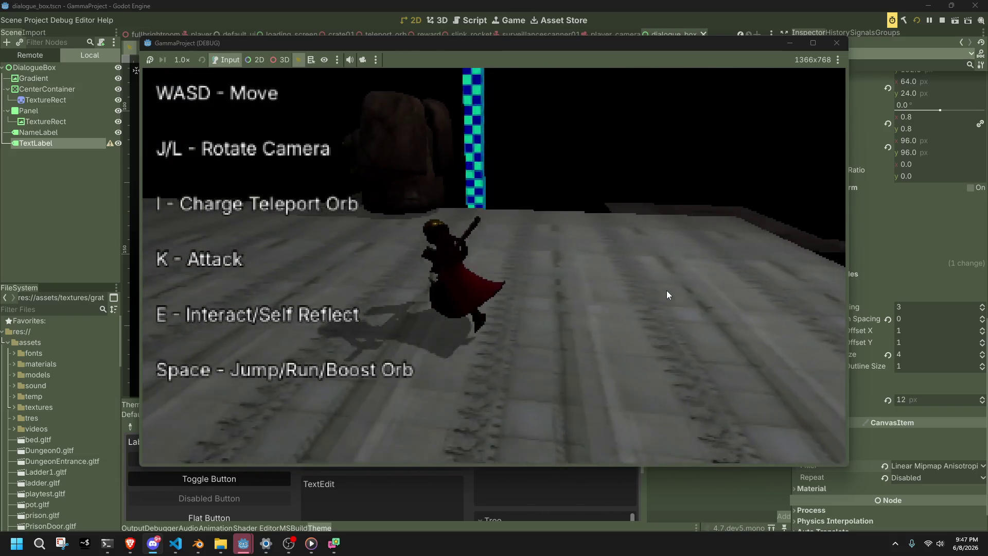
Swing the camera around the character while crossing the room, then quit the game.
key("l")
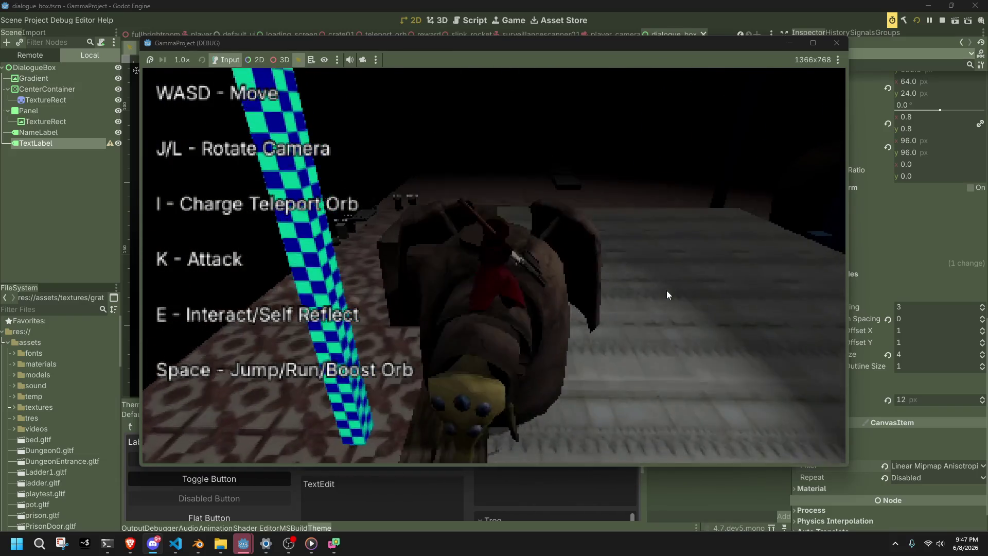
key("l")
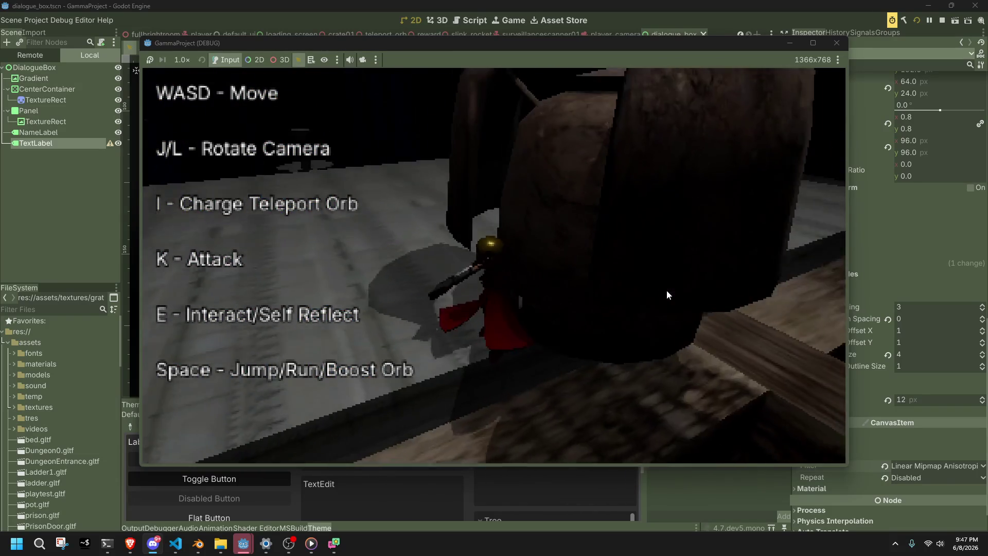
key("l")
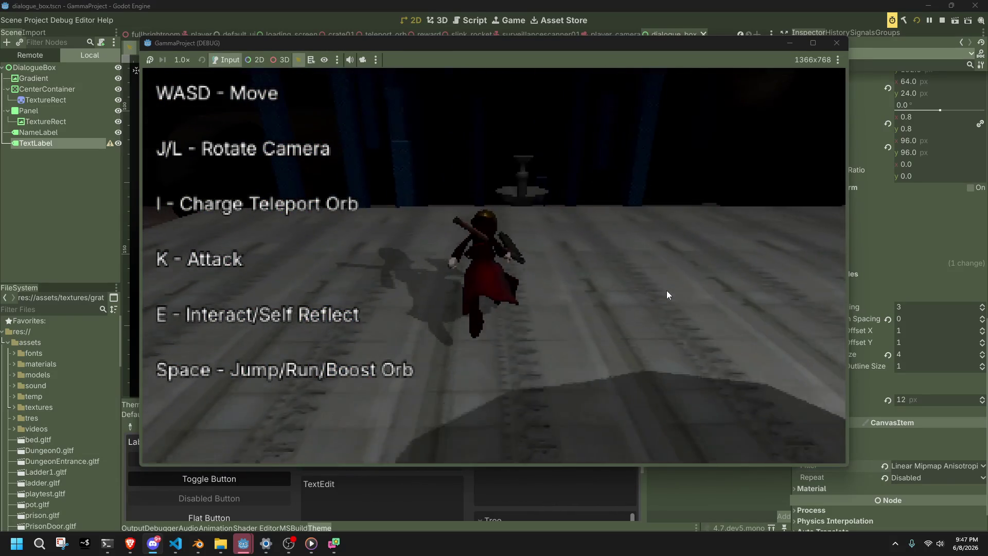
key("l")
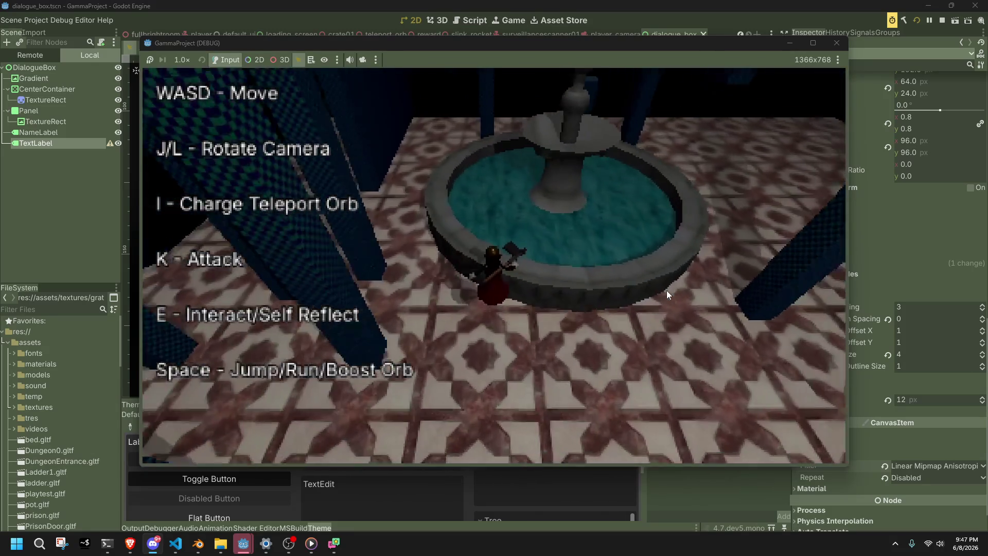
key("l")
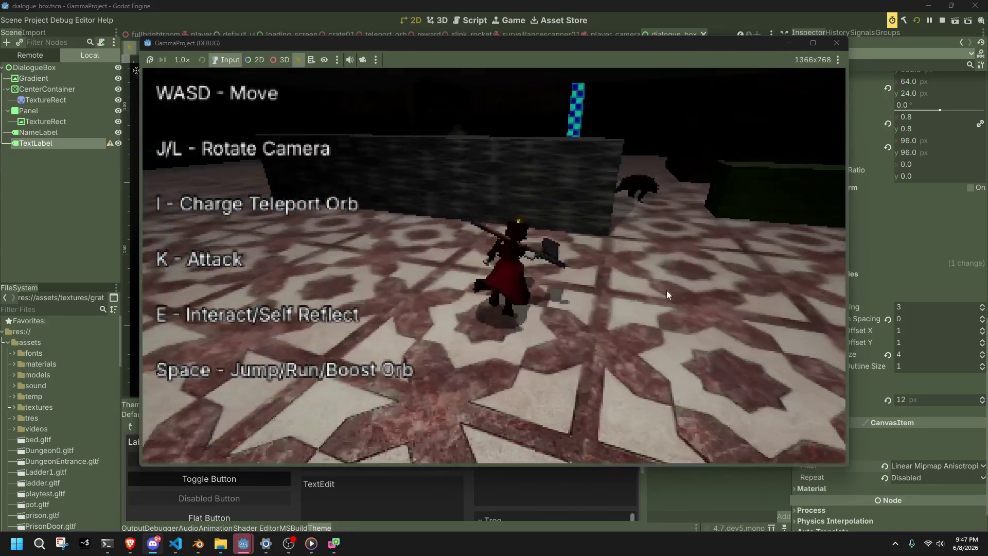
key("l")
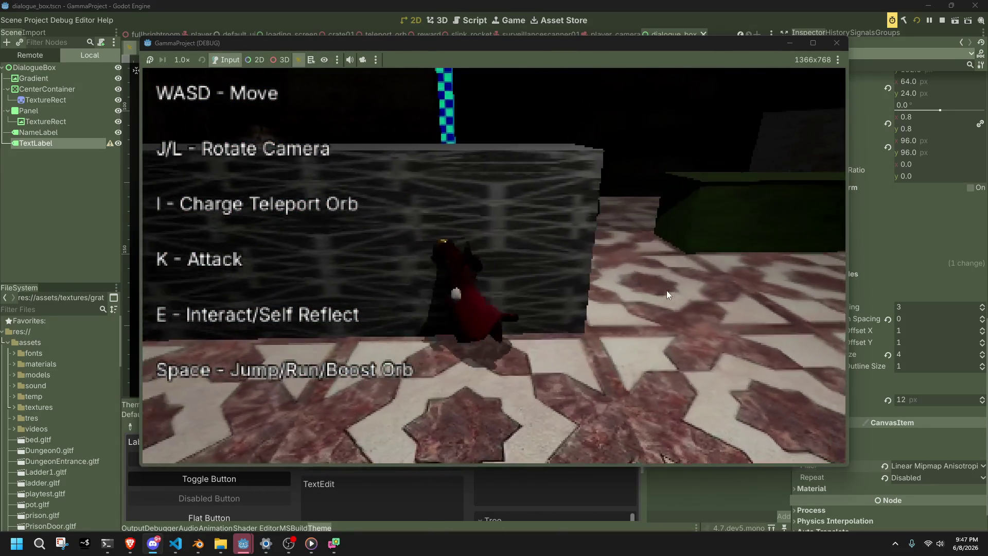
key("l")
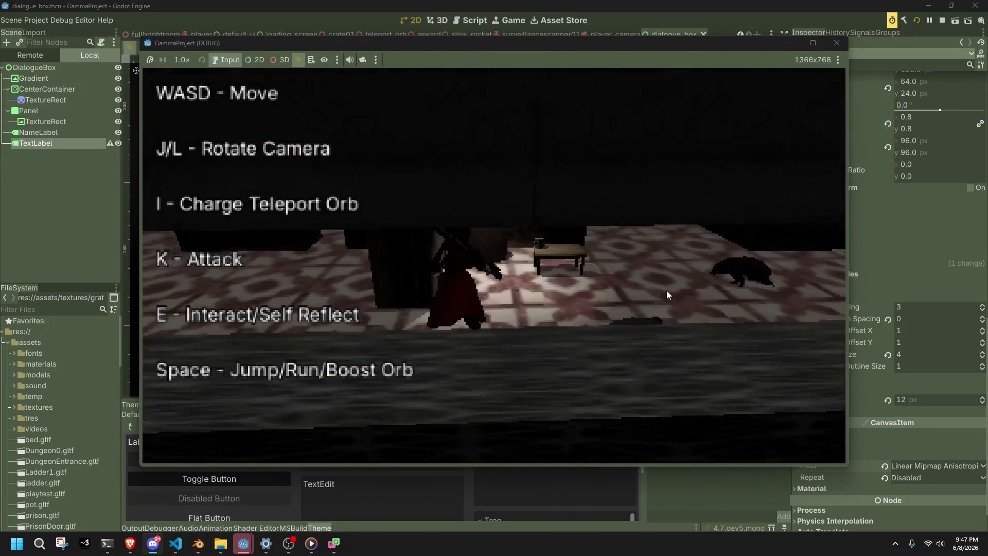
key("l")
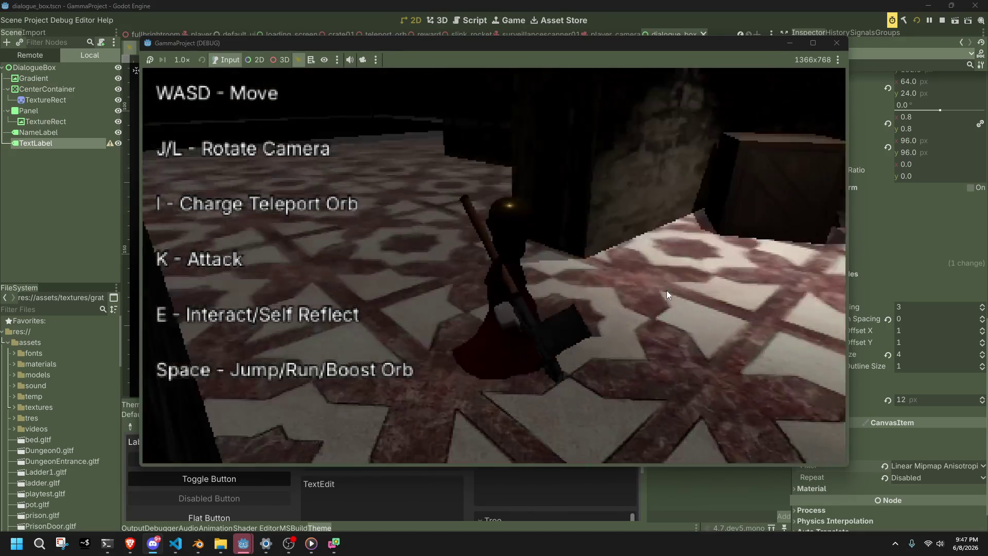
key("l")
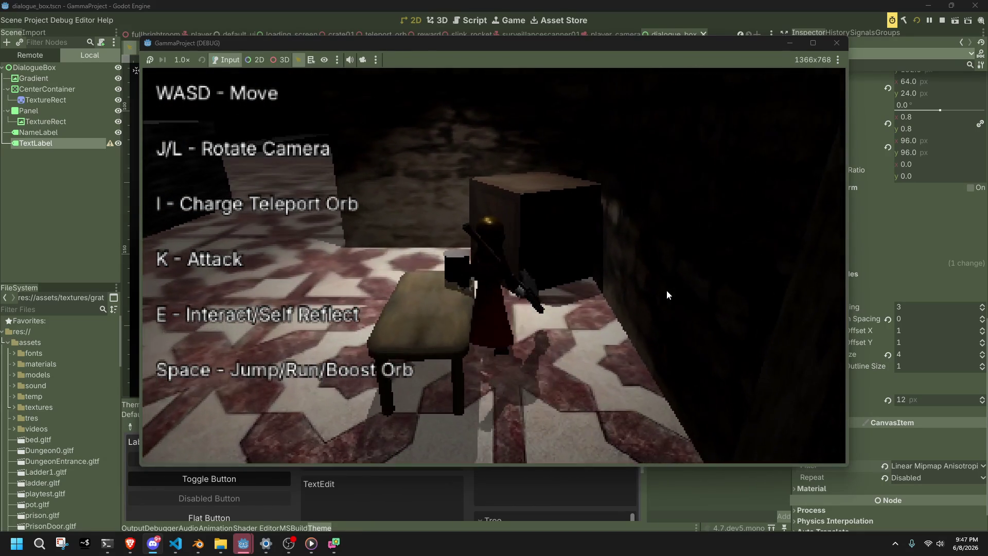
key("l")
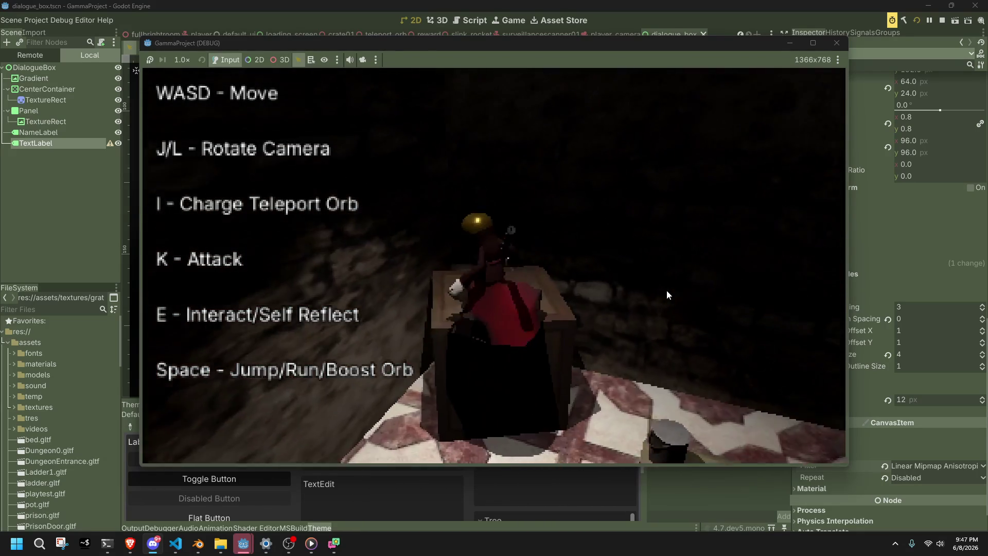
key("l")
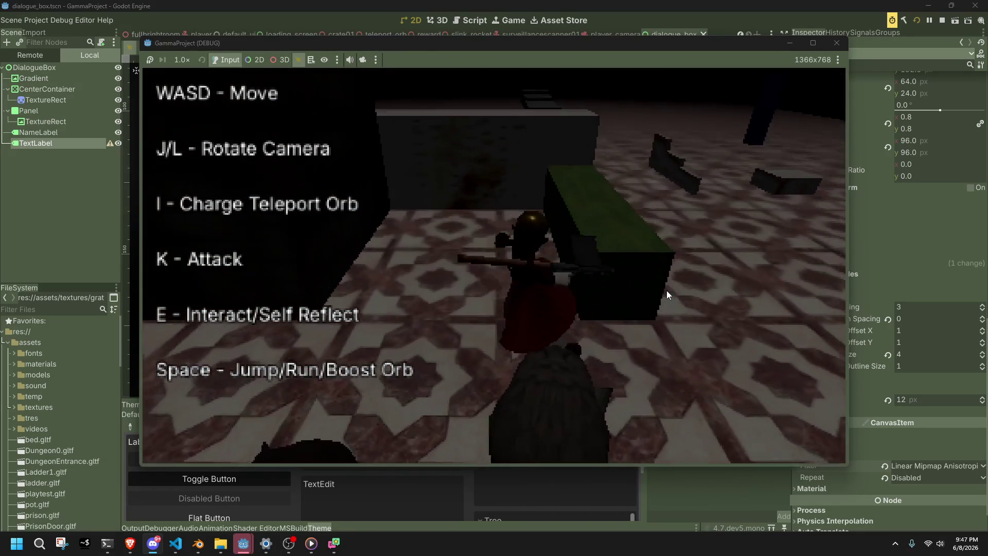
key("l")
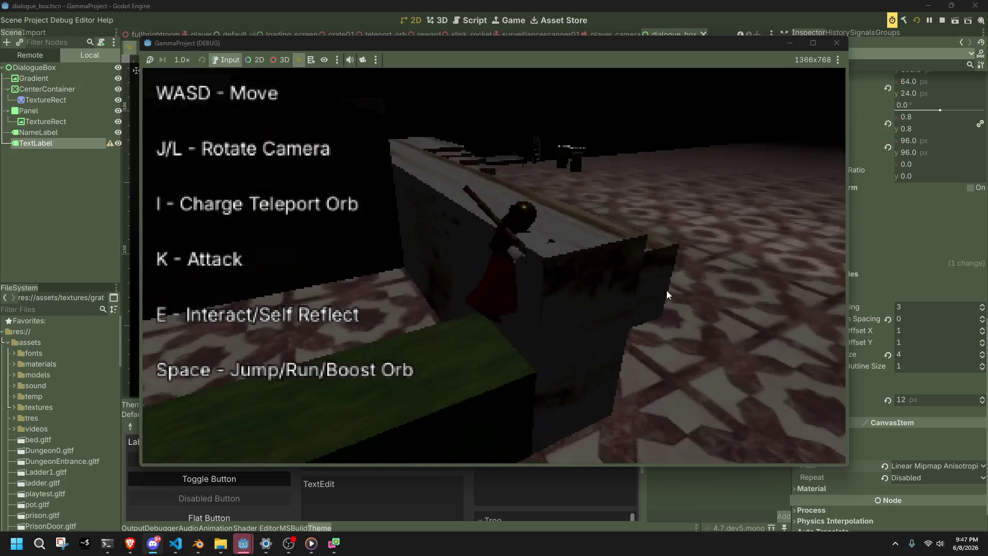
key("l")
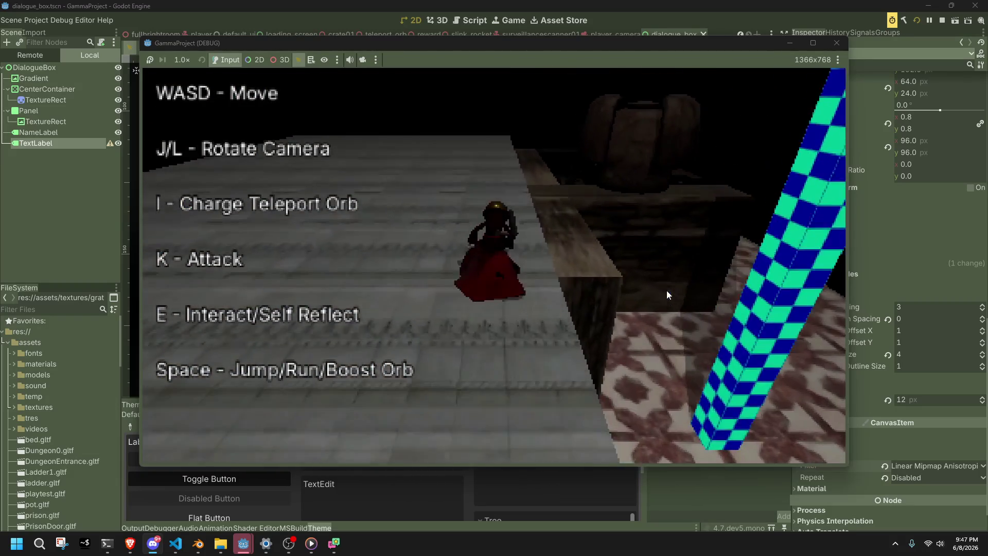
key("Escape")
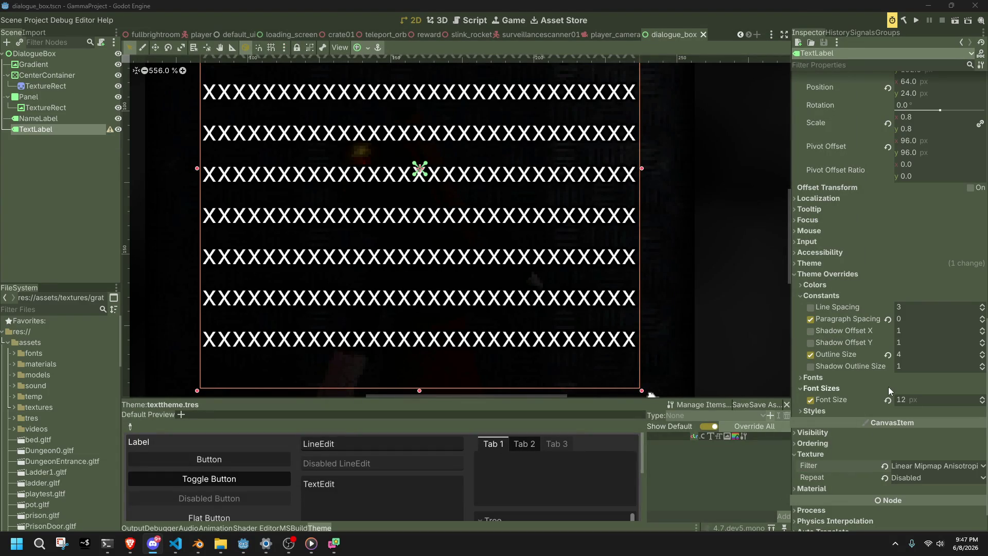
Set the TextLabel's texture filter to Linear and turn off its Outline Size override.
left_click(918, 464)
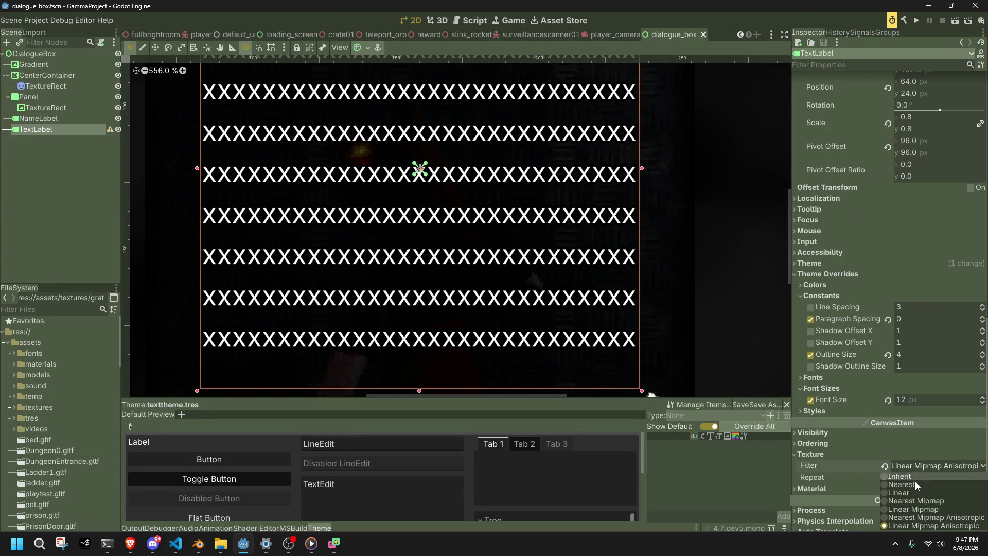
left_click(924, 491)
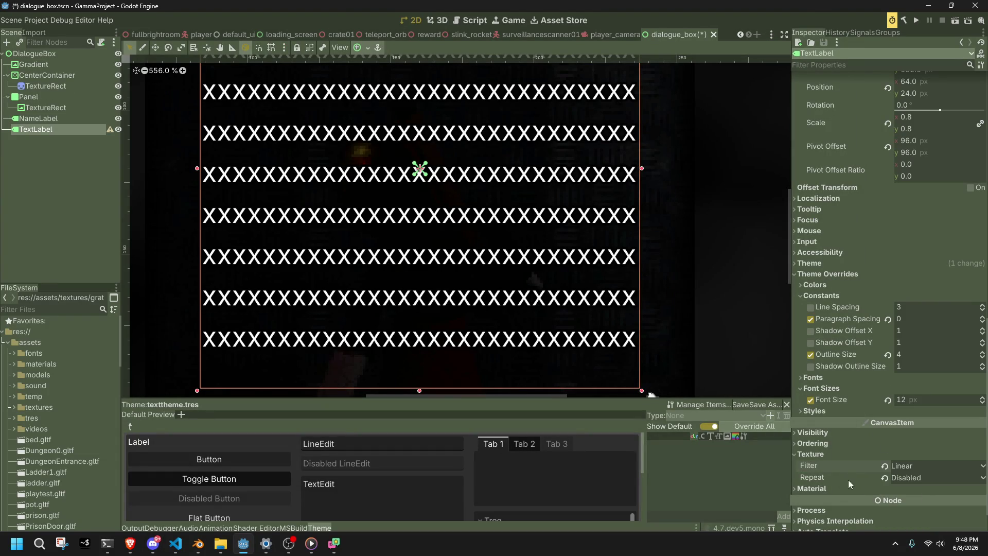
left_click(871, 490)
left_click(872, 489)
left_click(824, 444)
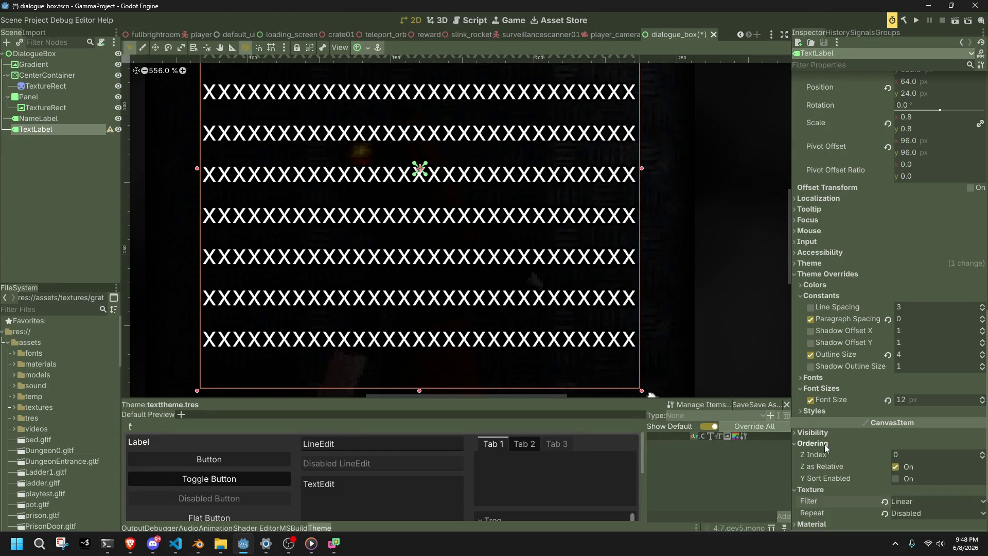
left_click(823, 442)
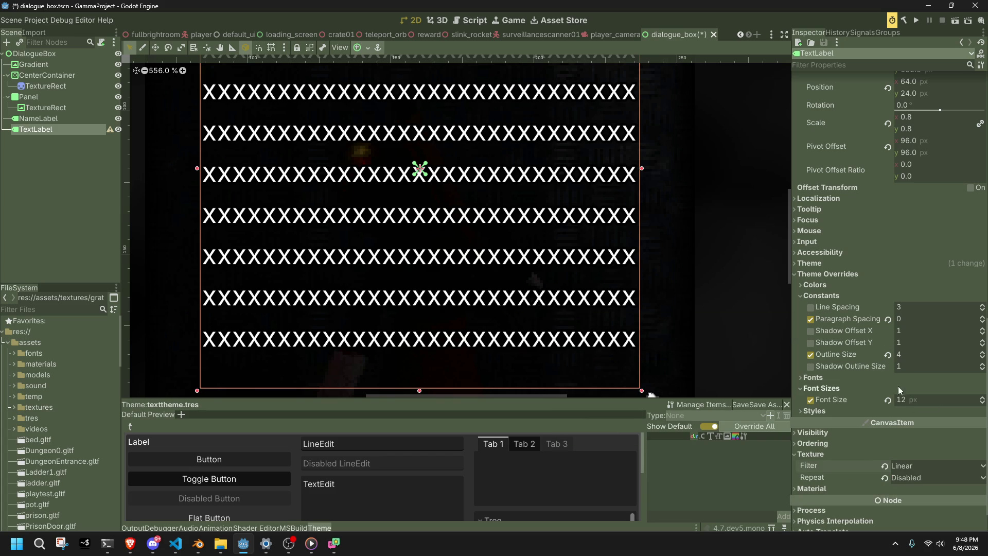
left_click(811, 354)
left_click(808, 263)
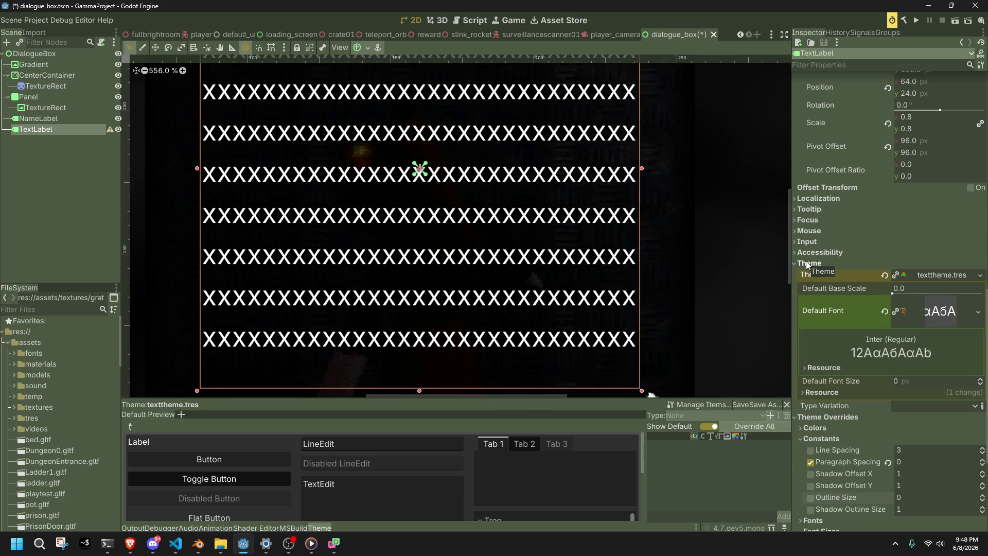
Expand the TextLabel's font, constant and colour override groups.
left_click(825, 396)
left_click(825, 396)
left_click(803, 262)
left_click(808, 296)
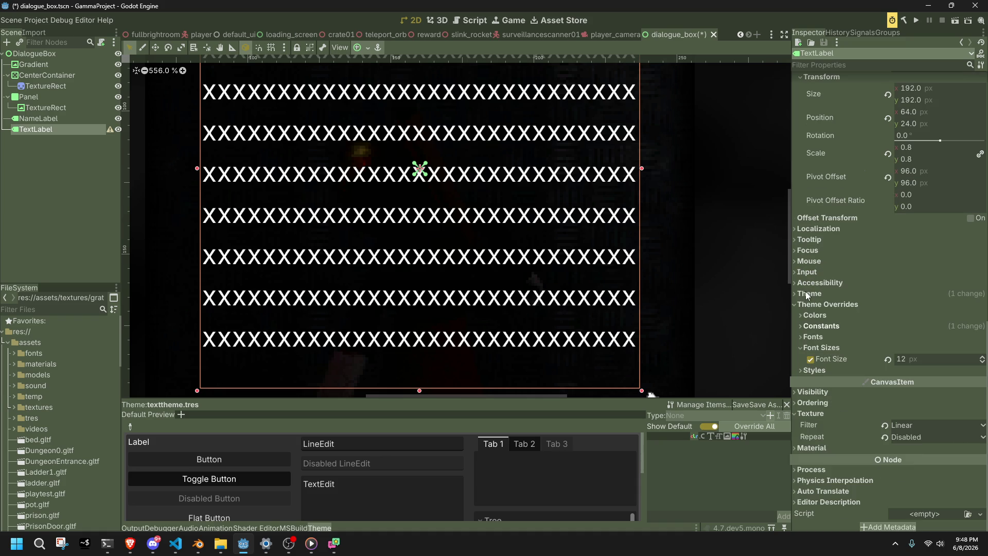
left_click(805, 338)
left_click(803, 326)
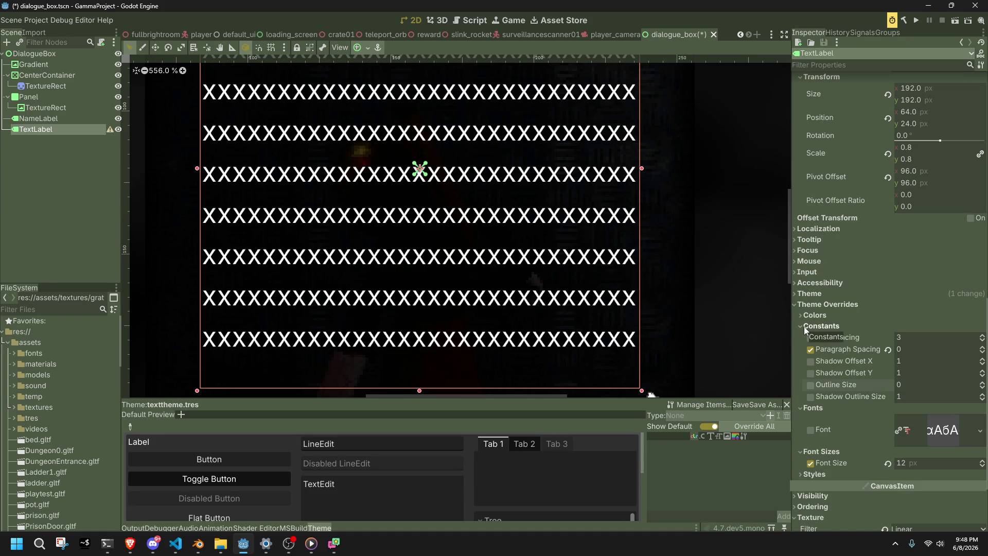
left_click(804, 315)
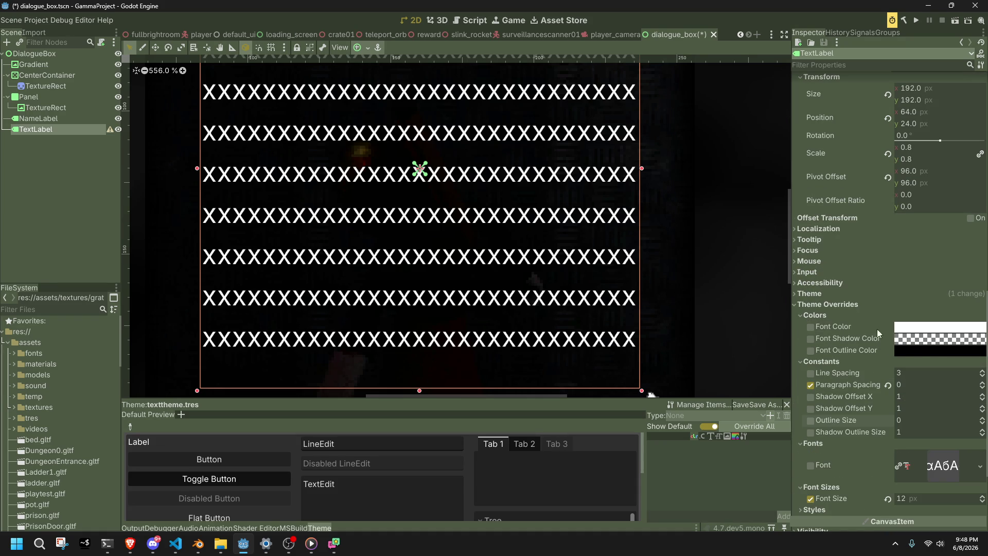
Set a white font outline colour and a 1 px outline size, then run the game.
left_click(916, 351)
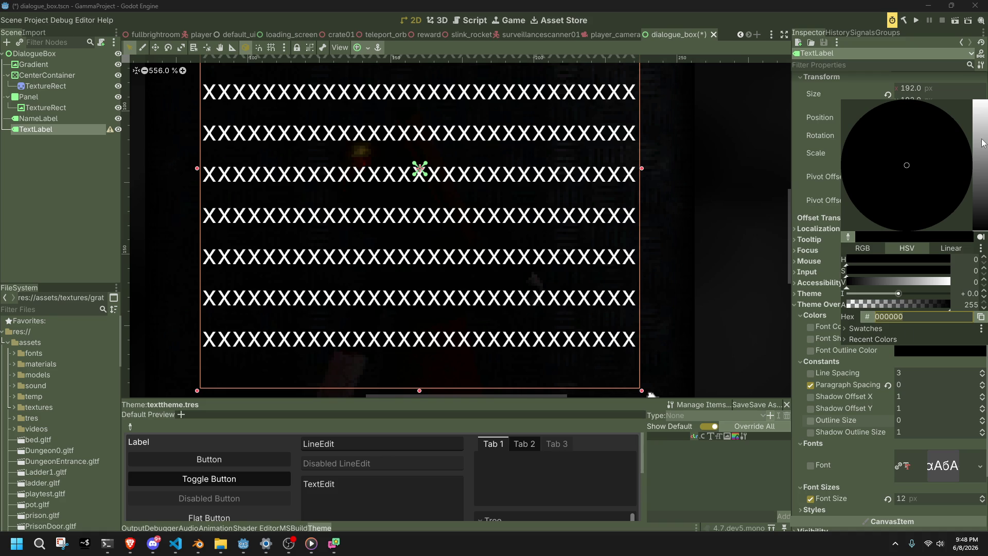
left_click_drag(984, 156, 984, 99)
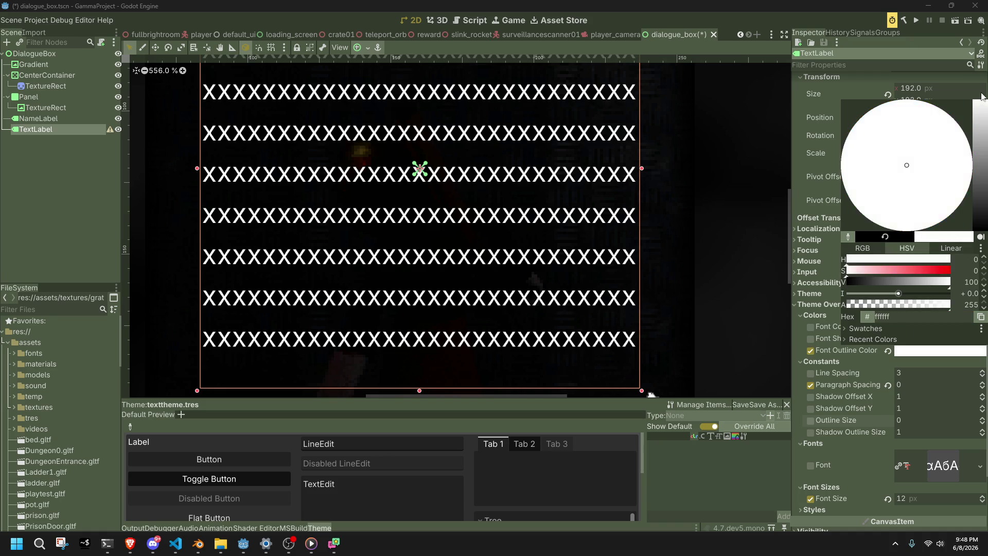
left_click(839, 387)
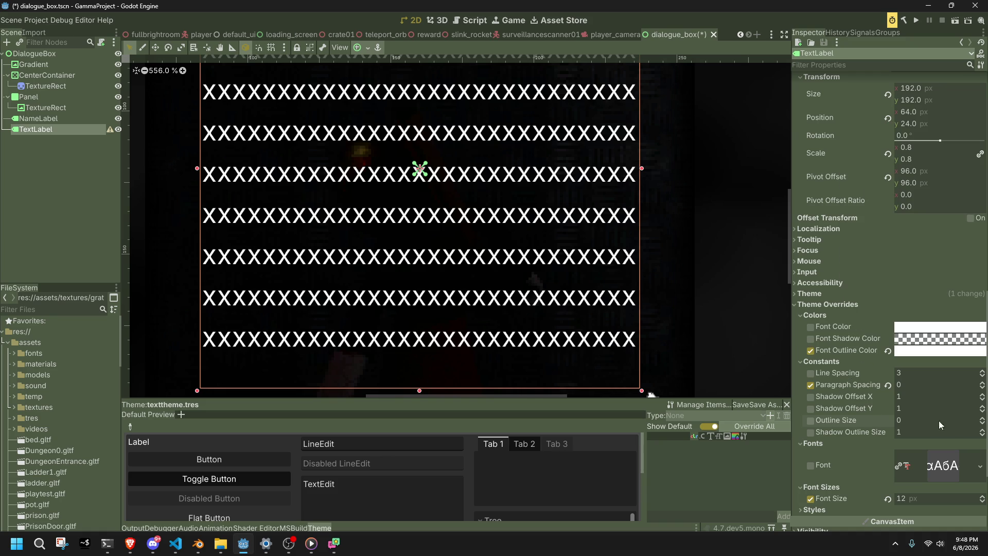
left_click(983, 419)
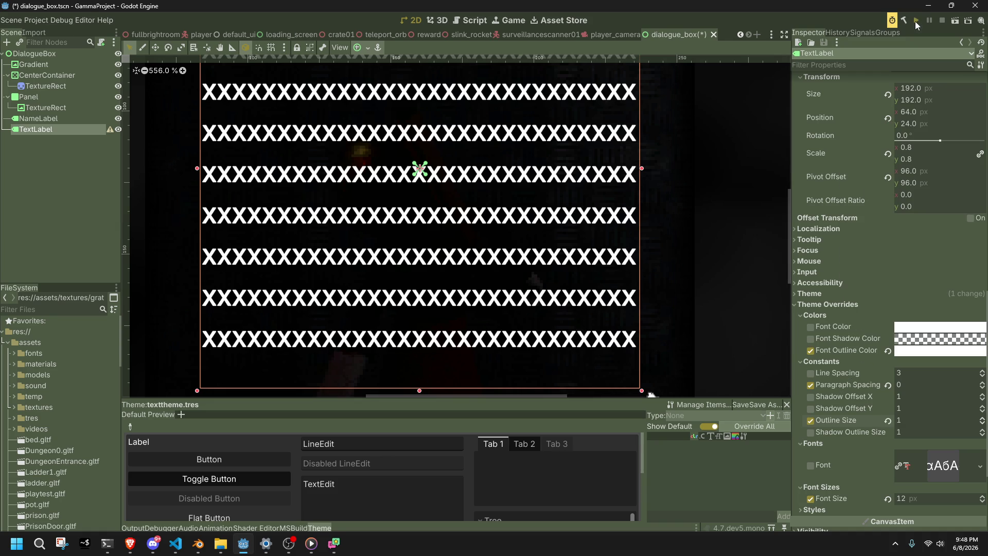
left_click(914, 21)
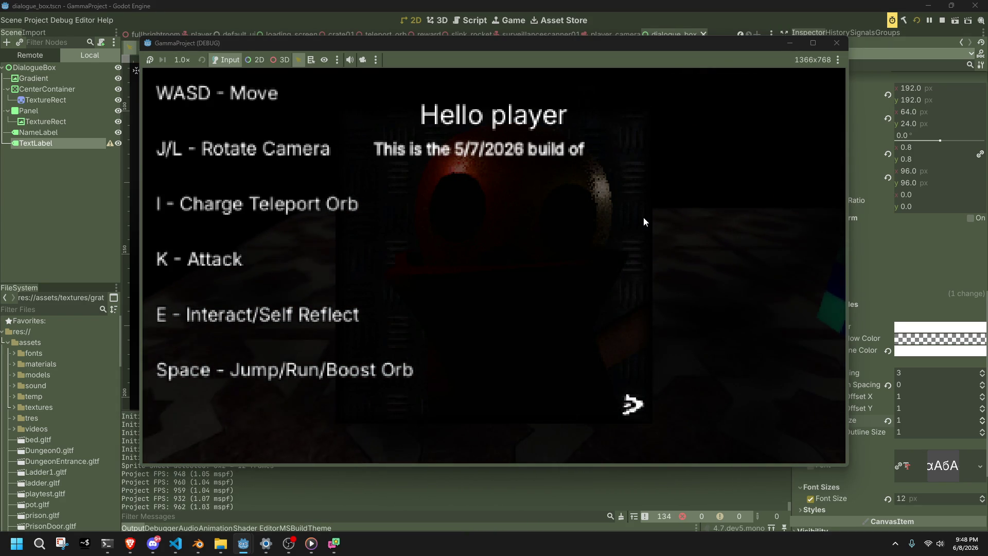
Show the full outlined Hello player message, then close the game.
key("e")
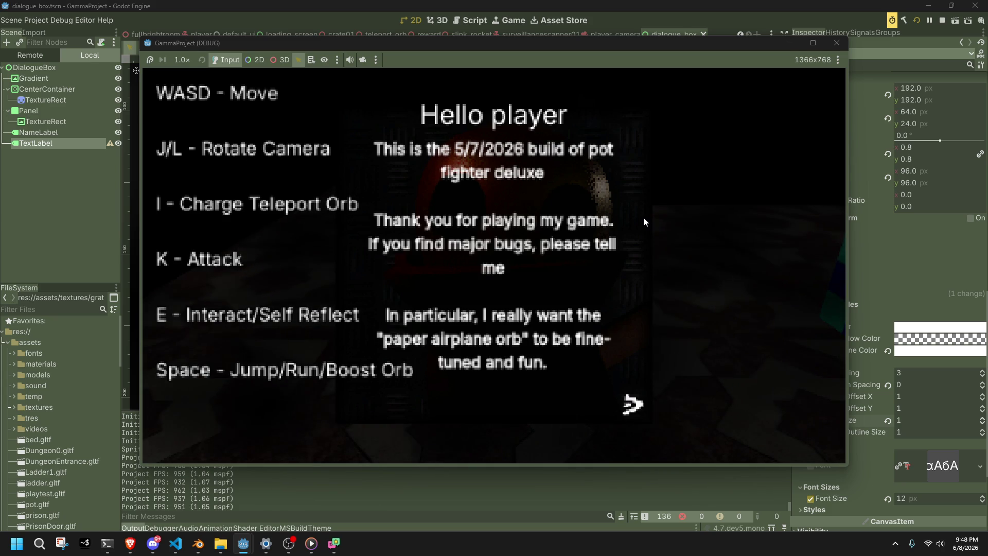
left_click(840, 47)
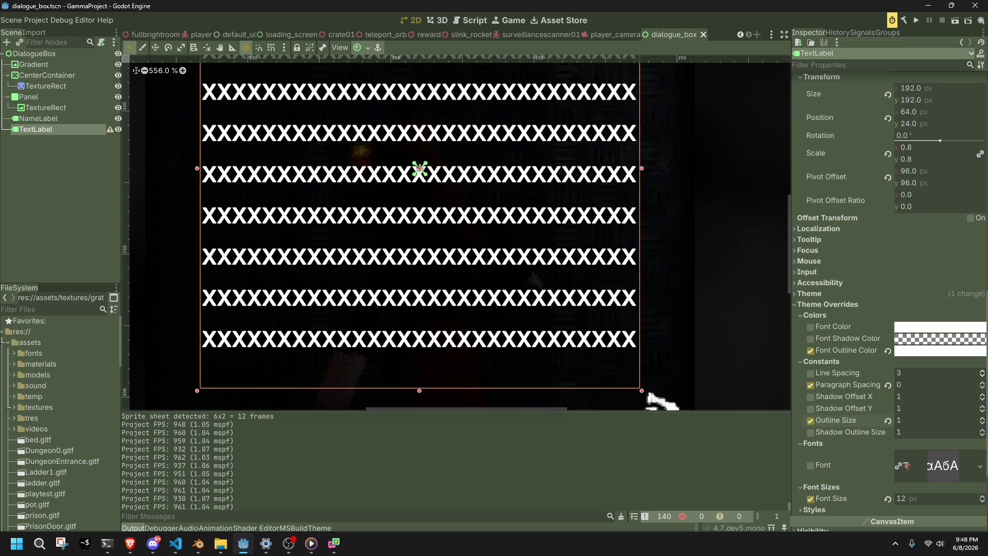
Set the text outline colour to red (ff0000) and run the game to see it.
left_click(153, 543)
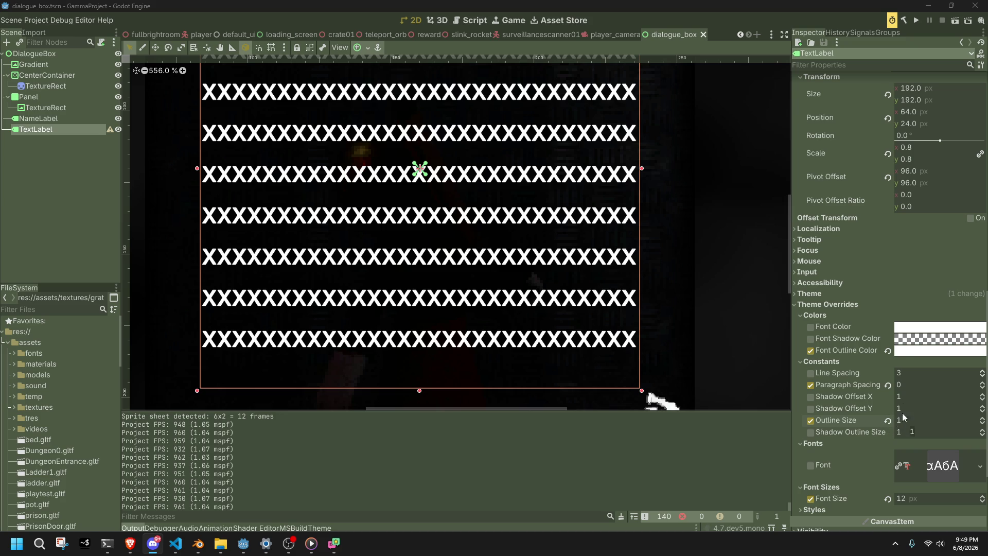
left_click(908, 350)
left_click(950, 270)
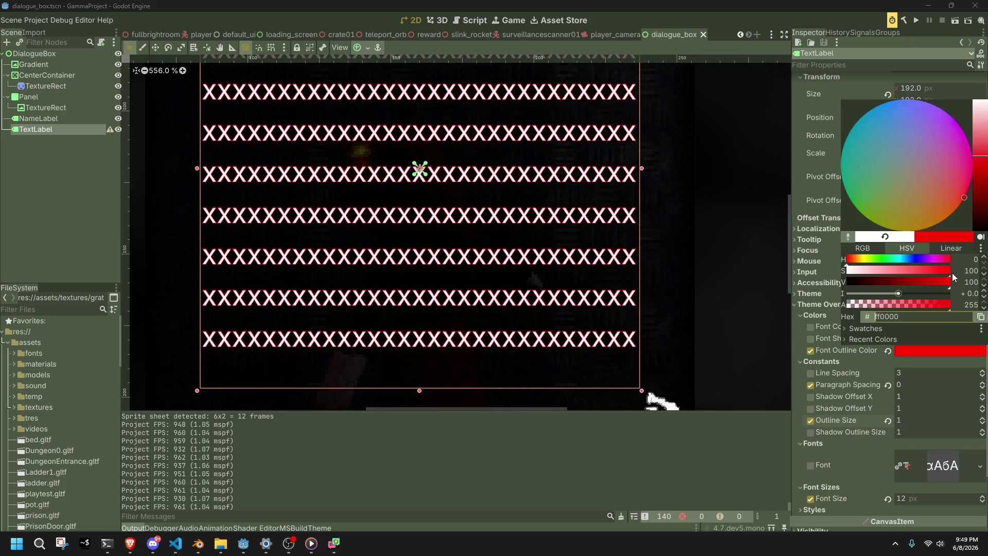
left_click(728, 241)
left_click(914, 20)
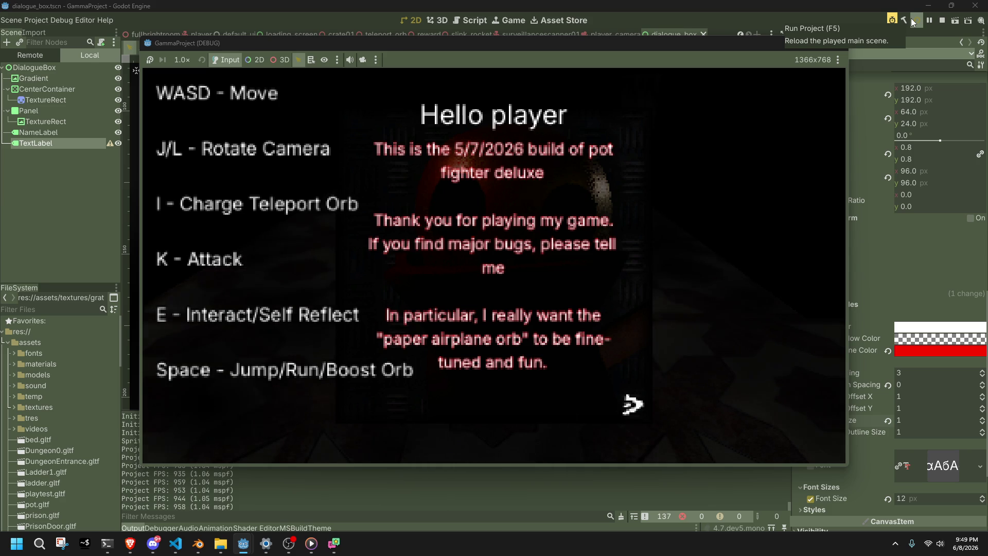
left_click(912, 22)
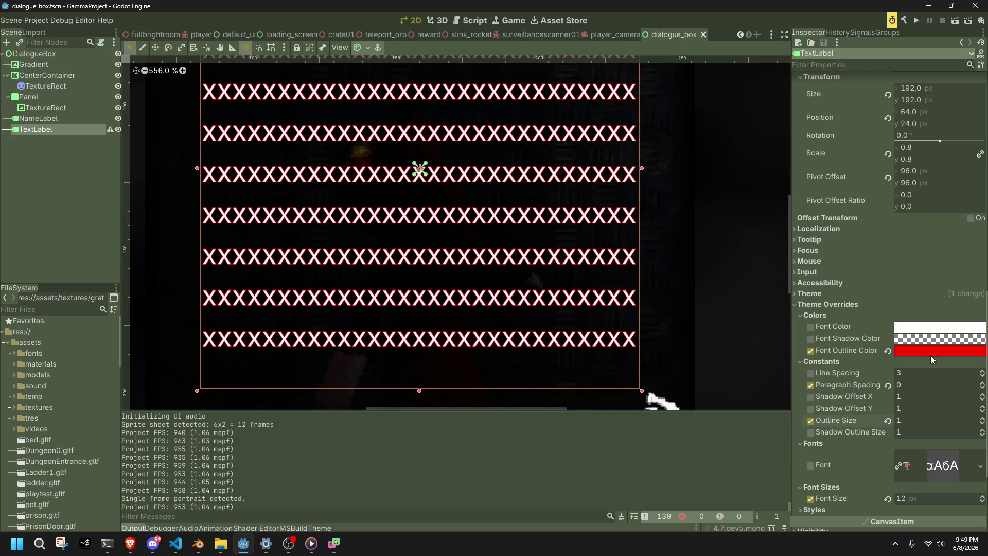
Rework the colour overrides, removing the red outline colour and leaving Outline Size at 4.
left_click(814, 434)
left_click(814, 434)
left_click(922, 327)
left_click(925, 338)
left_click(925, 338)
mouse_move(978, 198)
left_mouse_down()
mouse_move(978, 92)
mouse_move(978, 219)
left_mouse_up()
left_click(892, 351)
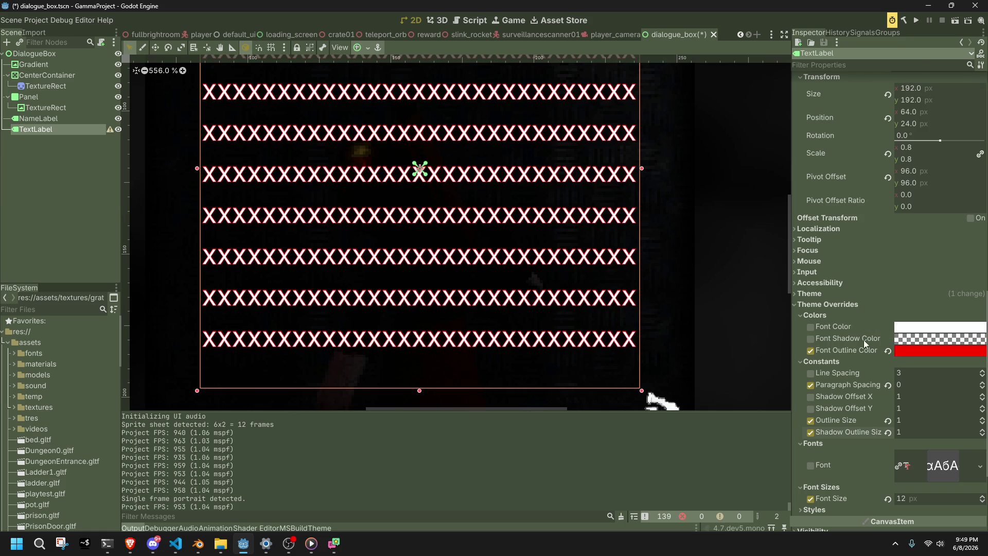
left_click(810, 338)
double_click(810, 351)
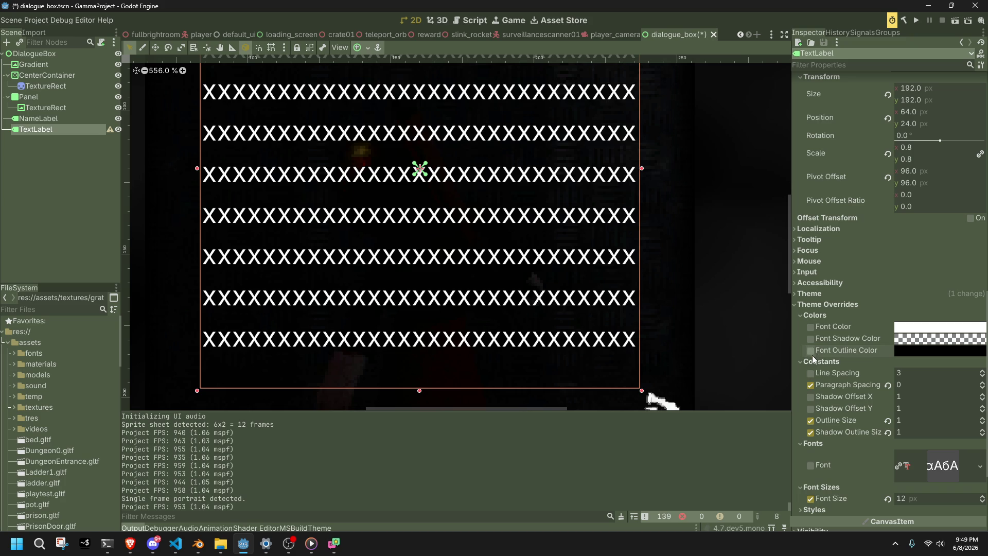
left_click(813, 383)
key("ctrl+z")
key("ctrl+z")
key("ctrl+z")
key("ctrl+z")
key("ctrl+z")
key("ctrl+z")
key("ctrl+z")
key("ctrl+z")
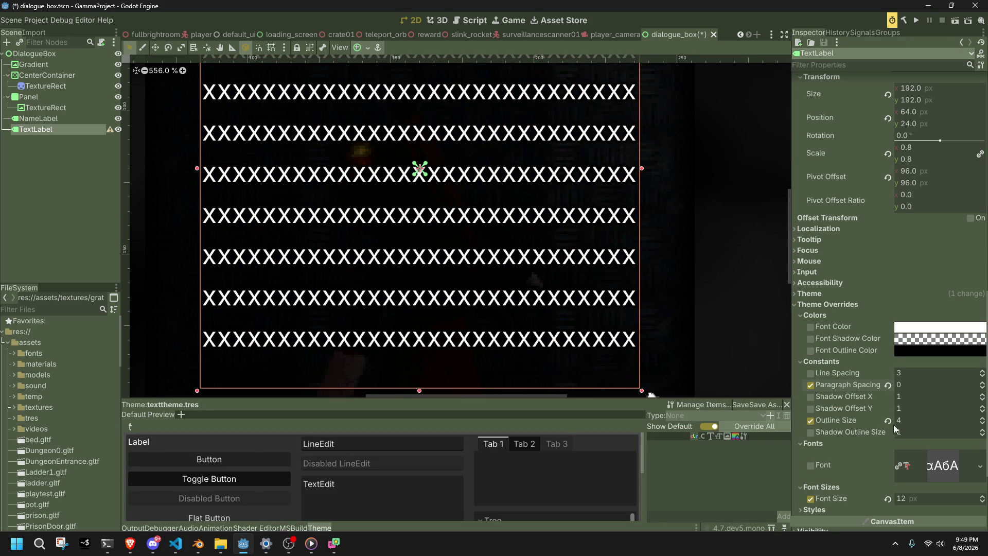
scroll(752, 319, "down", 6)
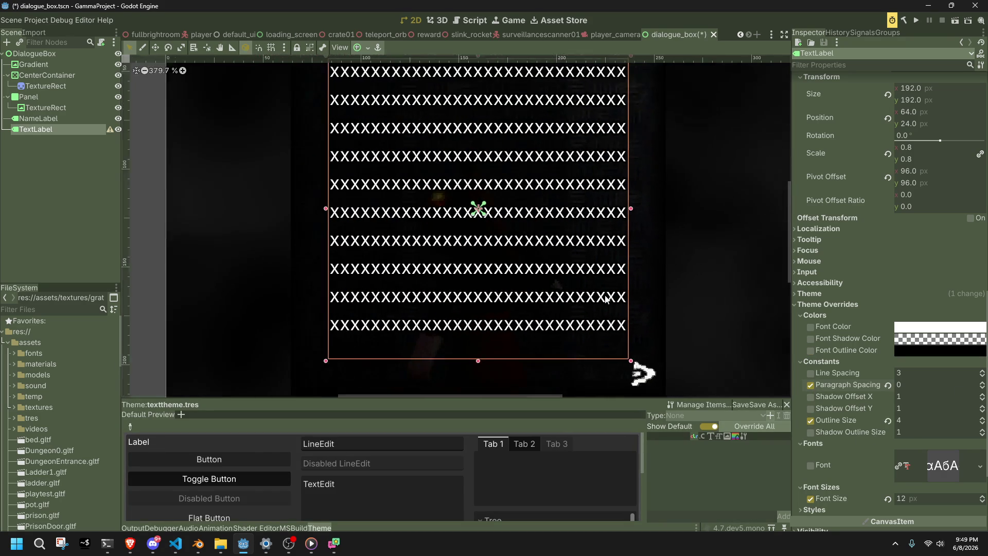
Switch the text font to Grenze-VariableFont, save, and check it in the running game.
key("ctrl+s")
scroll(682, 281, "up", 2)
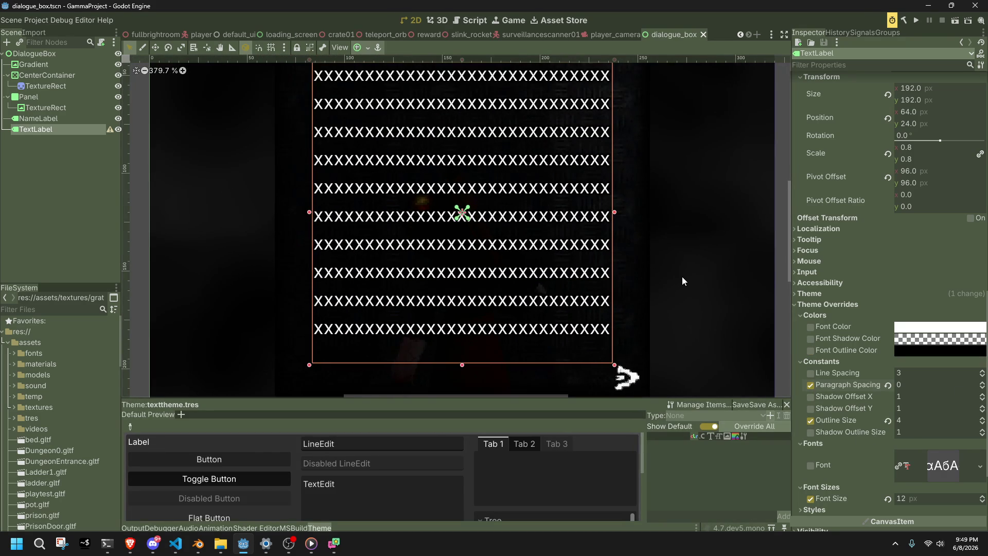
scroll(681, 277, "up", 1)
left_click(973, 470)
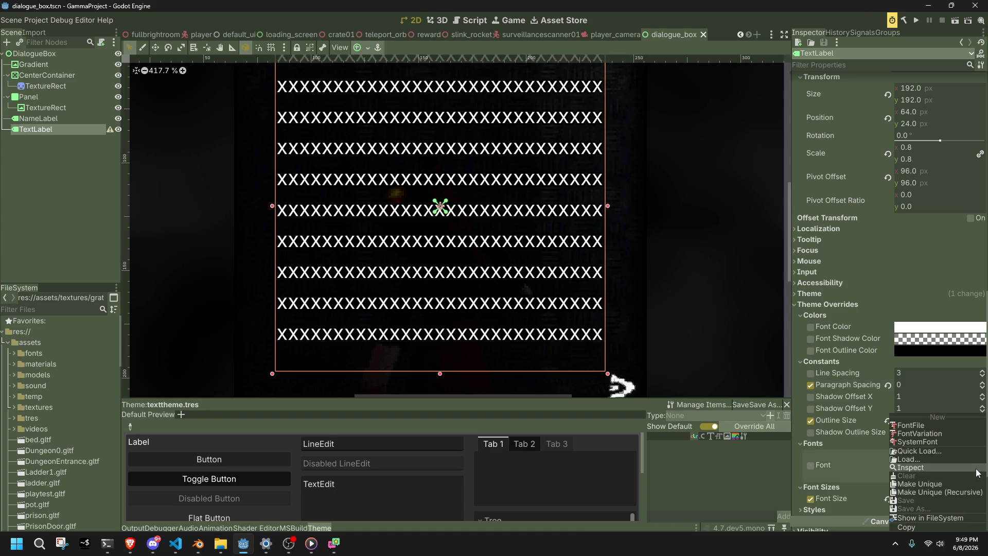
left_click(900, 453)
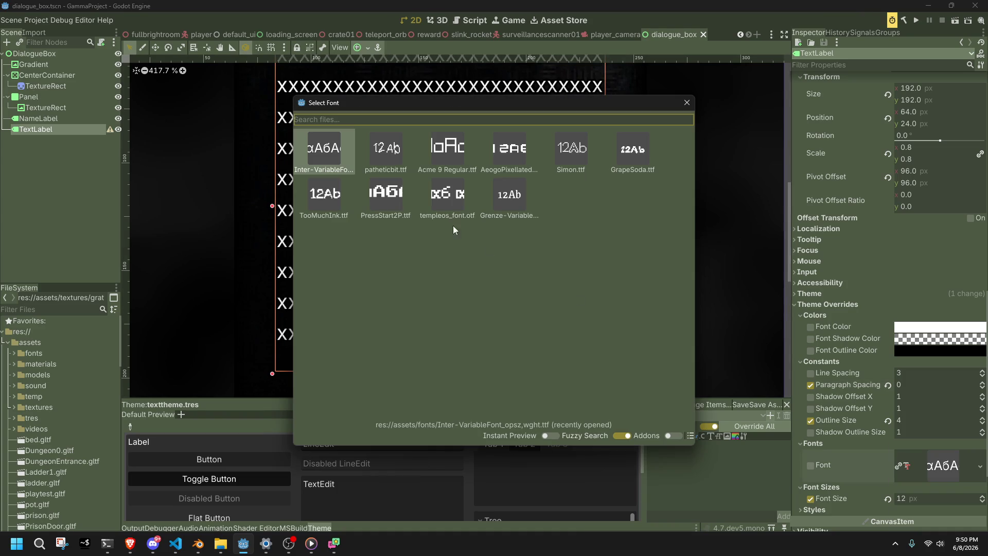
double_click(502, 194)
scroll(501, 194, "down", 2)
key("ctrl+s")
left_click(912, 20)
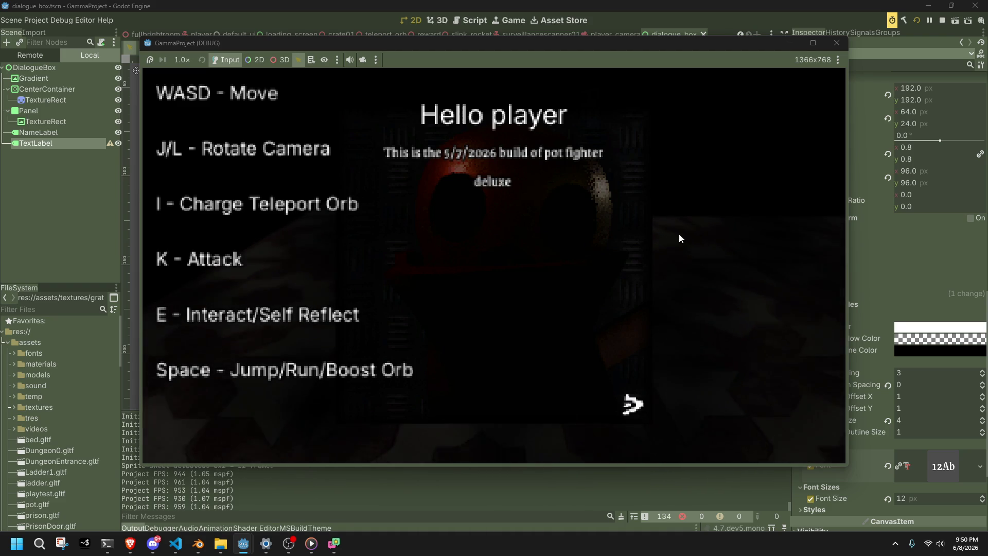
left_click(841, 53)
key("F8")
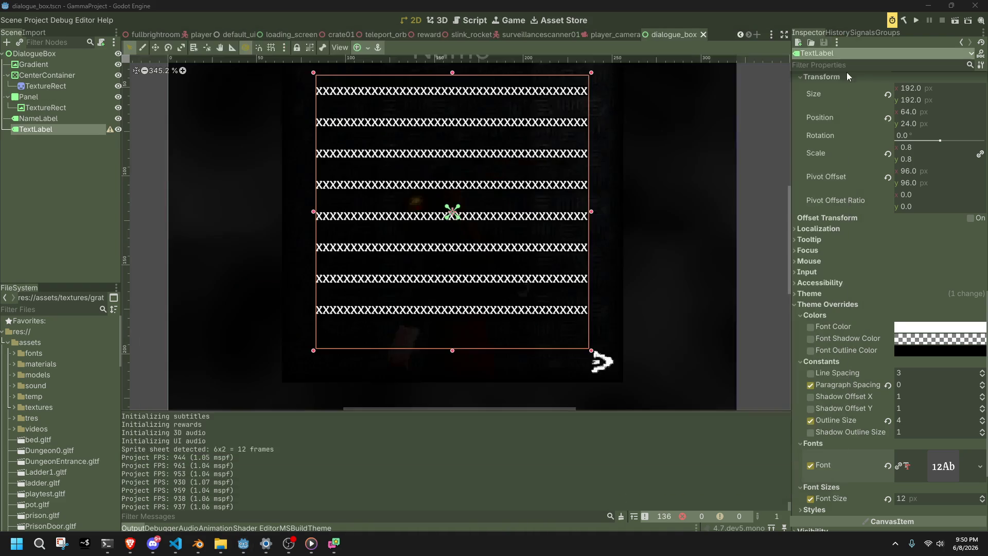
Set the font size to 22 after trying 16, save, and test it in-game.
left_click(906, 500)
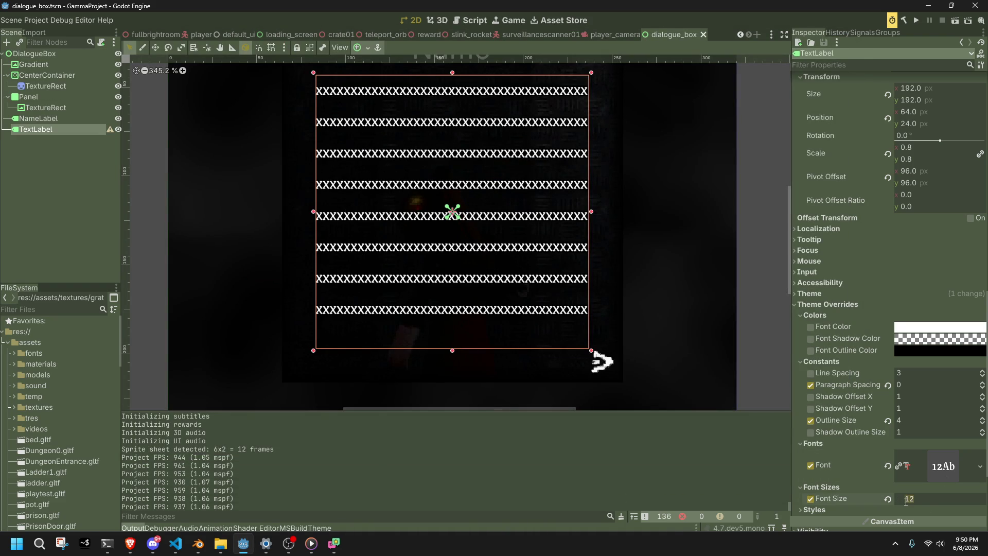
type("16")
key("Return")
left_click(905, 502)
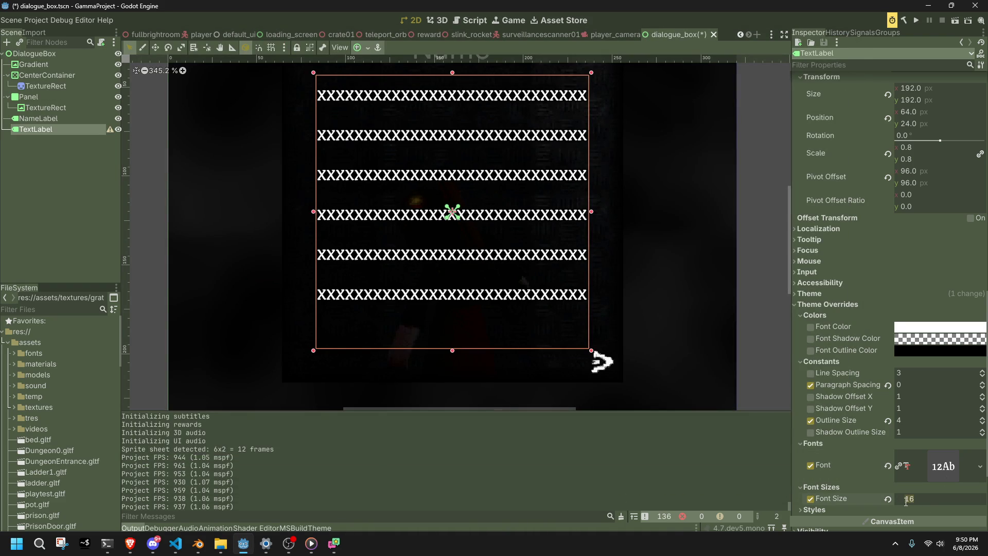
type("22")
key("Return")
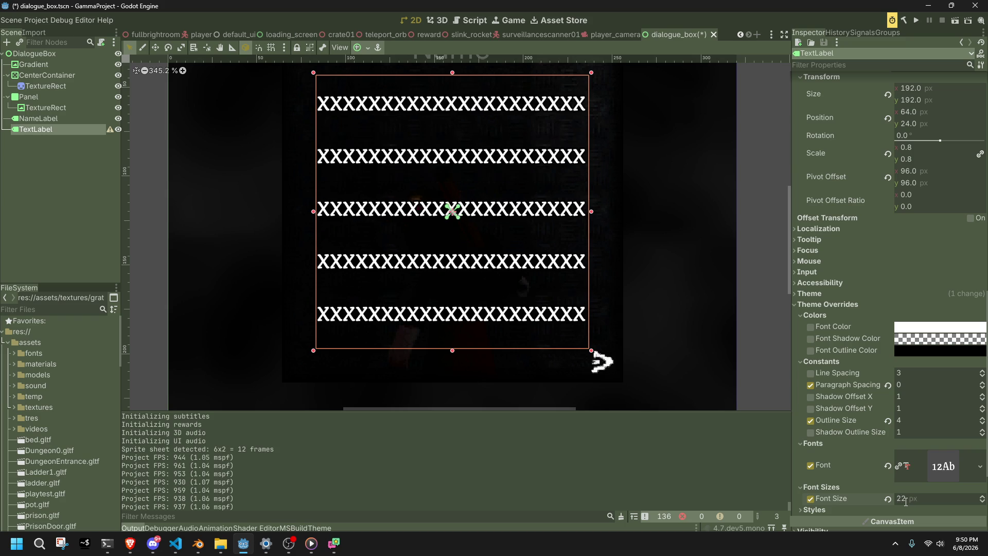
key("ctrl+s")
left_click(914, 22)
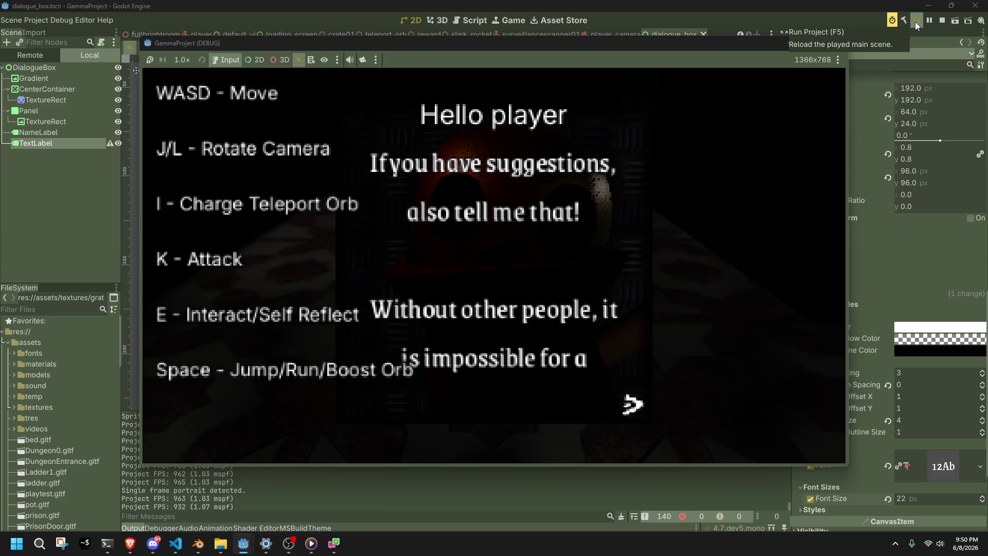
key("F8")
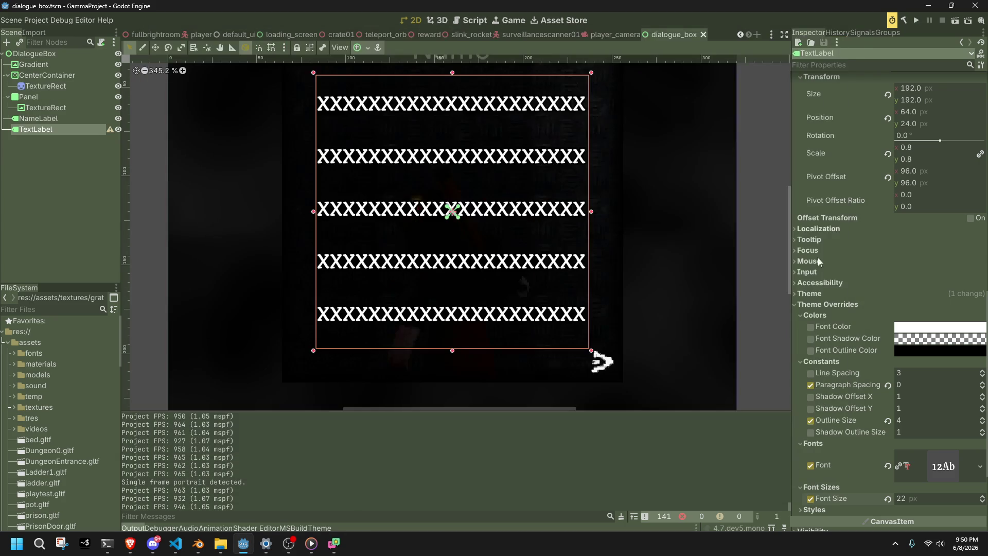
Switch the text to templeos_font at 8 px, drop line spacing, and test the dialogue in-game.
left_click(906, 498)
left_click(980, 465)
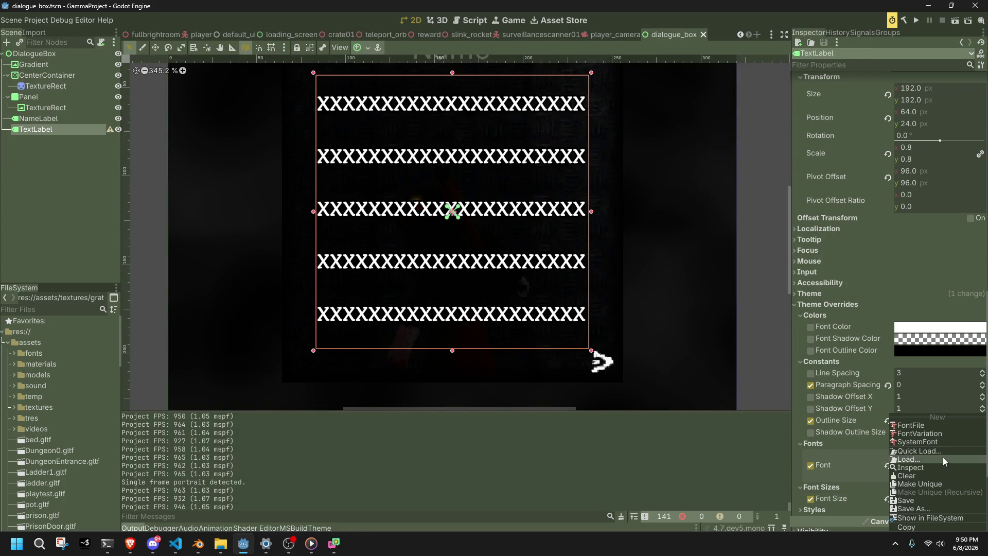
left_click(942, 457)
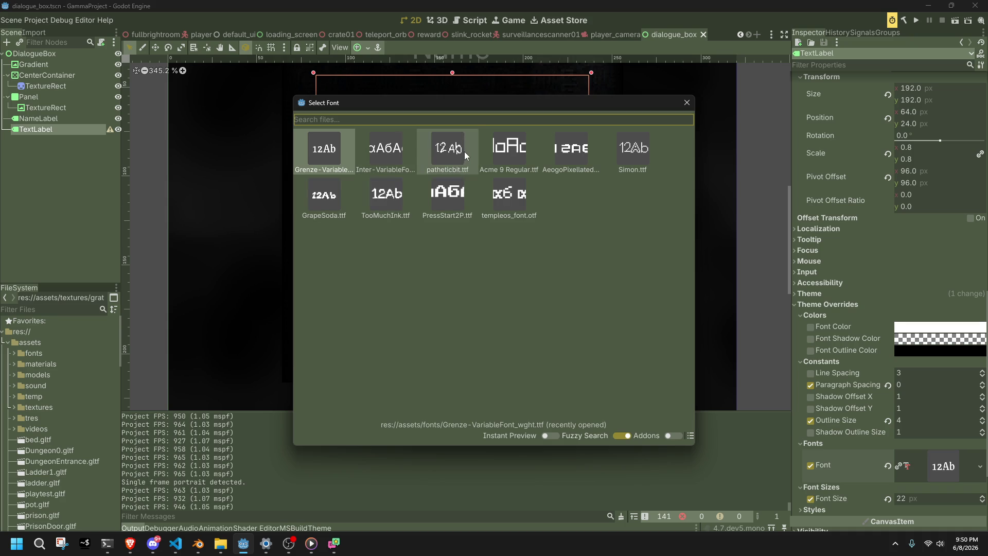
double_click(516, 199)
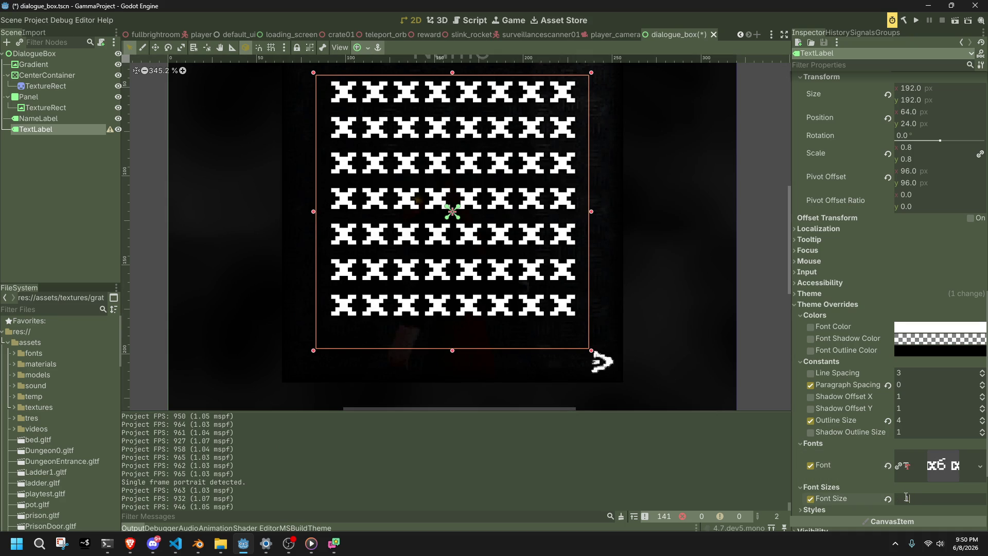
key("Return")
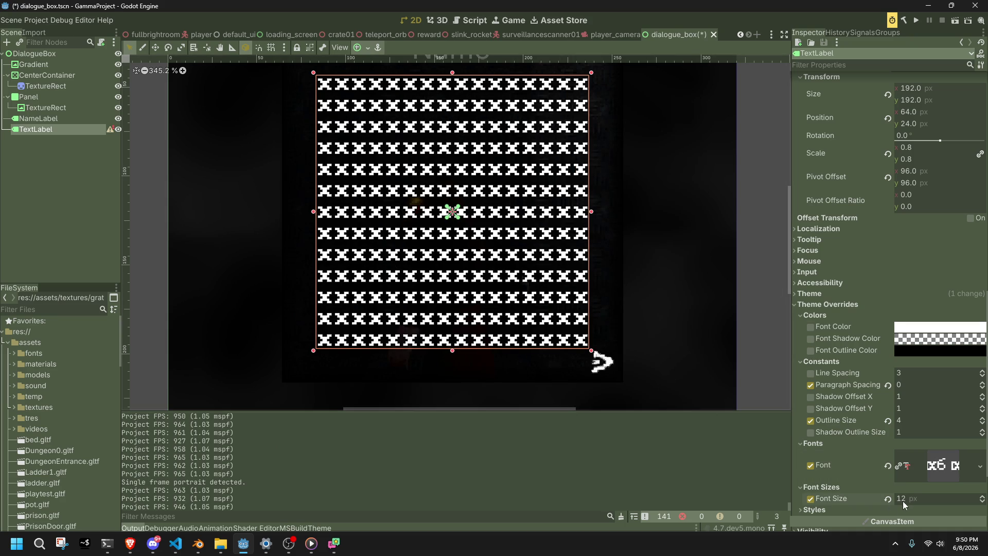
left_click(810, 373)
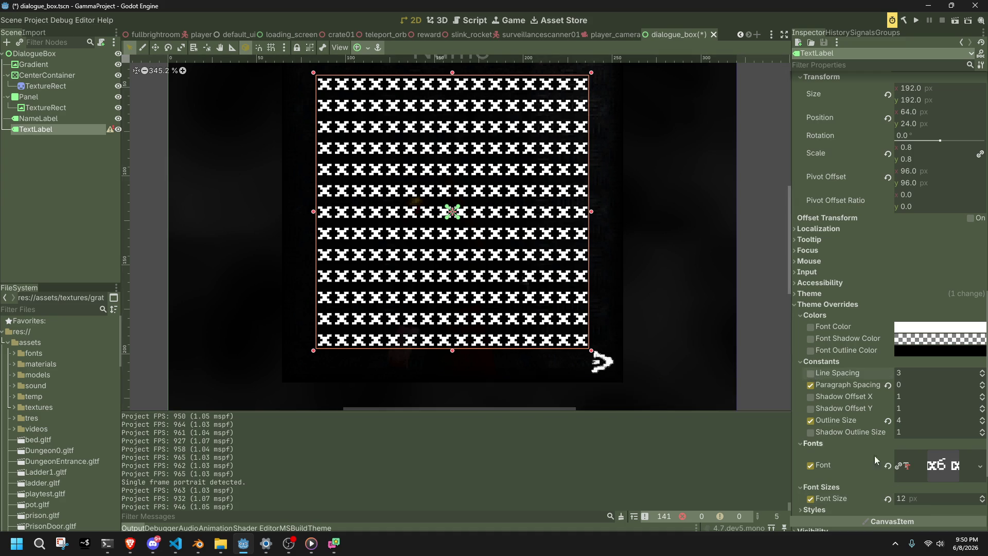
type("8")
key("Return")
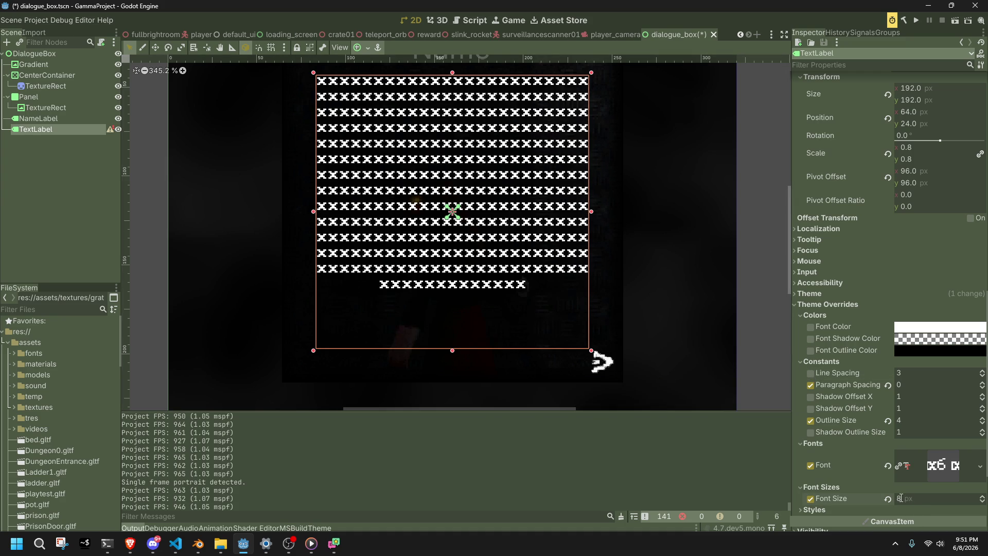
left_click(916, 26)
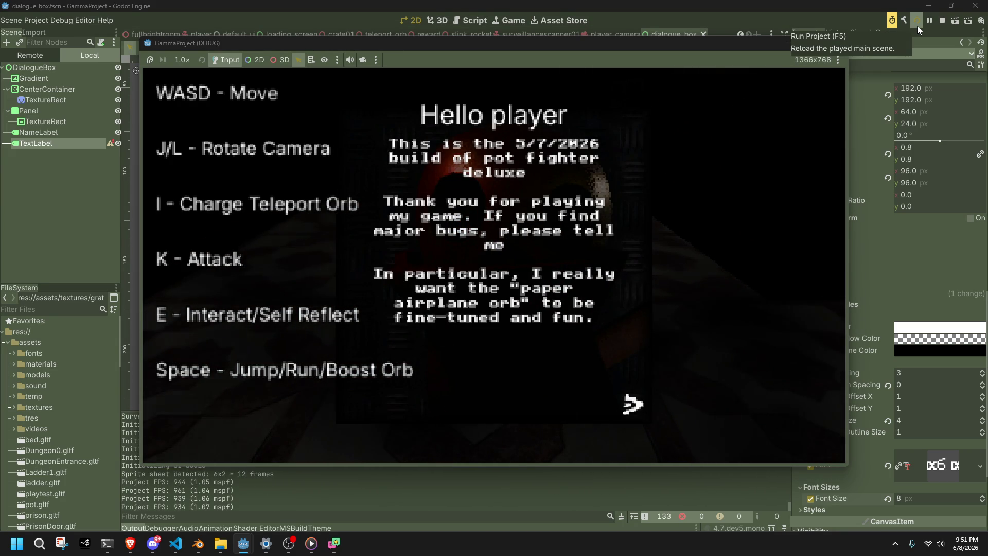
key("e")
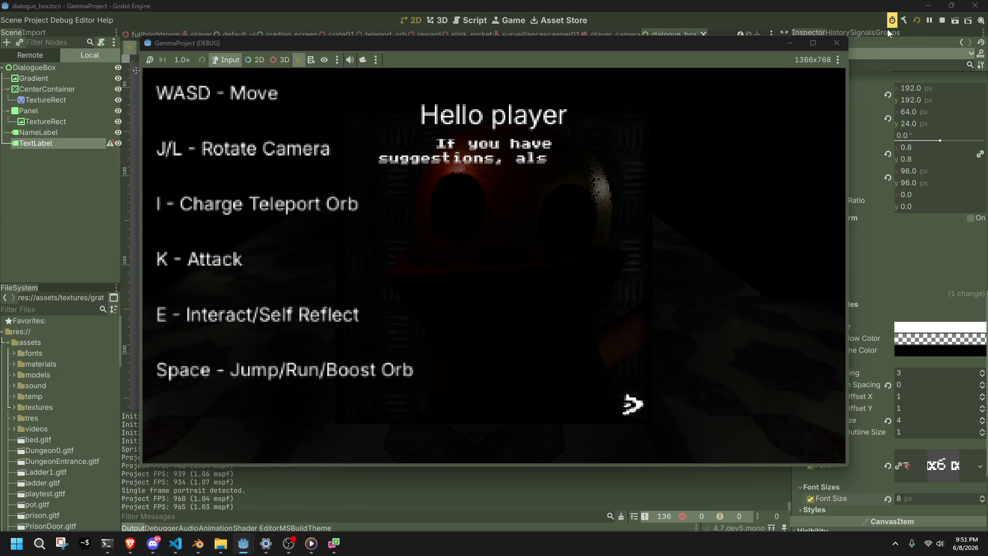
left_click(843, 44)
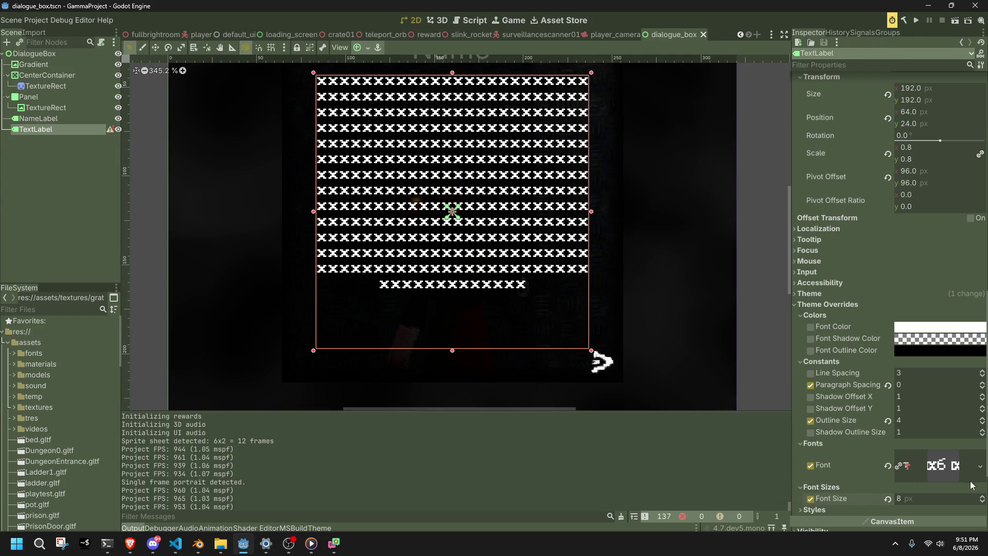
Set the dialogue font to patheticbit.ttf at 12 px and save the scene.
scroll(937, 441, "up", 6)
scroll(937, 442, "down", 7)
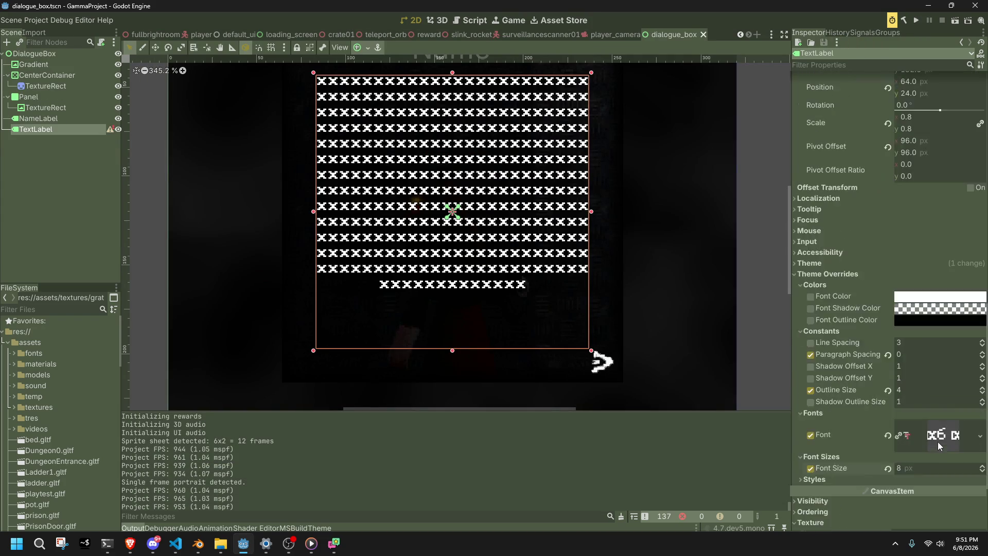
scroll(937, 441, "down", 5)
left_click(980, 325)
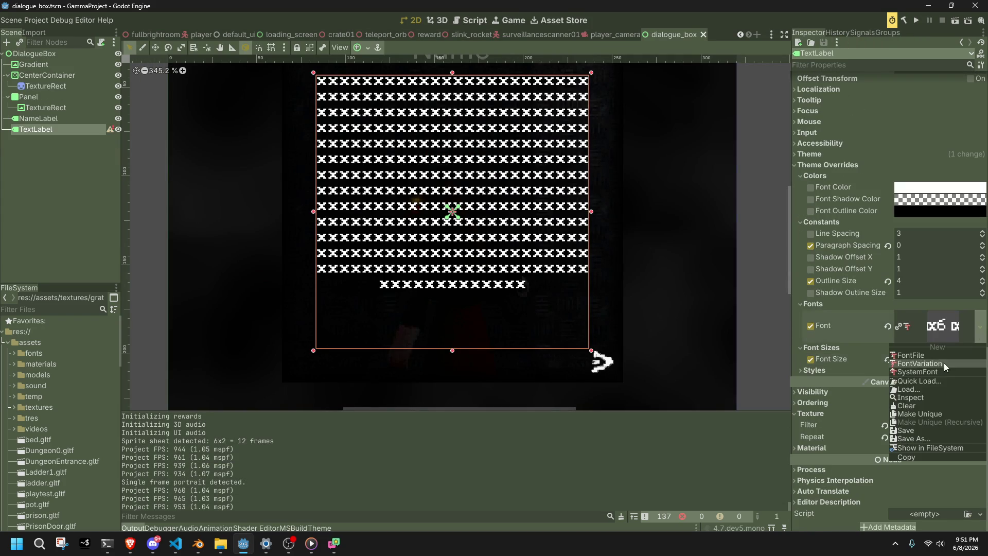
left_click(907, 382)
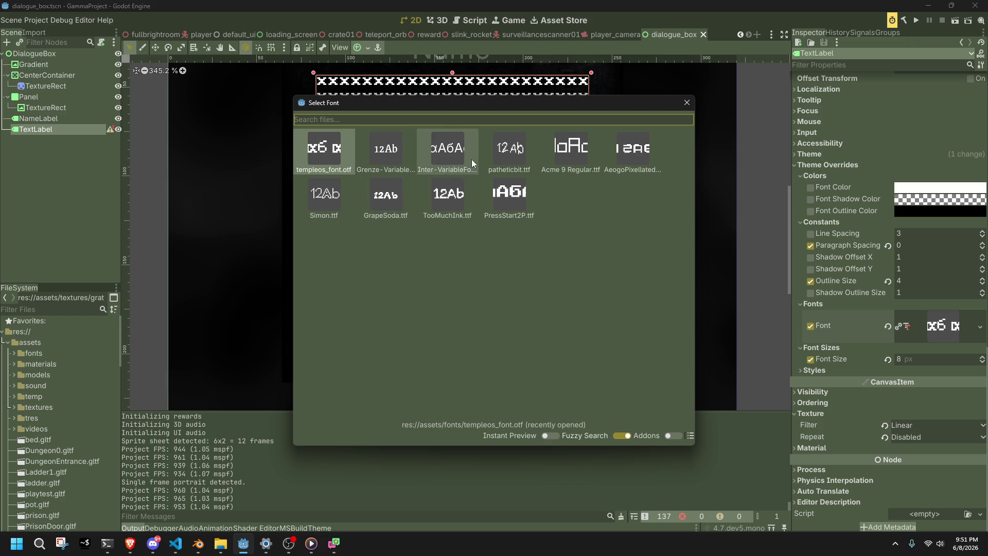
left_click(487, 165)
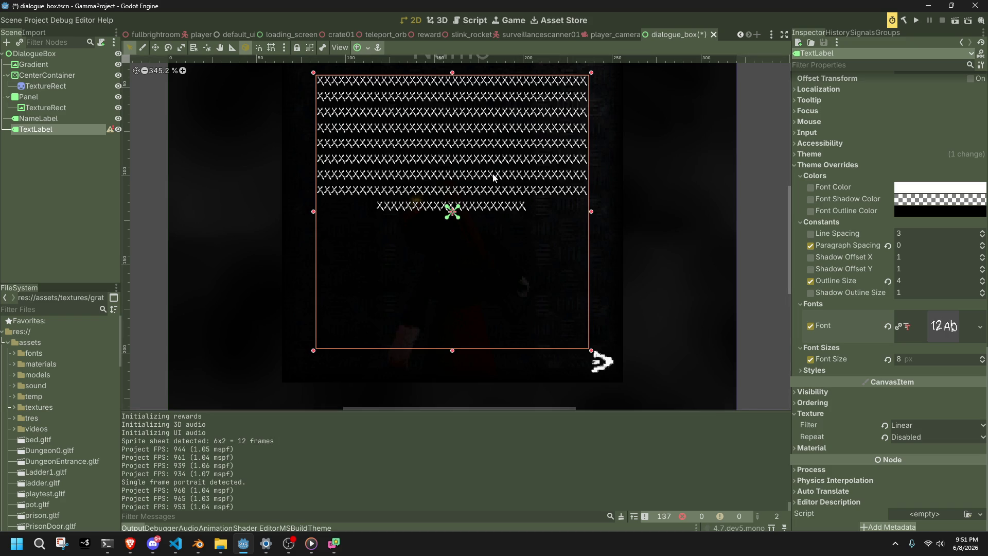
type("12")
key("Return")
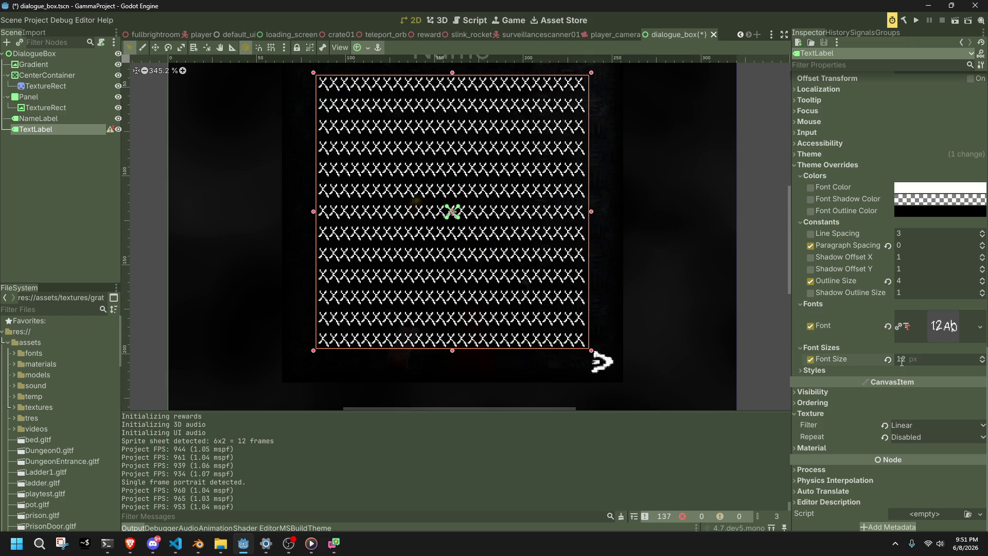
scroll(736, 316, "down", 5)
scroll(616, 263, "up", 4)
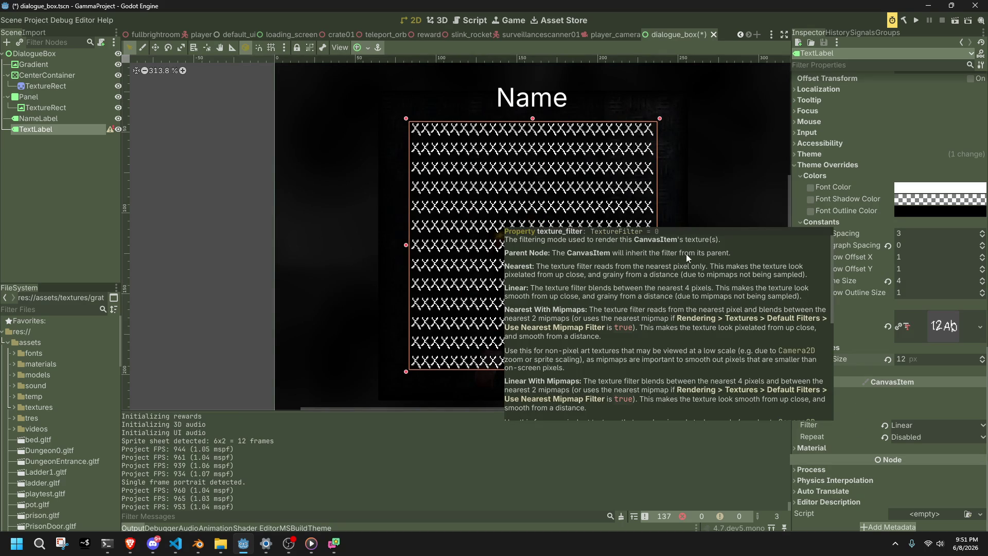
key("ctrl+s")
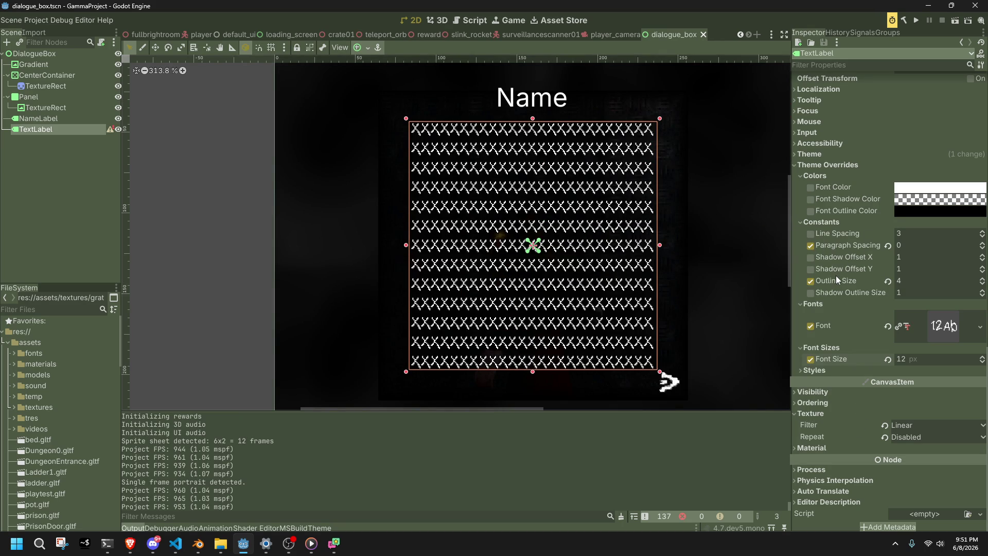
Remove the Line Spacing and Paragraph Spacing overrides and test the text in-game.
left_click(811, 235)
left_click(812, 245)
left_click(916, 21)
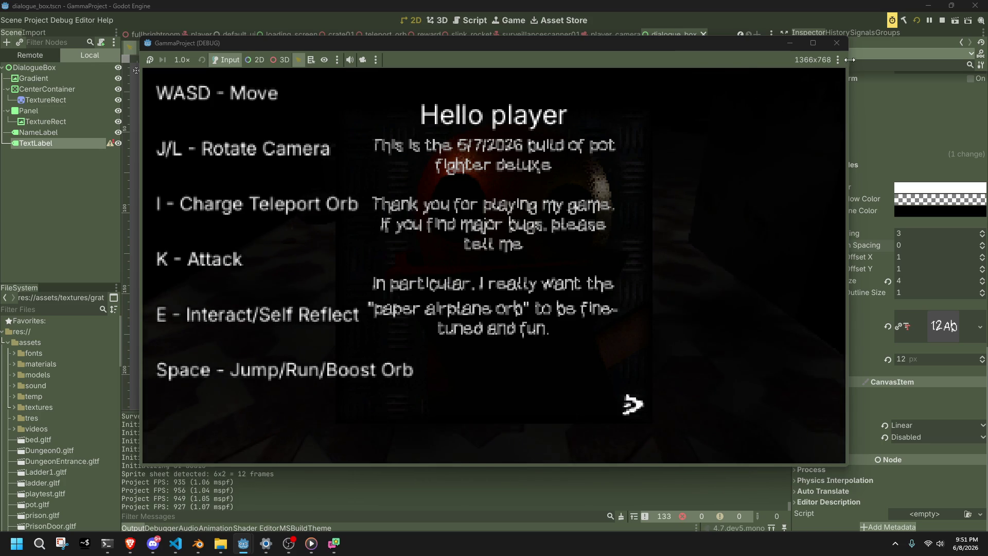
left_click(837, 43)
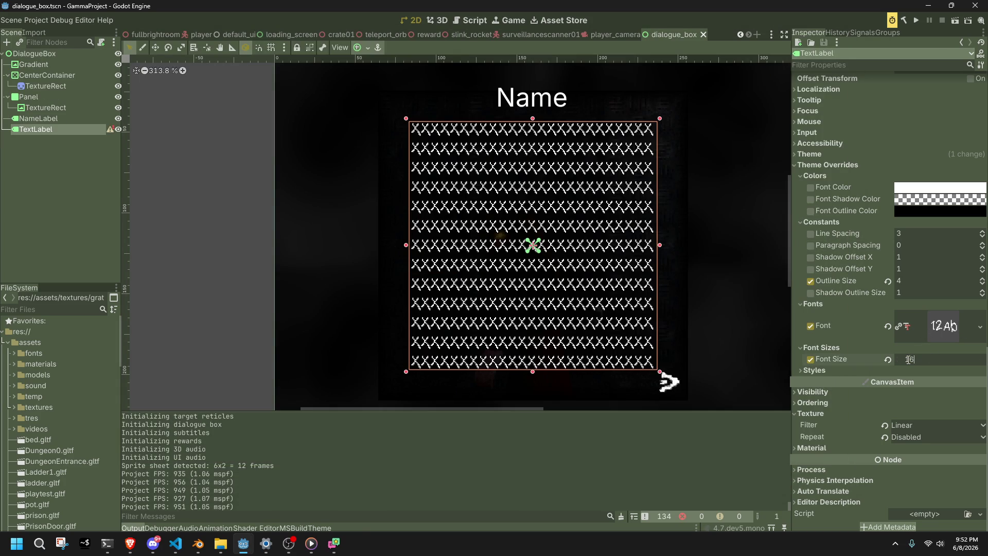
key("Return")
left_click(914, 23)
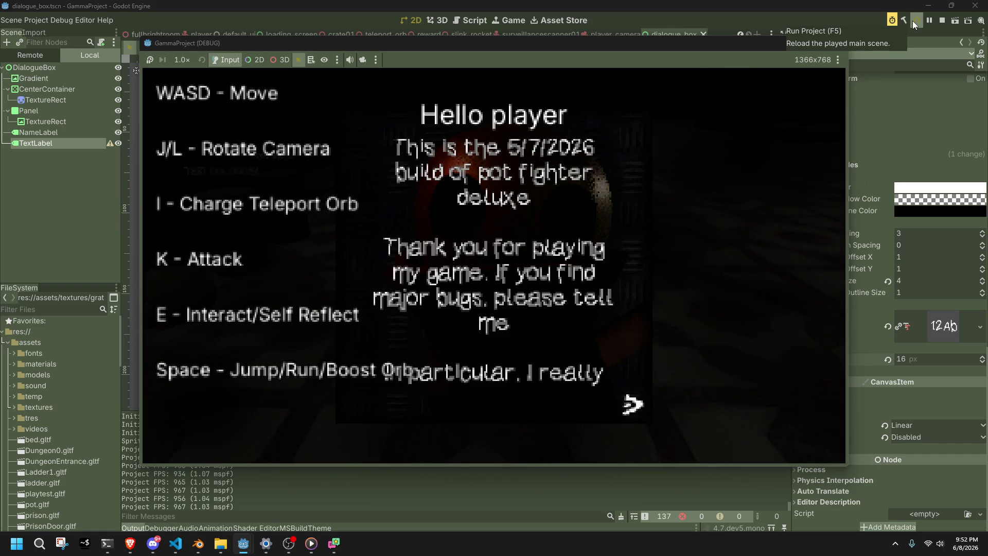
key("e")
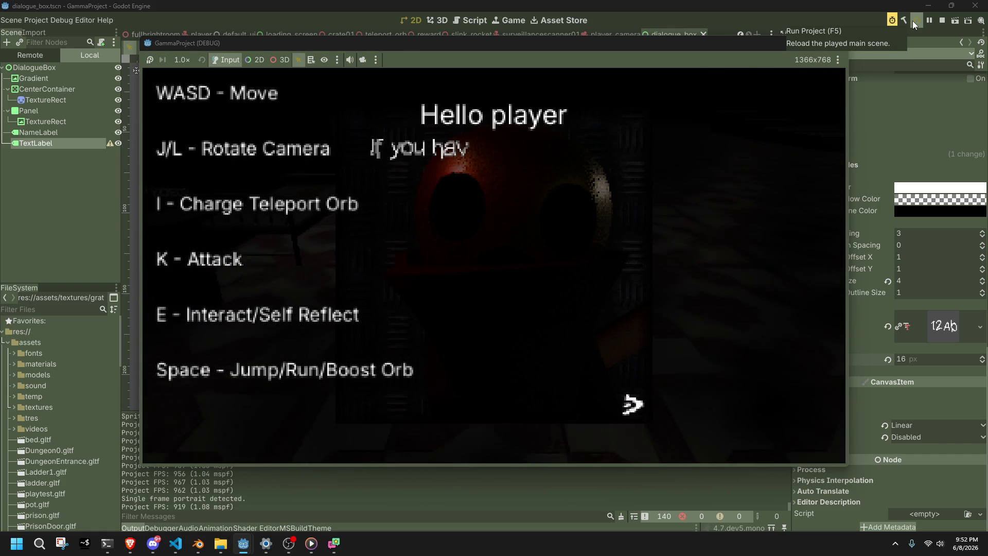
mouse_move(847, 466)
left_mouse_down()
mouse_move(874, 462)
mouse_move(881, 483)
mouse_move(655, 514)
mouse_move(409, 503)
mouse_move(971, 504)
mouse_move(970, 473)
mouse_move(860, 404)
mouse_move(878, 215)
mouse_move(888, 468)
mouse_move(890, 319)
mouse_move(925, 272)
left_mouse_up()
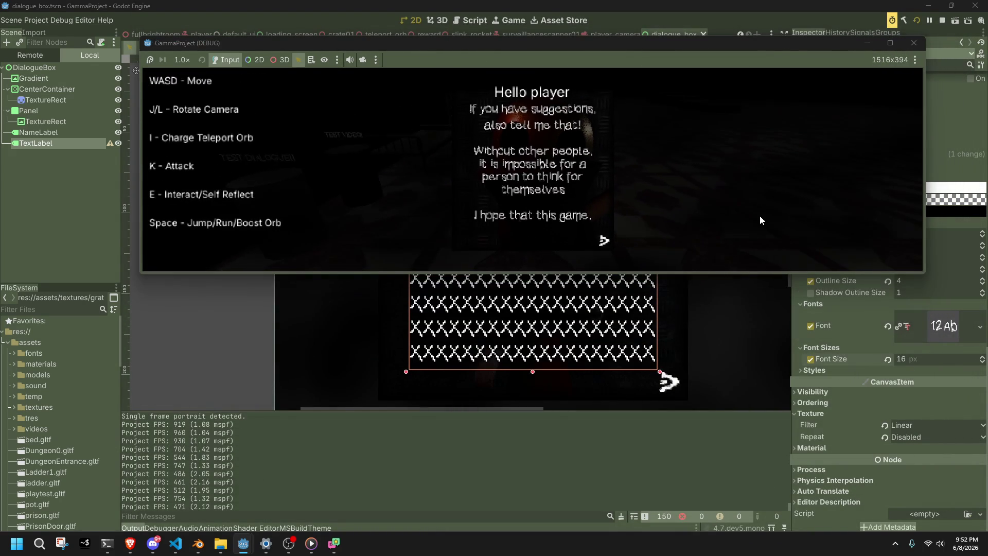
key("e")
key("e")
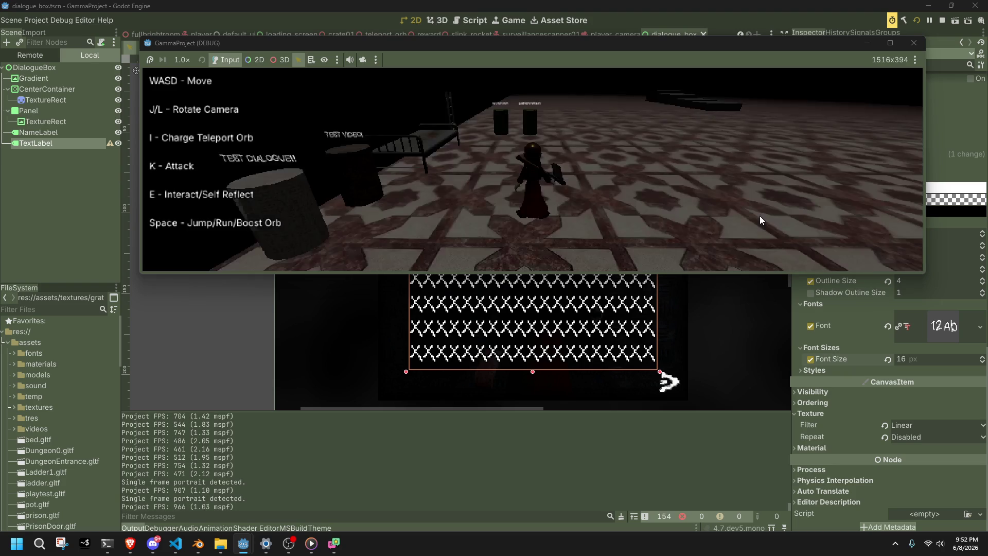
key("w")
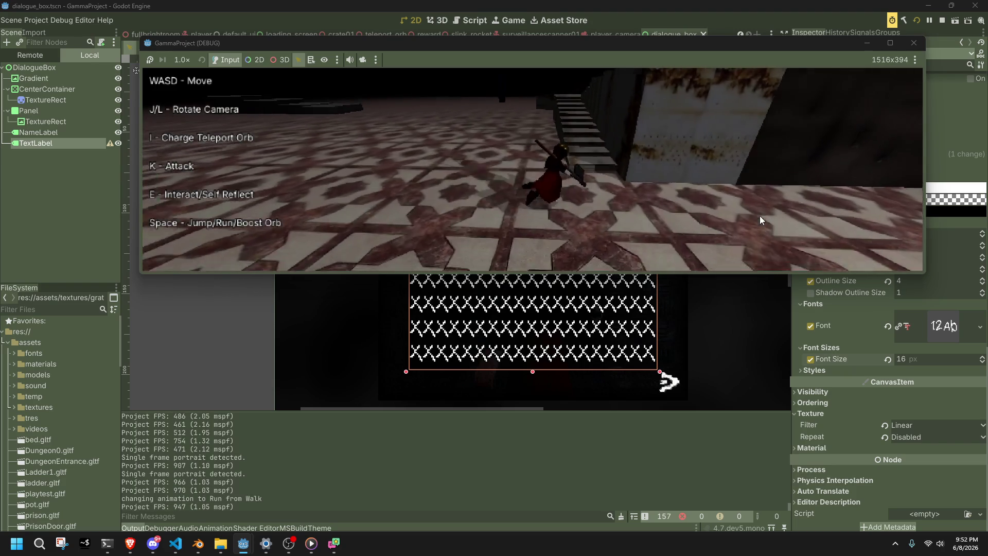
key("space")
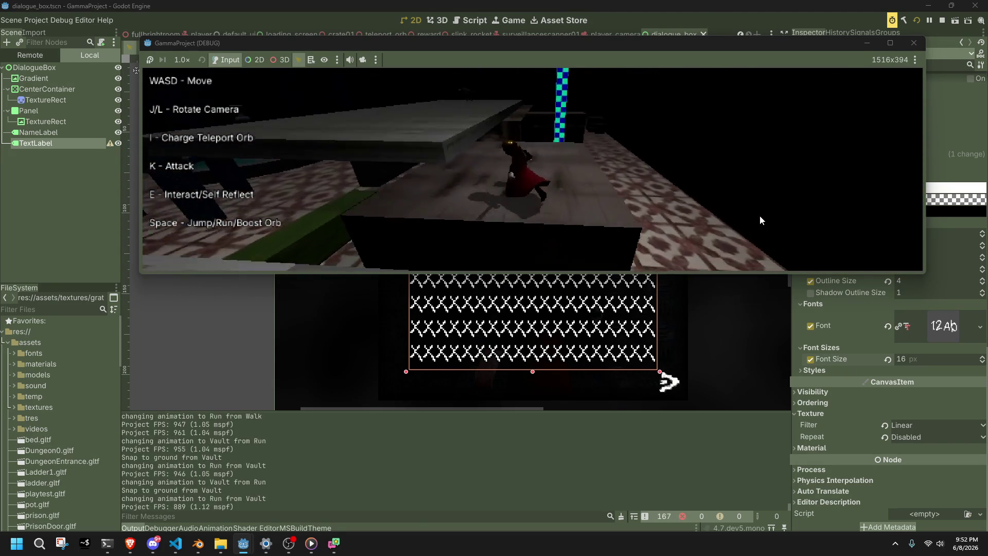
key("space")
key("space")
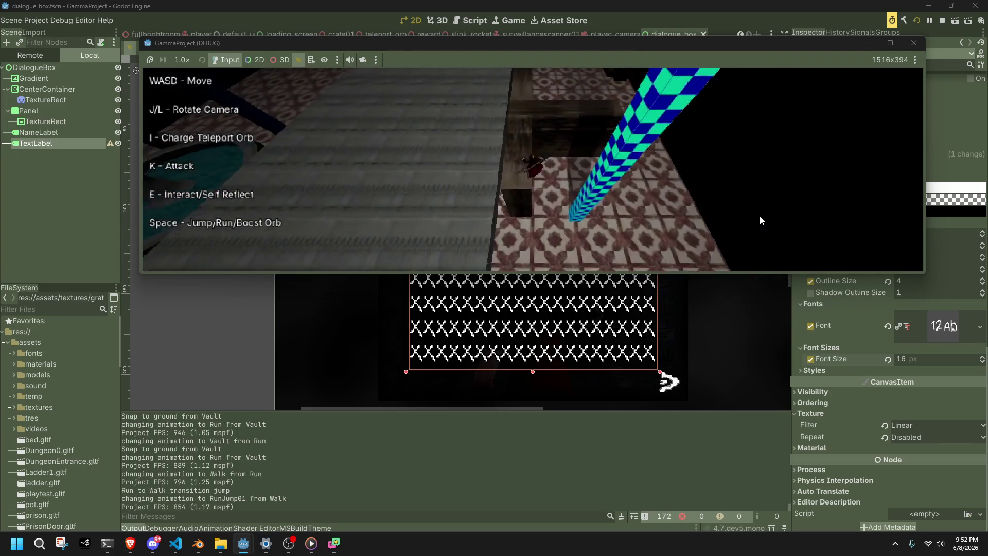
key("w")
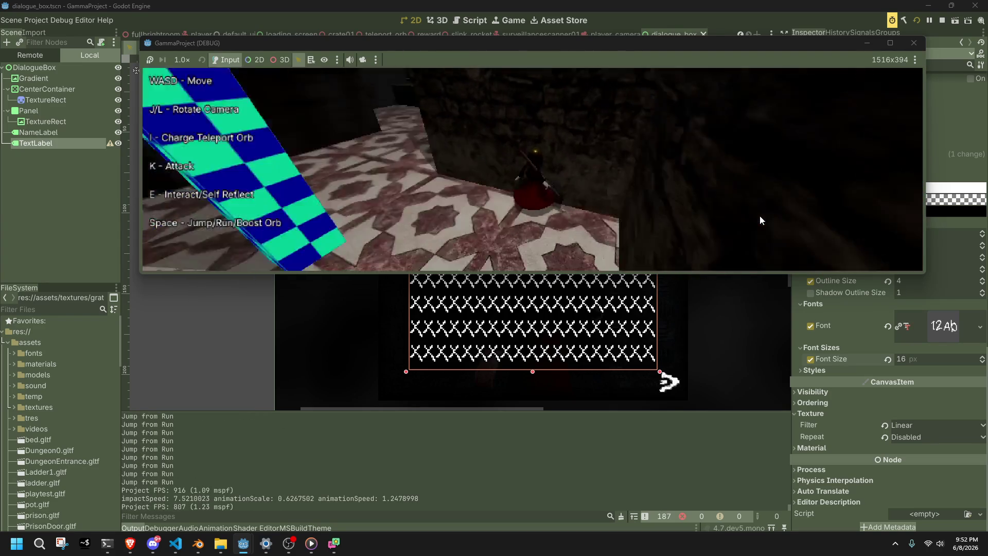
key("l")
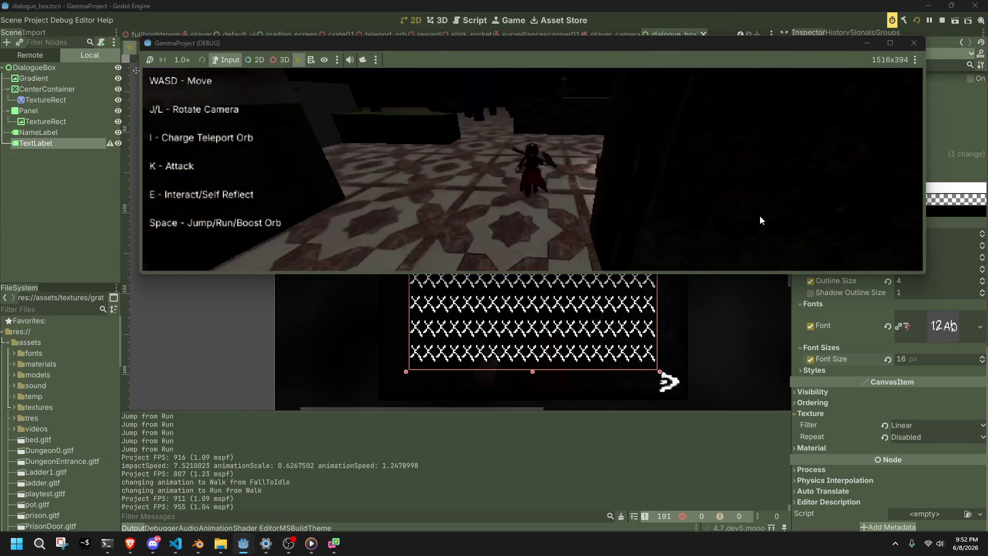
key("j")
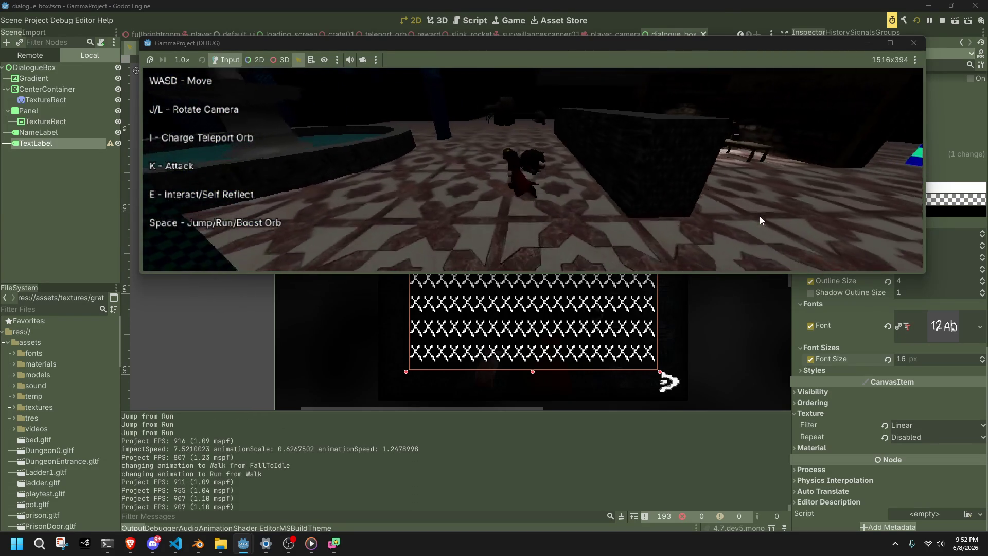
key("j")
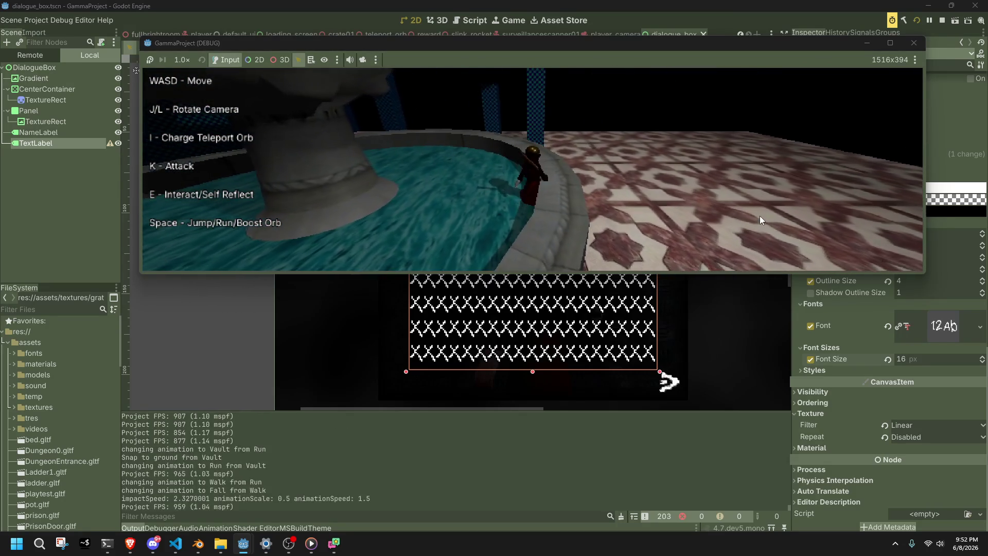
key("space")
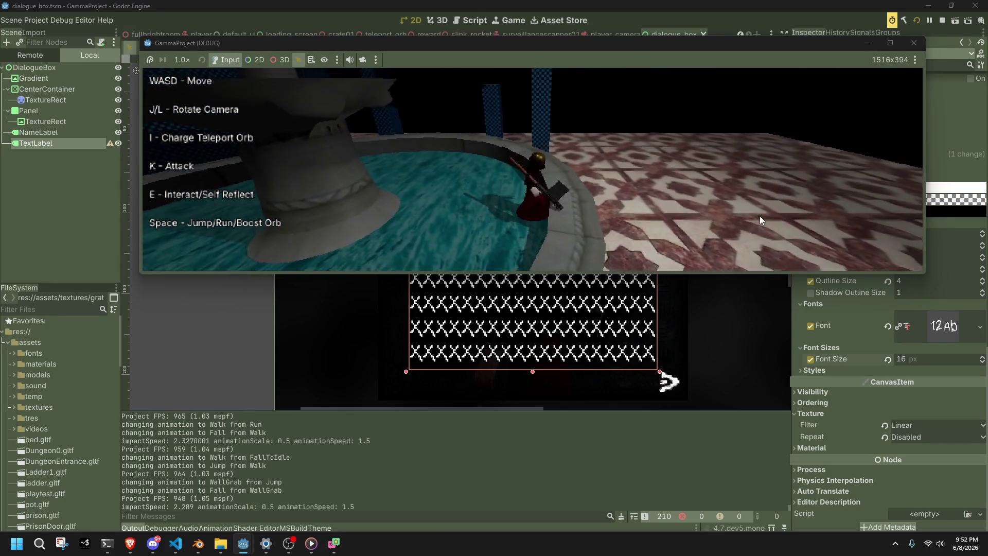
key("space")
key("j")
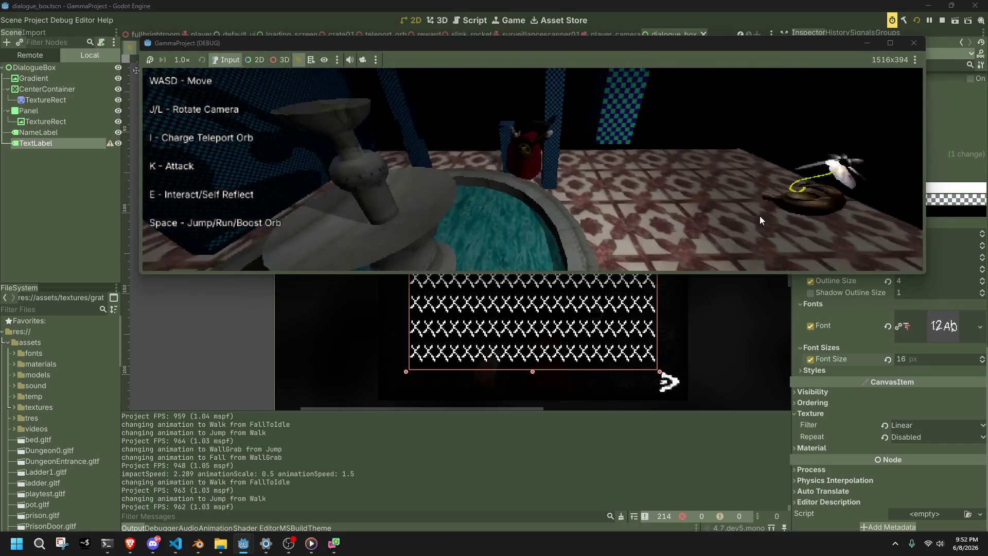
key("s")
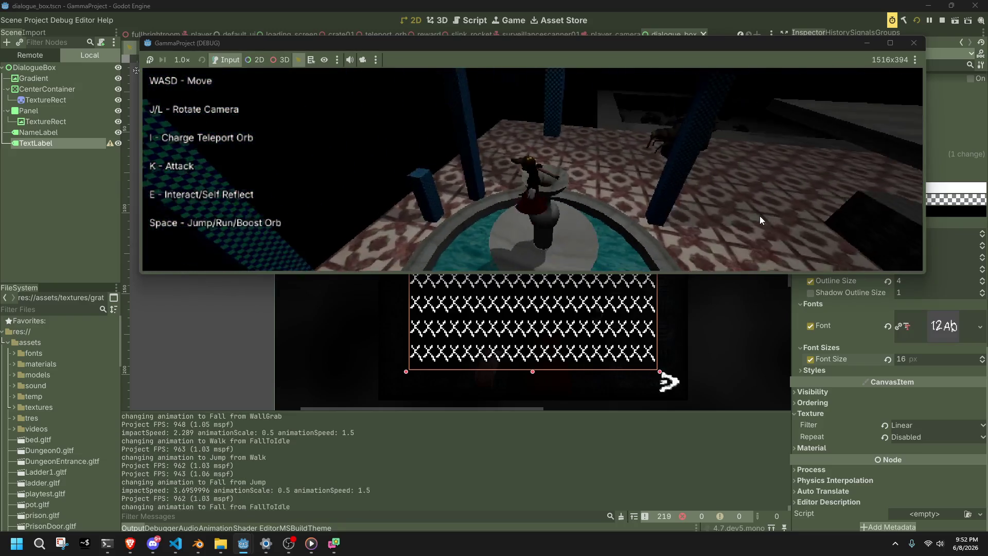
key("w")
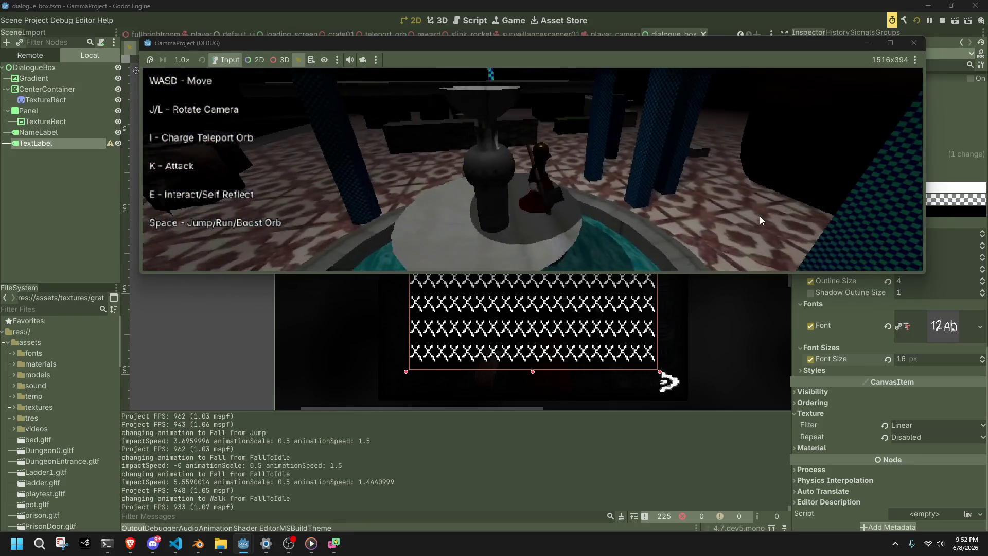
key("space")
key("j")
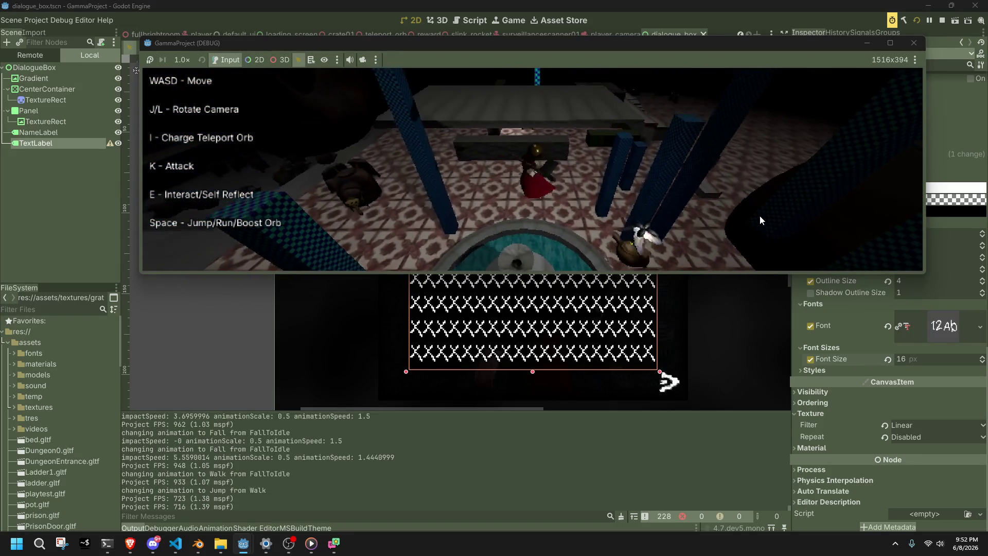
key("w")
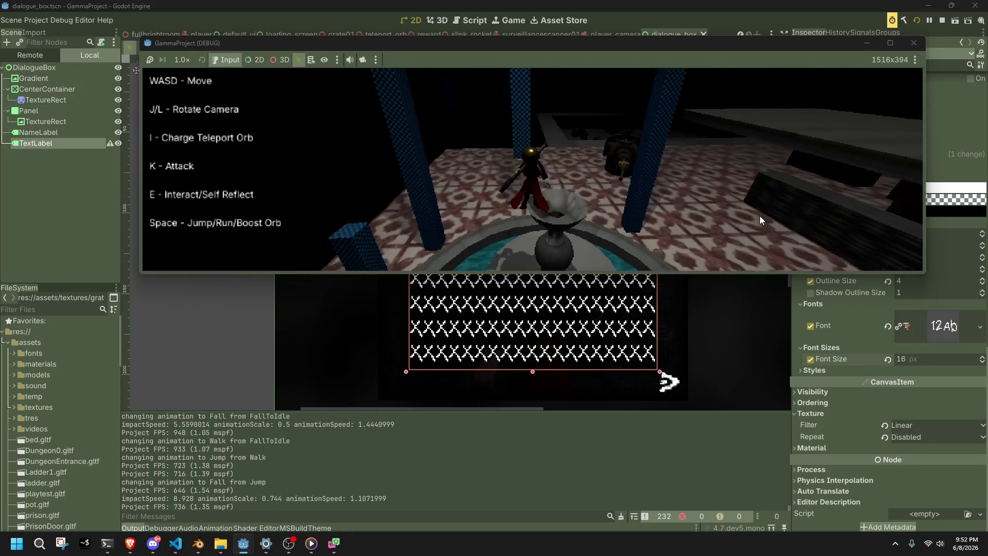
key("w")
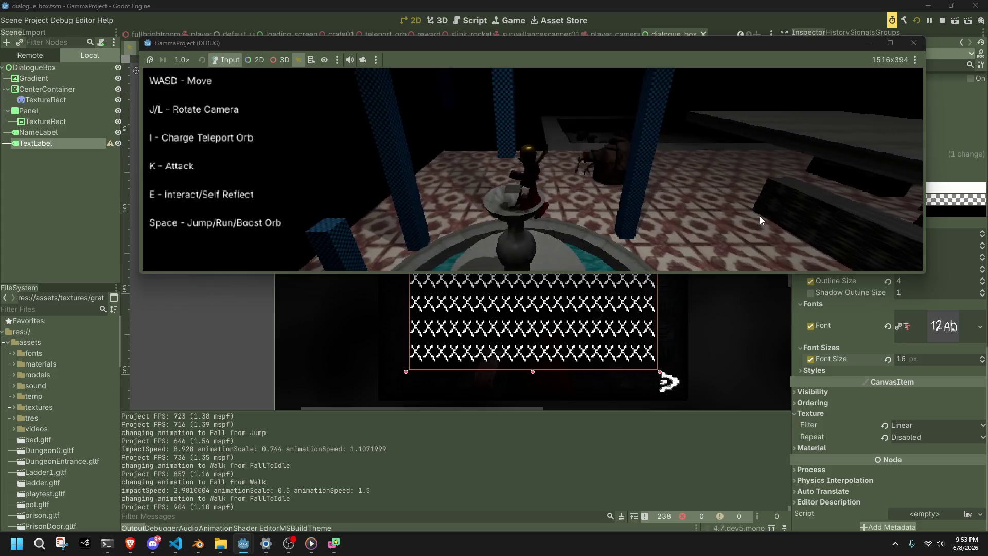
key("w")
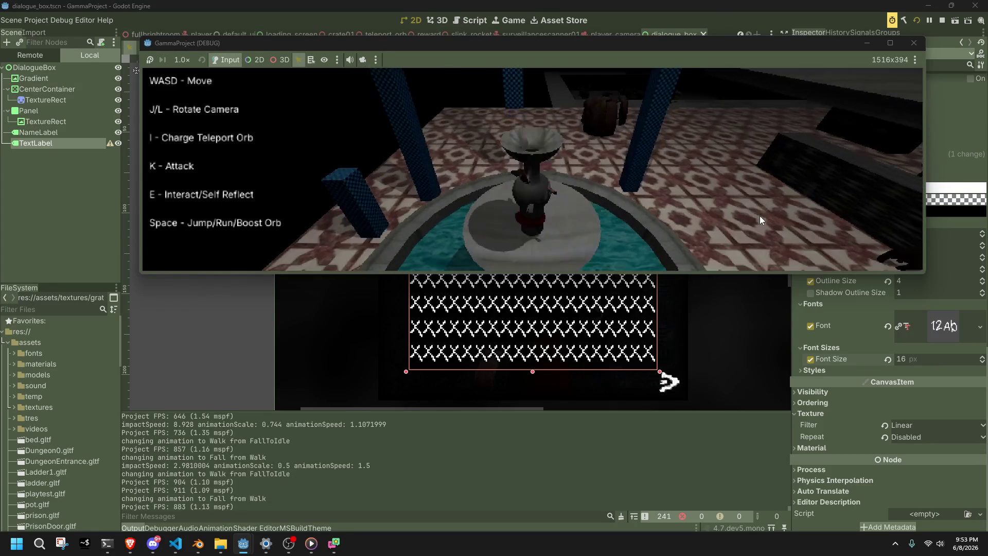
key("w")
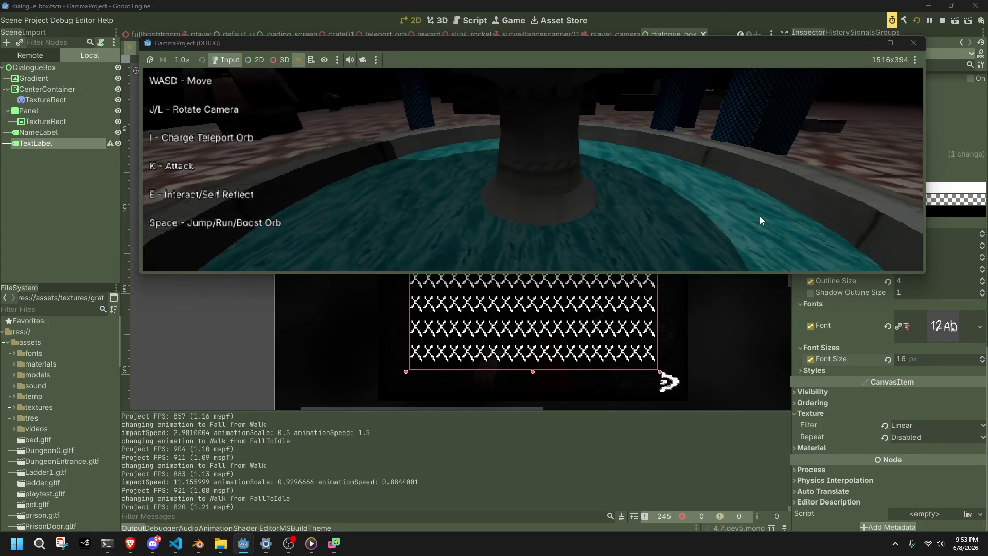
key("w")
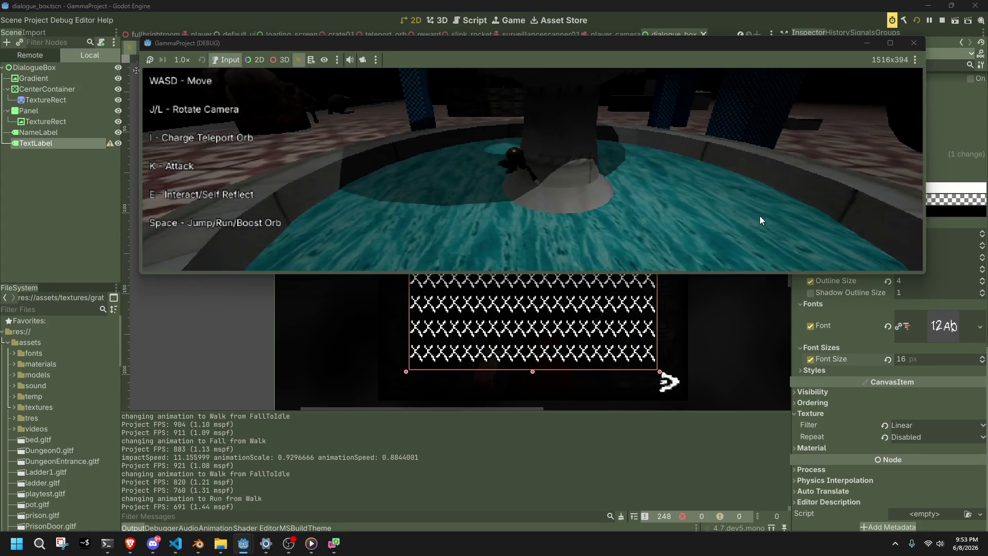
key("w")
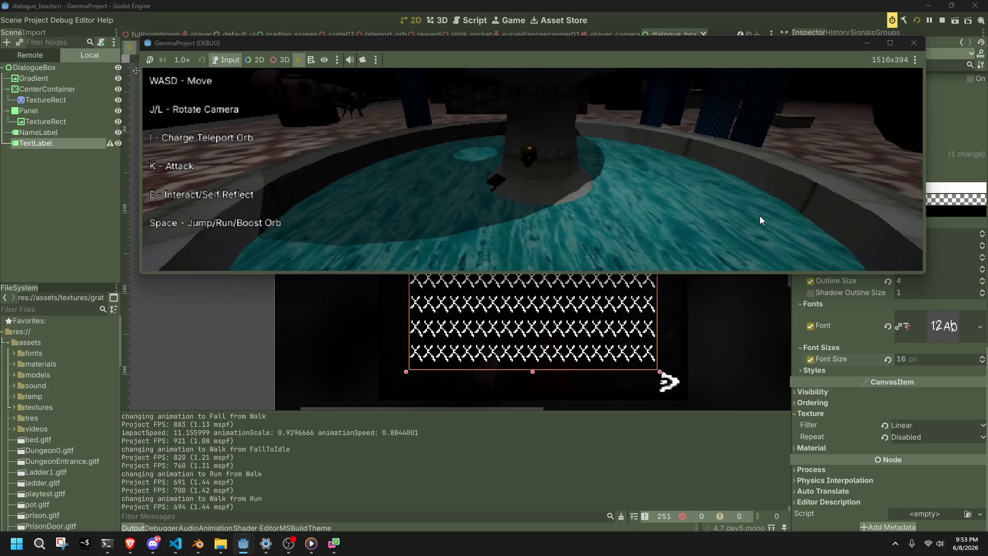
key("space")
key("space")
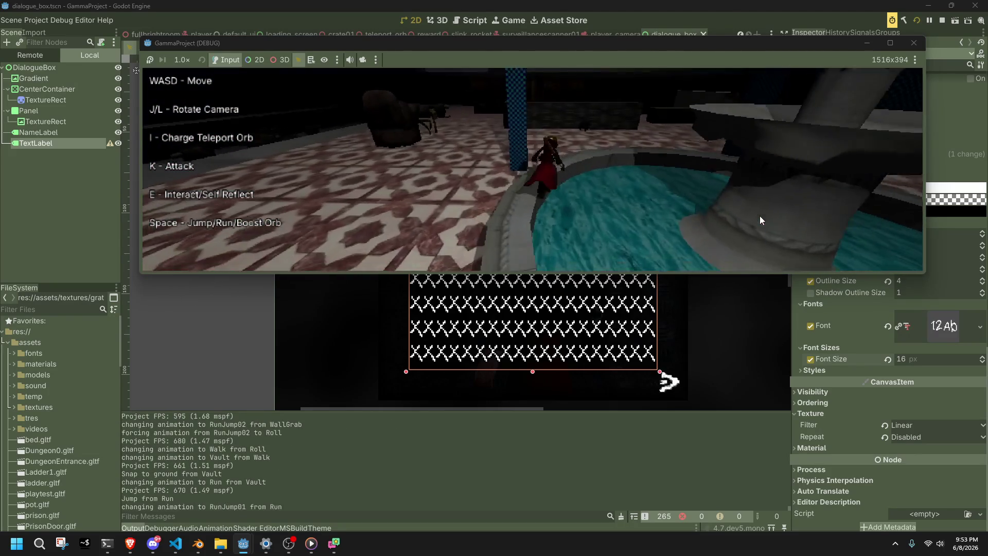
key("space")
key("w")
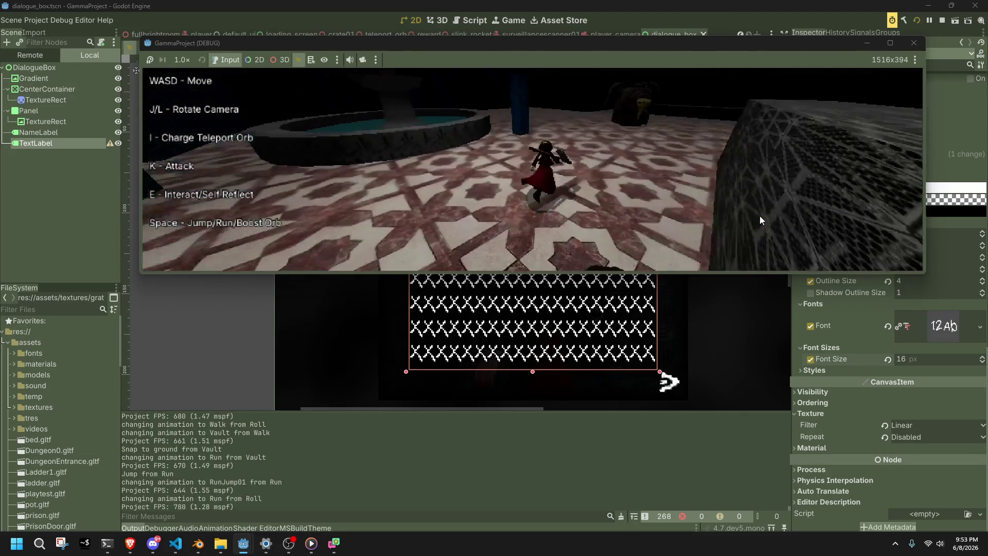
key("space")
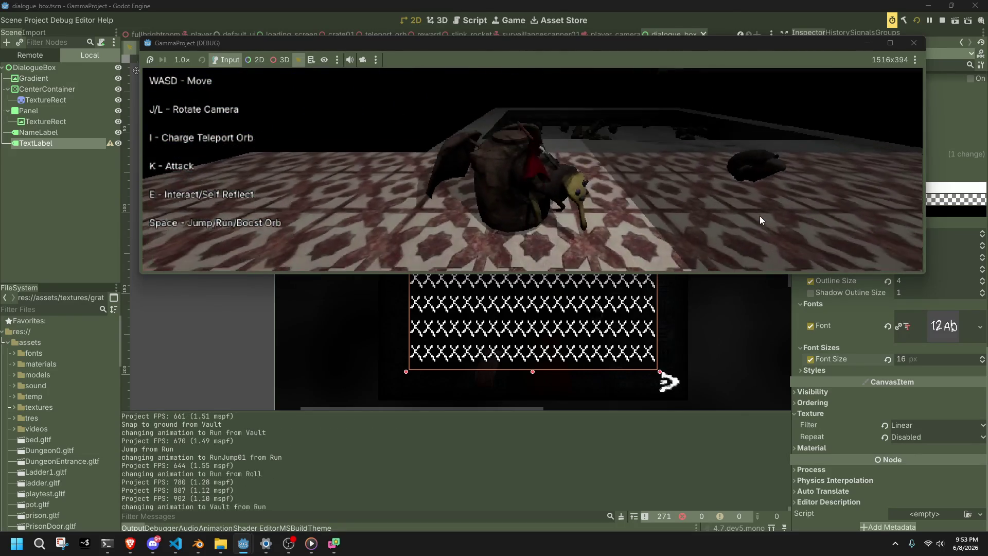
key("w")
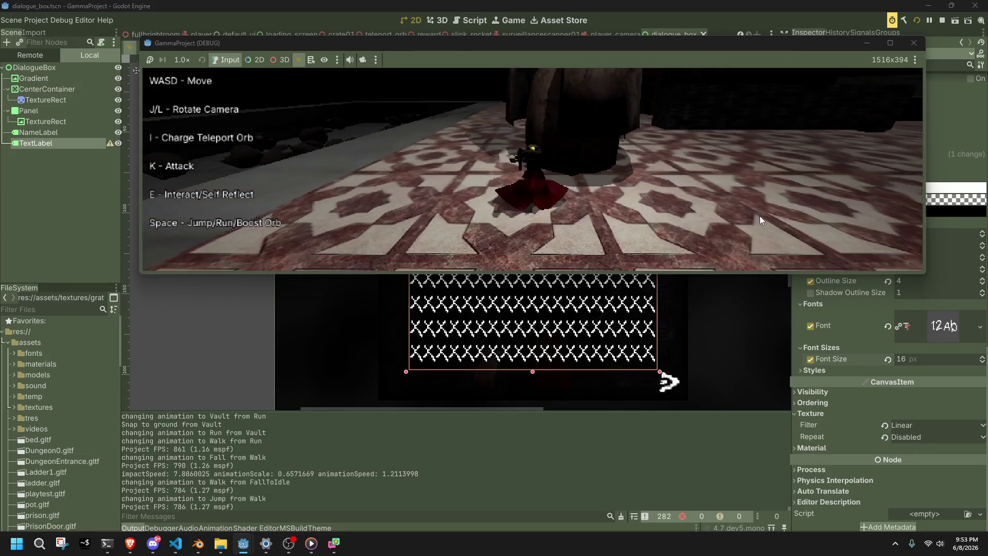
key("space")
key("w")
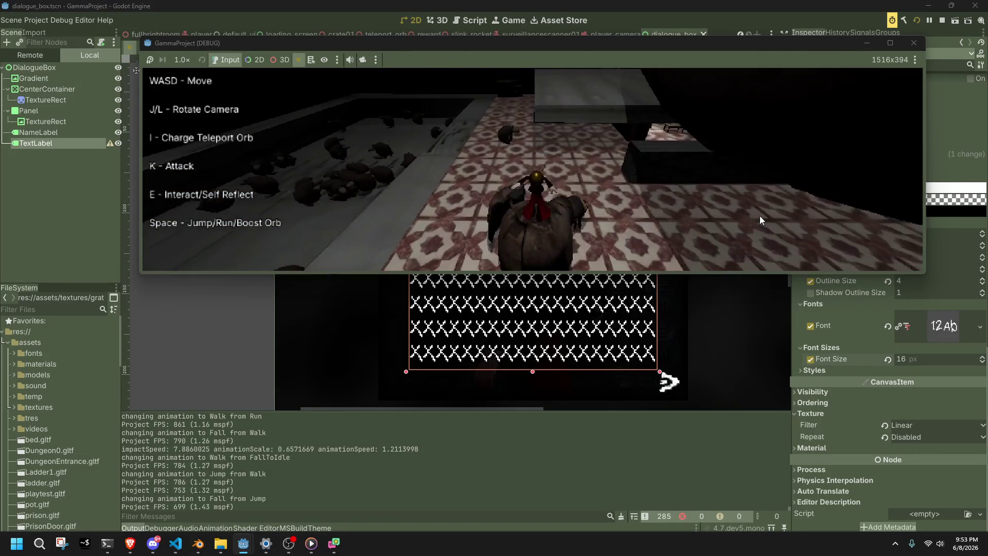
key("l")
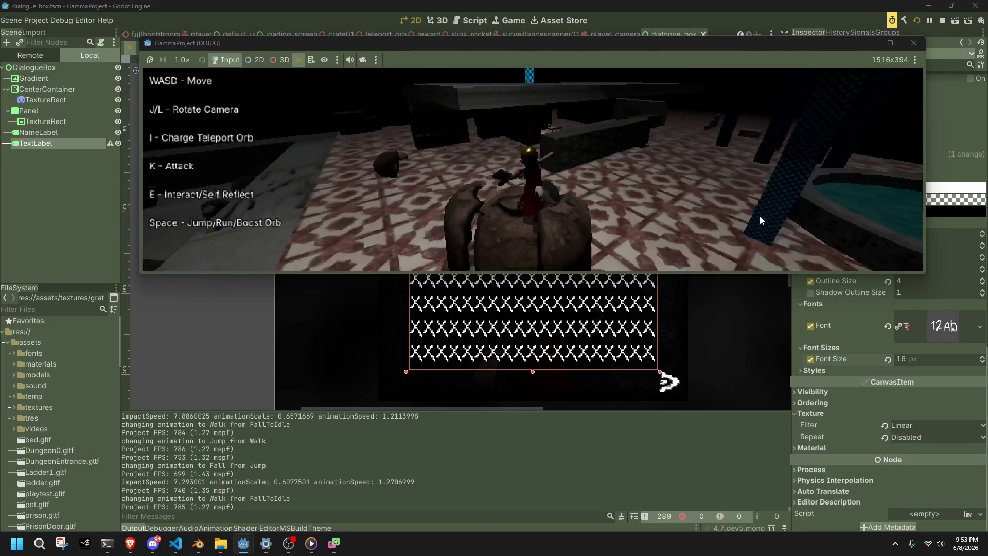
key("w")
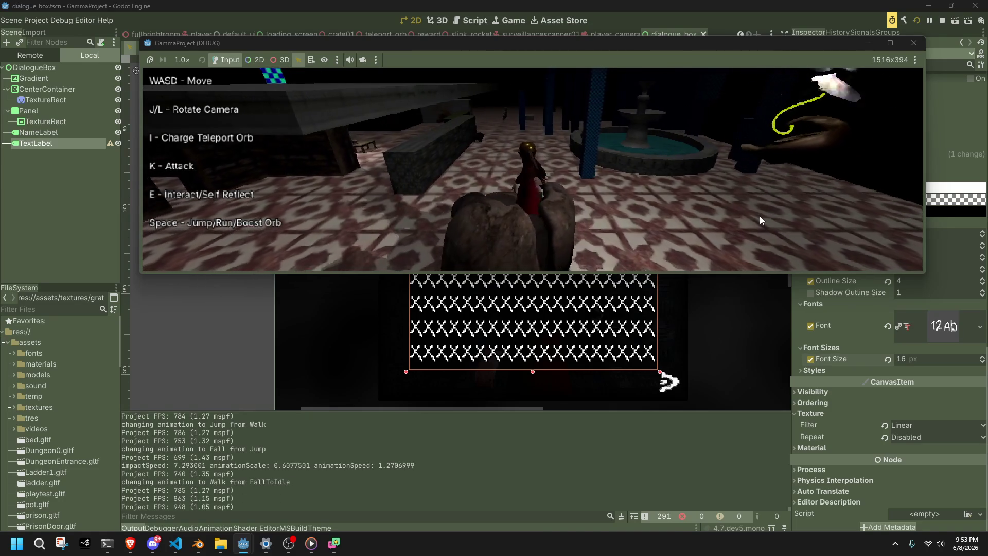
key("space")
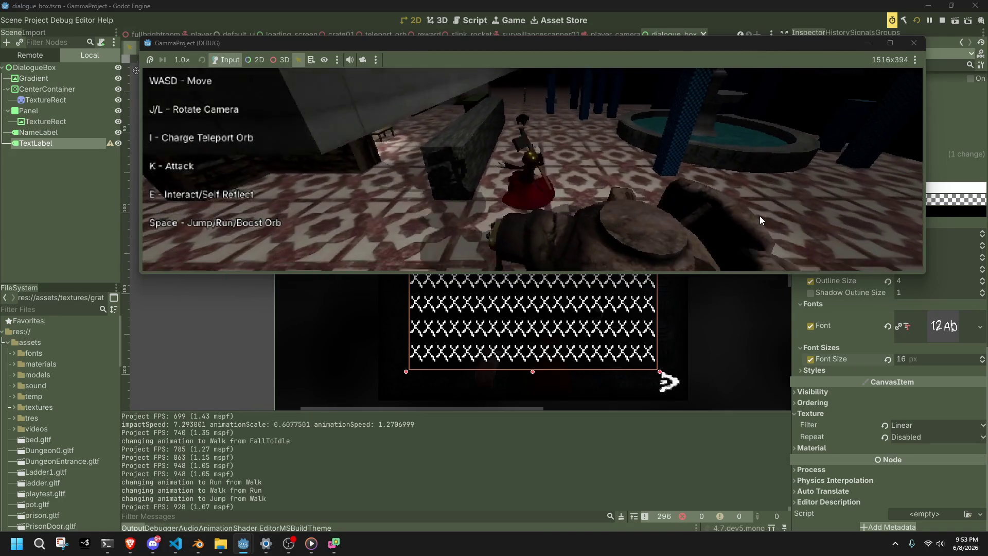
key("w")
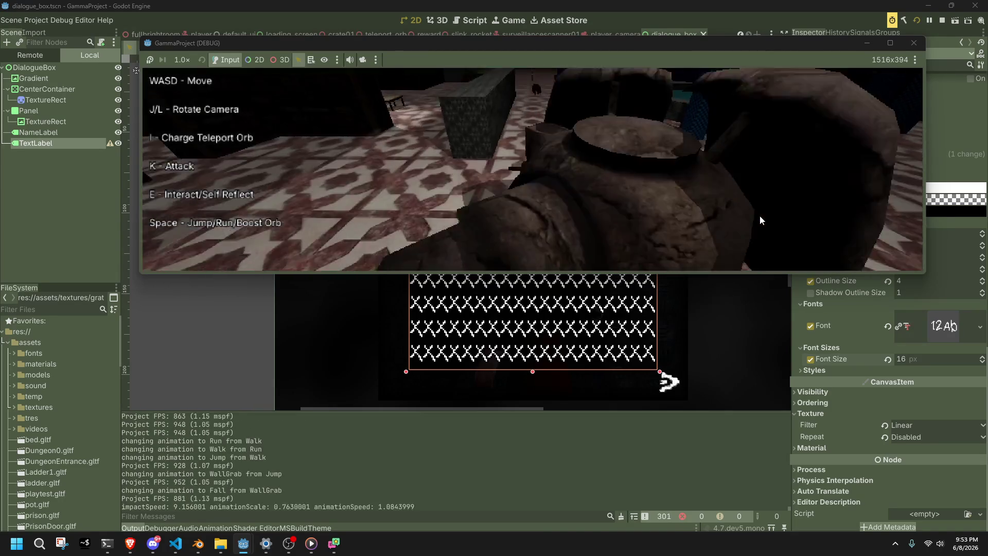
key("space")
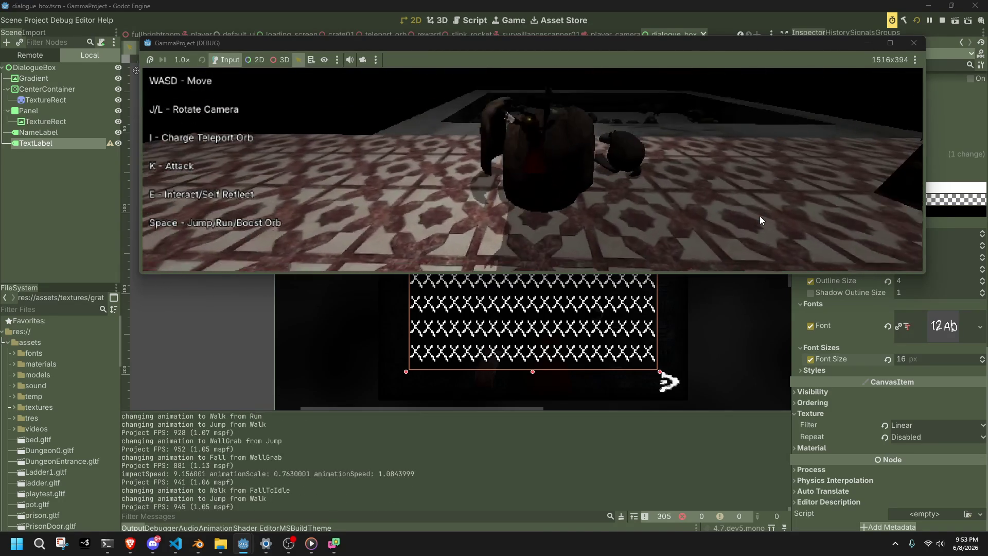
key("w")
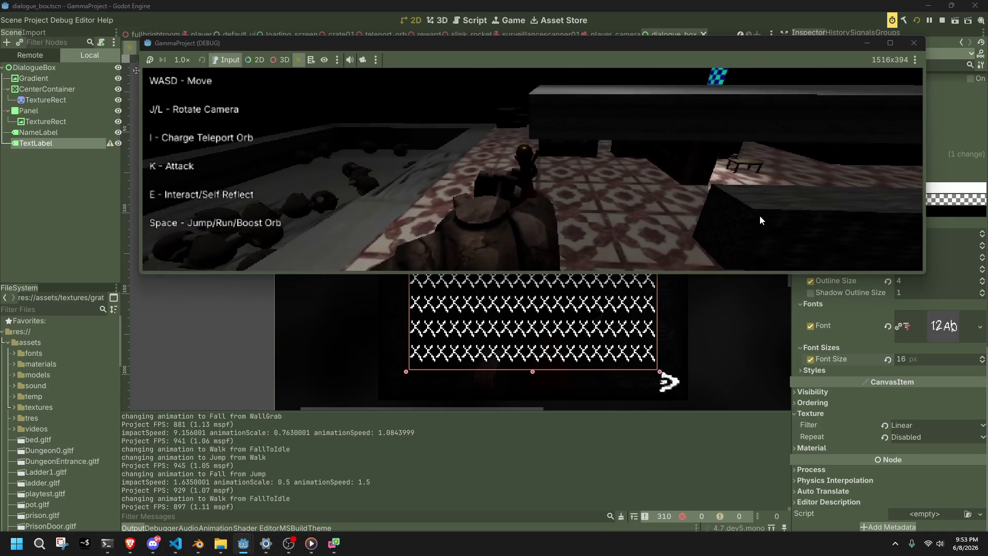
key("space")
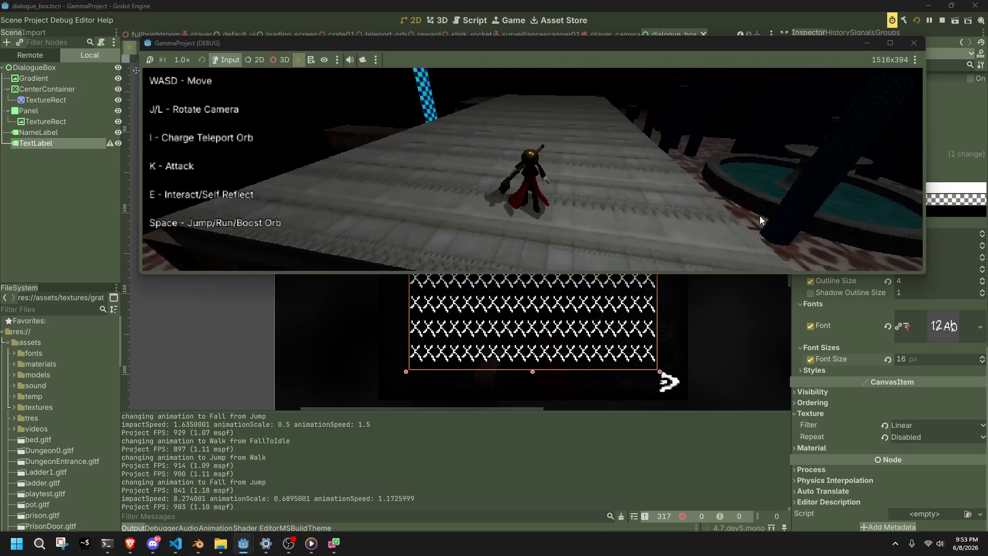
key("w")
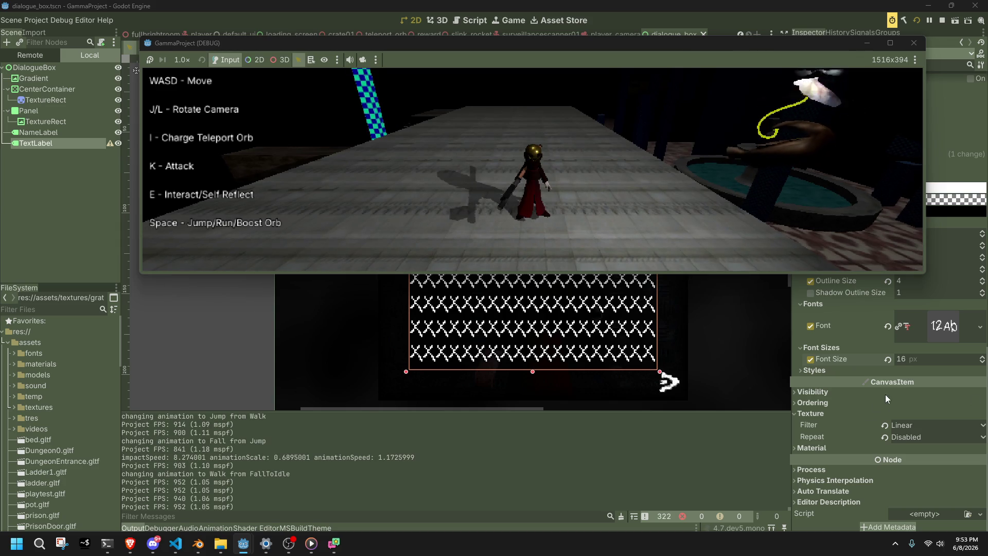
left_click(887, 359)
Set the Font Size override to 14 px and preview the full dialogue in the running game.
left_click(811, 360)
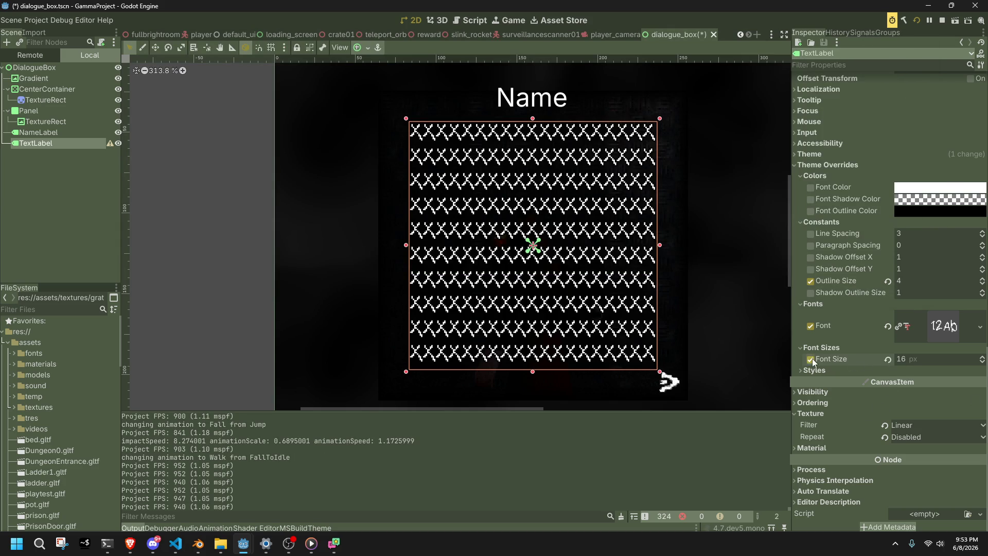
left_click(905, 359)
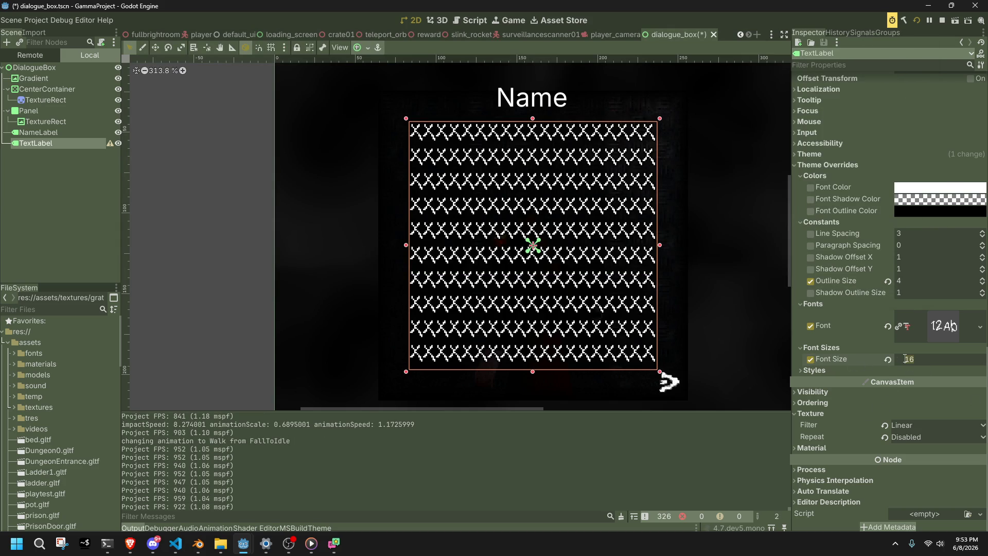
type("14")
key("Return")
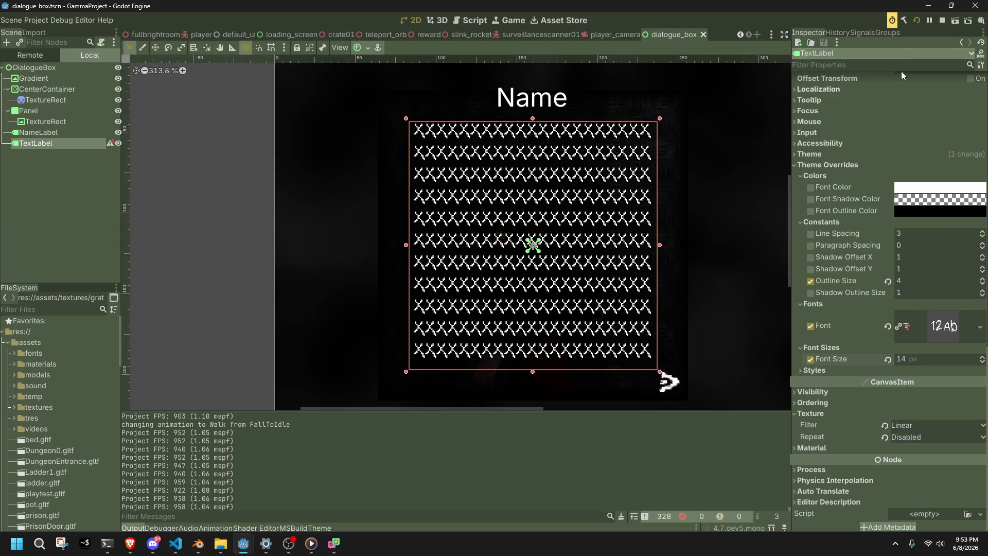
left_click(915, 20)
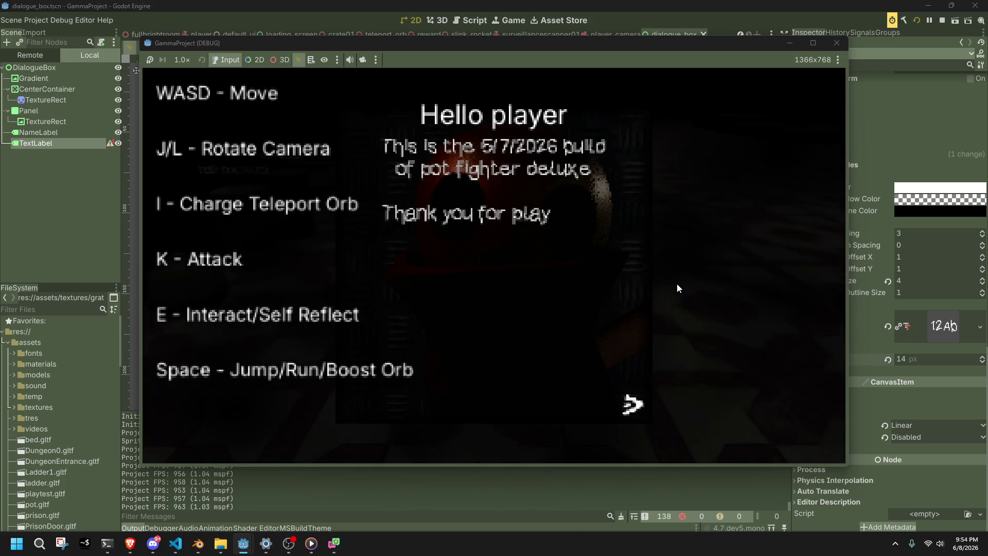
key("e")
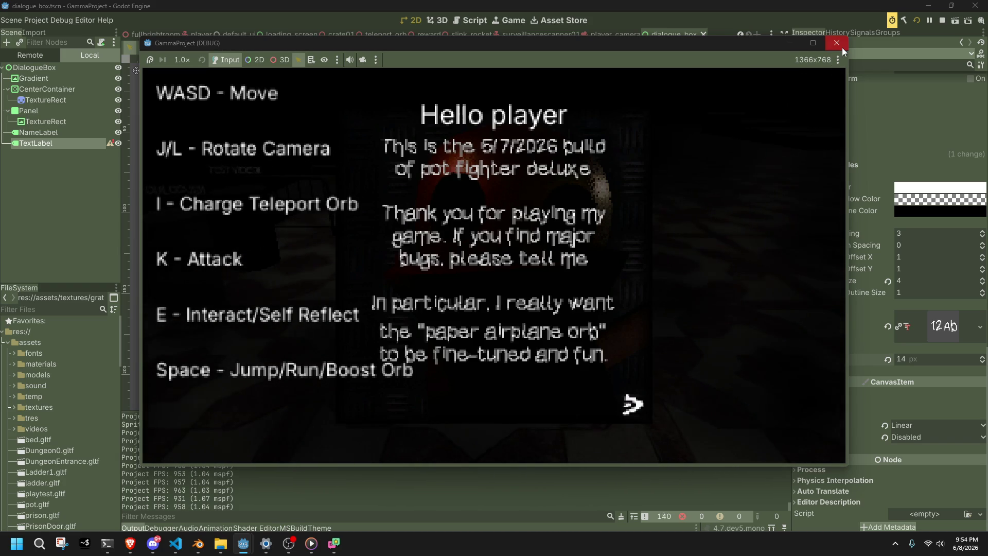
left_click(841, 47)
Load a different project font as the label theme's Default Font and save the dialogue_box scene.
scroll(856, 398, "up", 10)
scroll(856, 398, "down", 10)
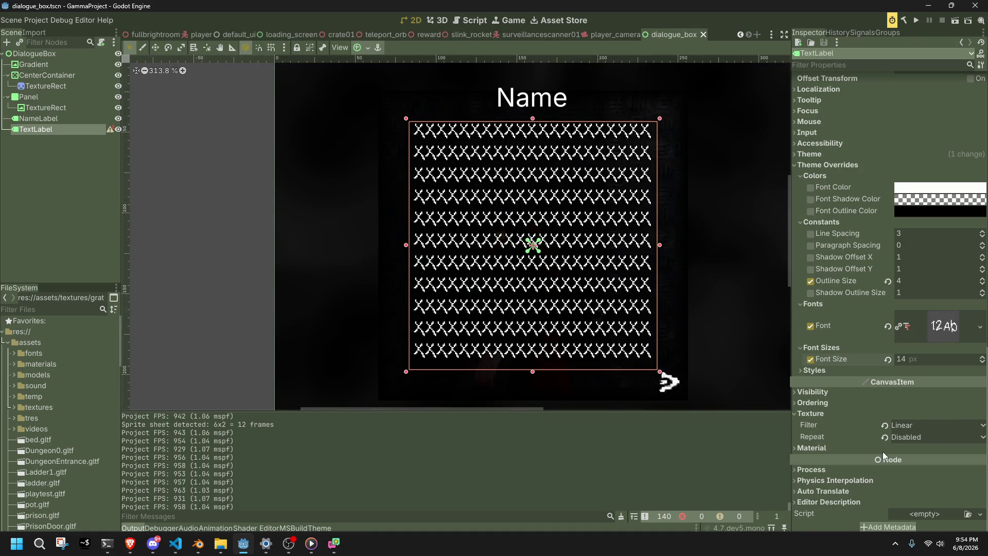
scroll(868, 441, "up", 8)
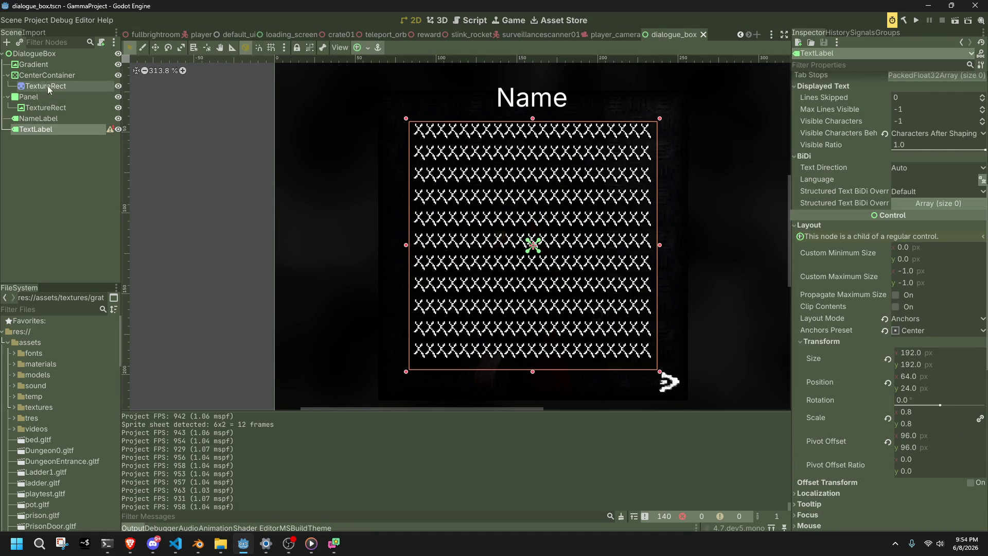
scroll(845, 365, "down", 10)
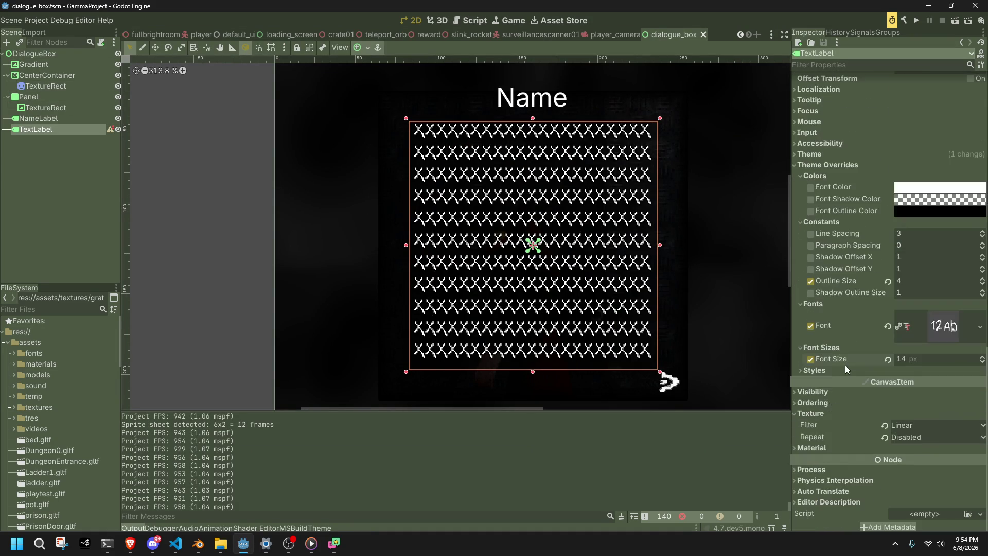
scroll(845, 364, "up", 8)
scroll(845, 364, "down", 3)
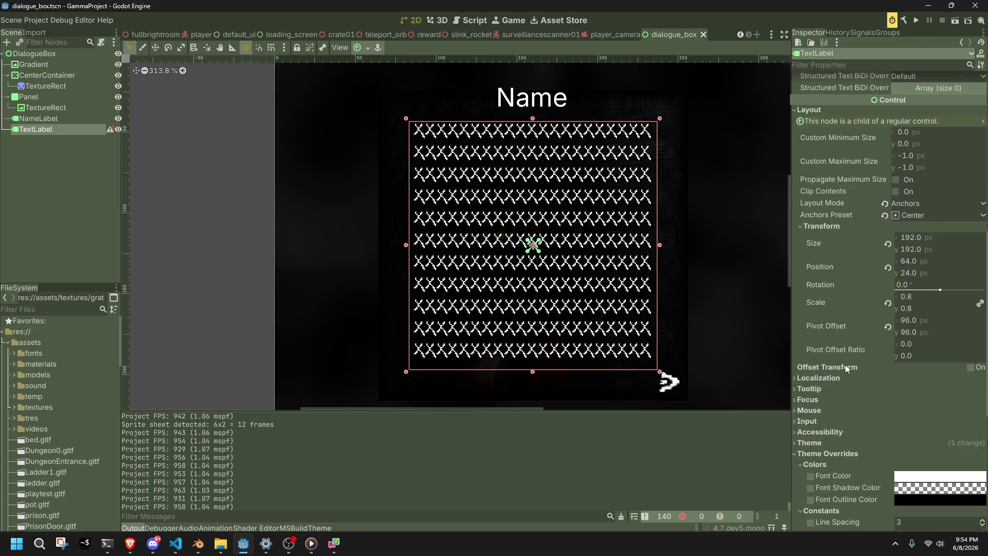
left_click(828, 385)
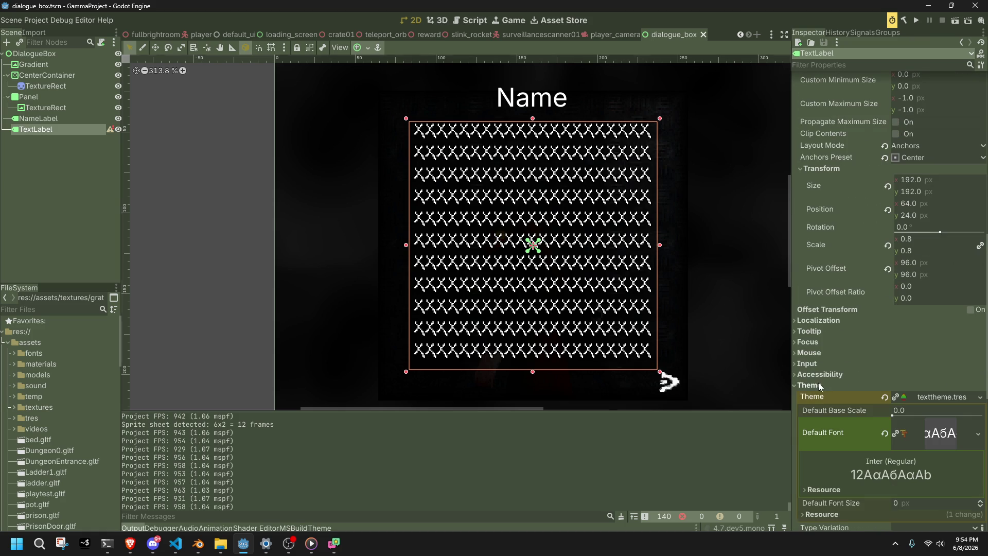
left_click(974, 436)
left_click(903, 451)
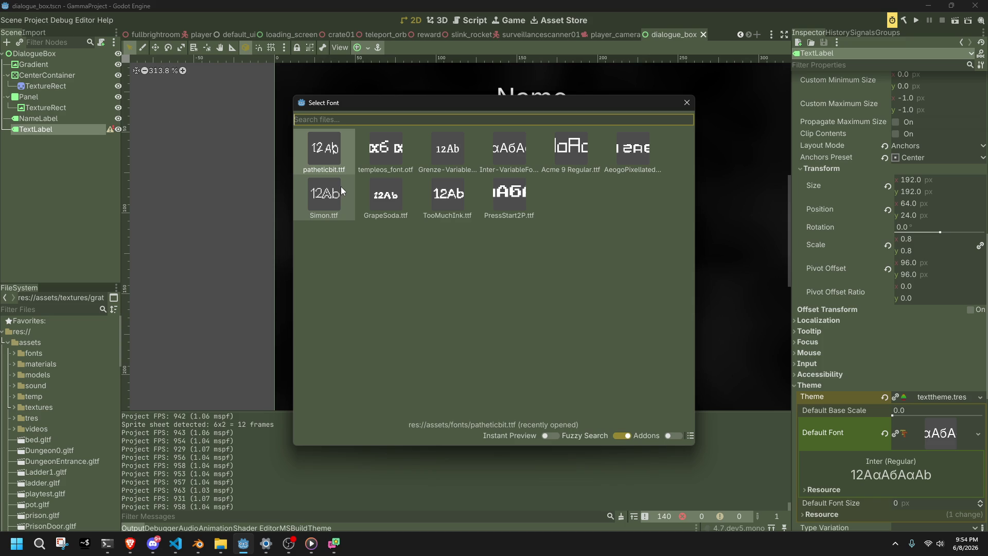
double_click(507, 170)
key("ctrl+s")
key("alt+Tab")
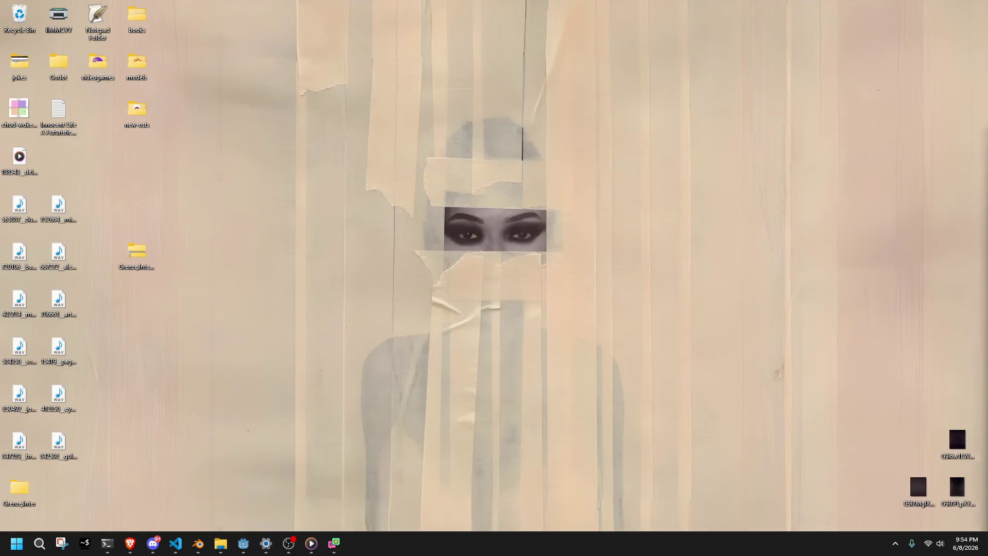
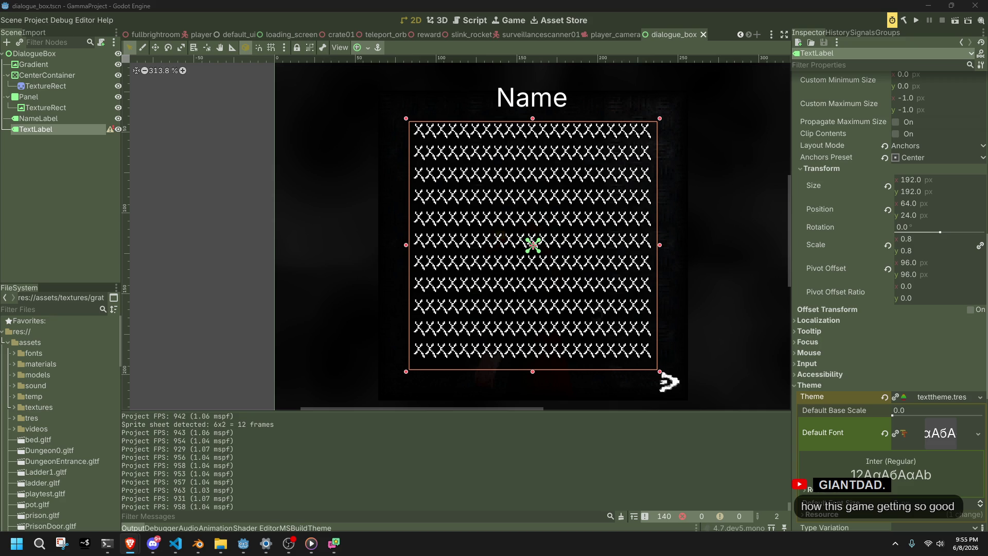
Recentre the dialogue box, check the theme's default font options, then place the YouTube window over Godot.
left_click_drag(654, 312, 598, 339)
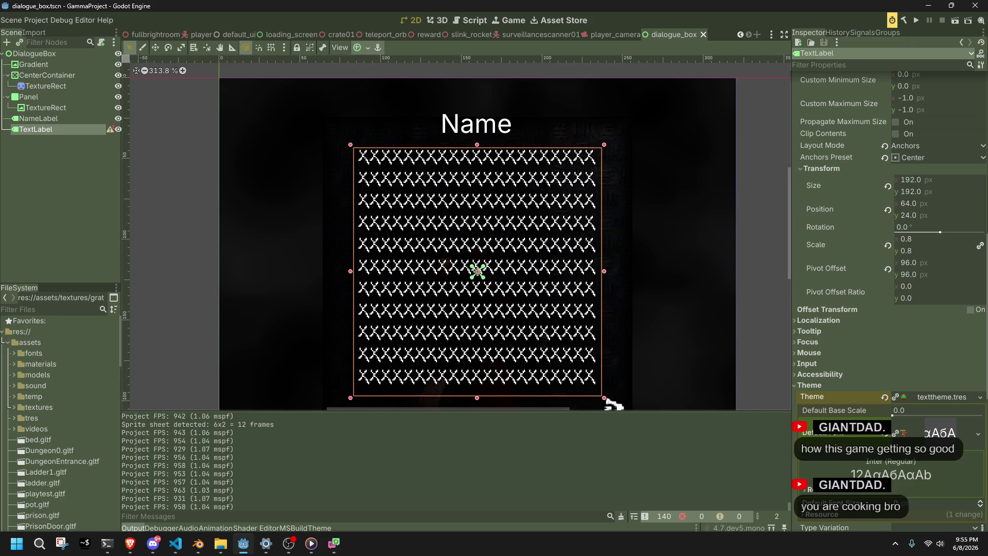
key("alt+Tab")
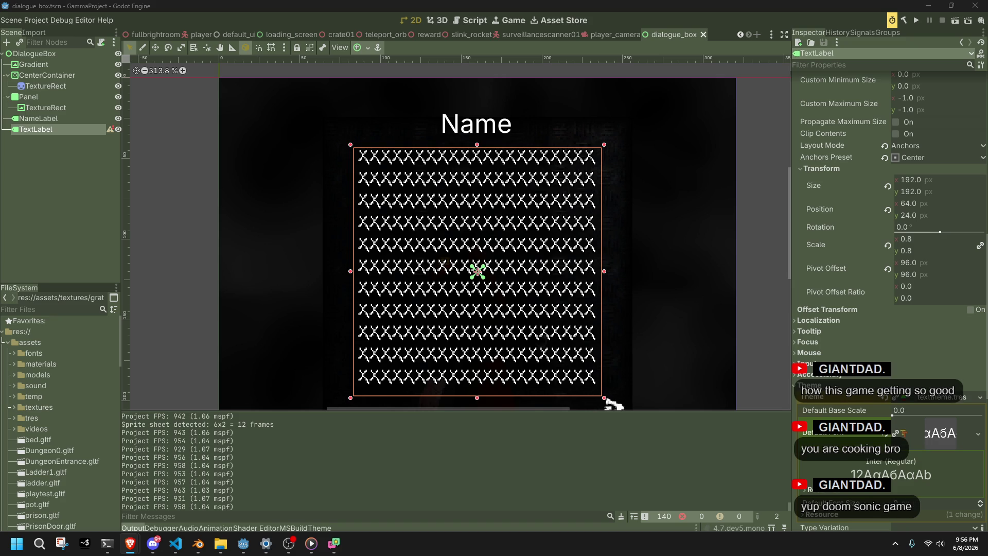
left_click(977, 433)
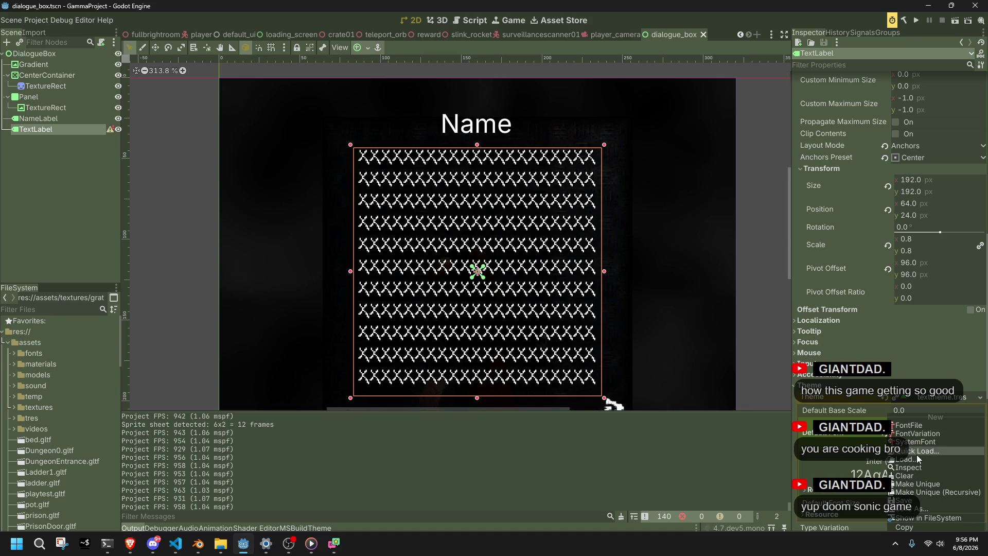
key("alt+Tab")
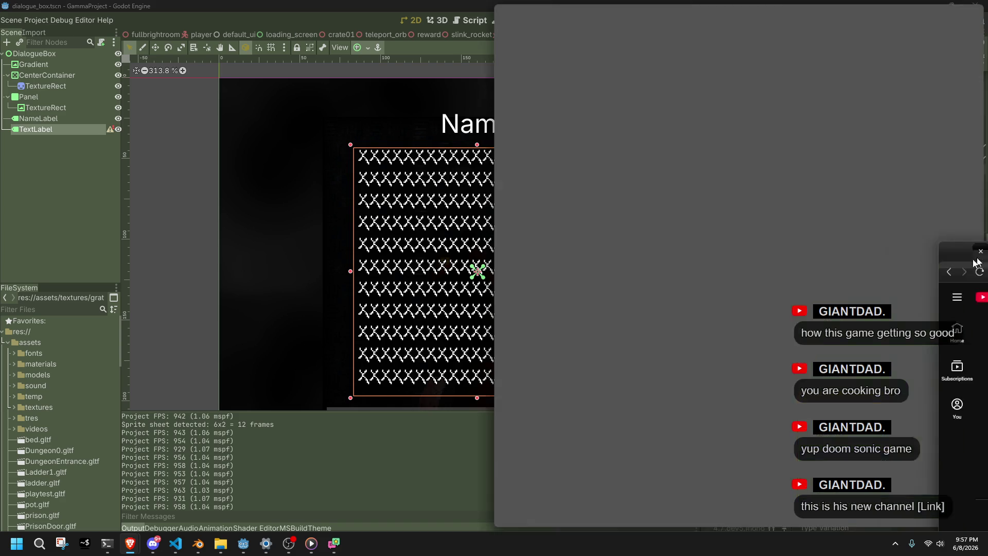
mouse_move(515, 10)
left_mouse_down()
mouse_move(366, 140)
mouse_move(372, 58)
left_mouse_up()
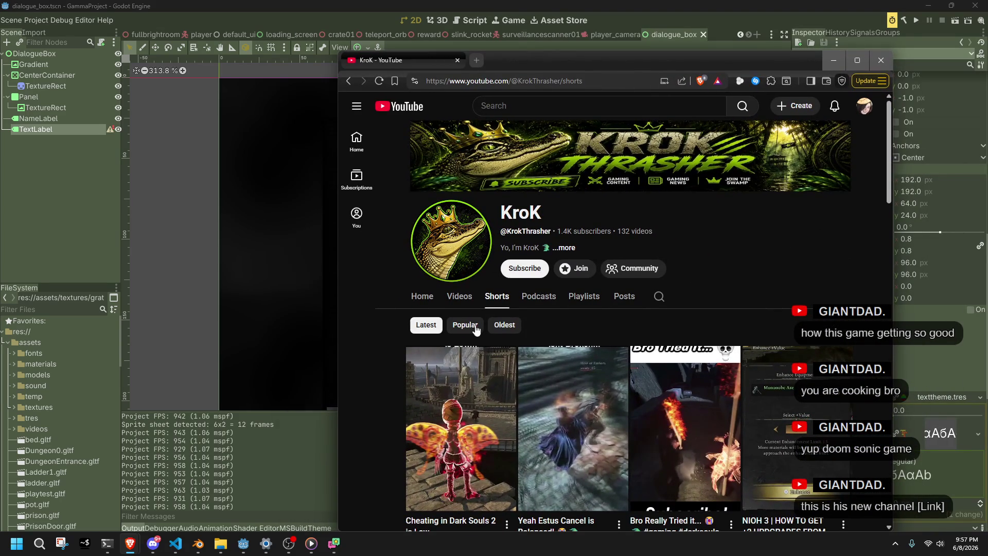
List the channel's full-length videos by popularity and scroll through them.
left_click(458, 296)
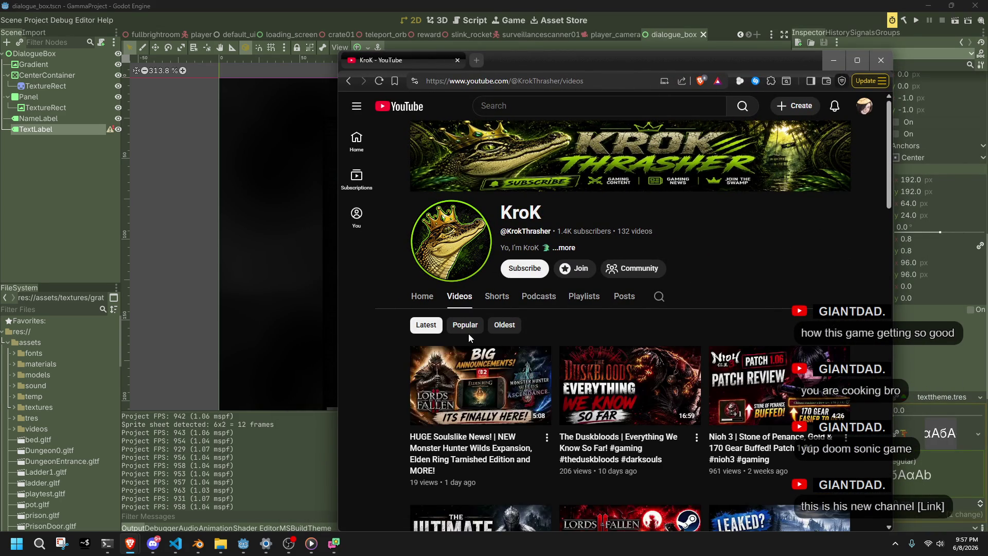
left_click(466, 327)
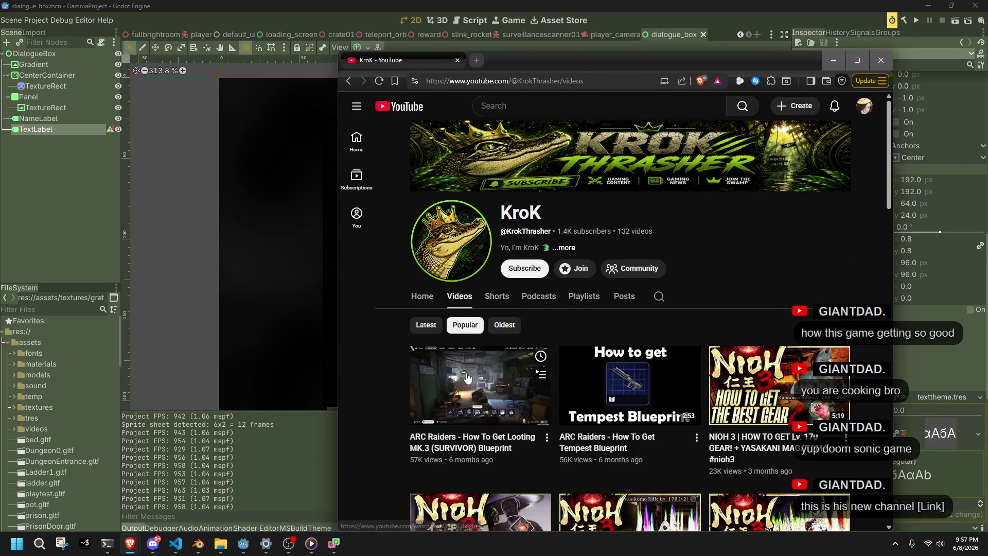
scroll(399, 431, "down", 5)
scroll(400, 431, "down", 5)
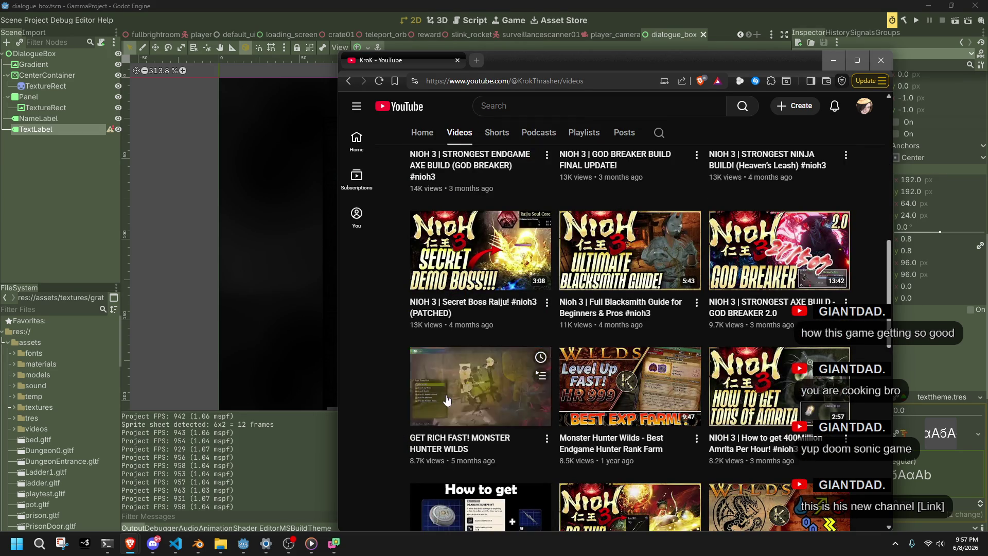
scroll(362, 368, "down", 5)
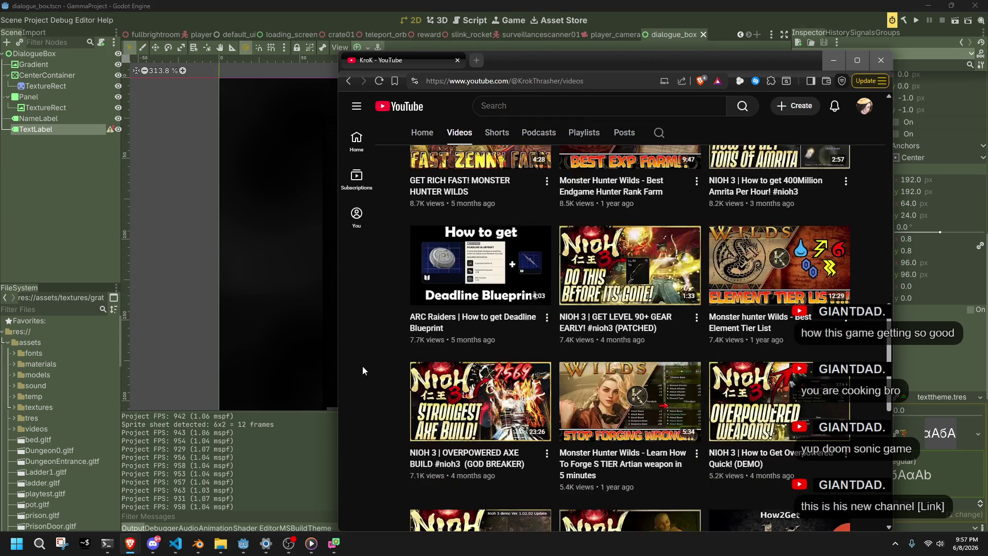
scroll(362, 370, "down", 3)
scroll(363, 371, "down", 2)
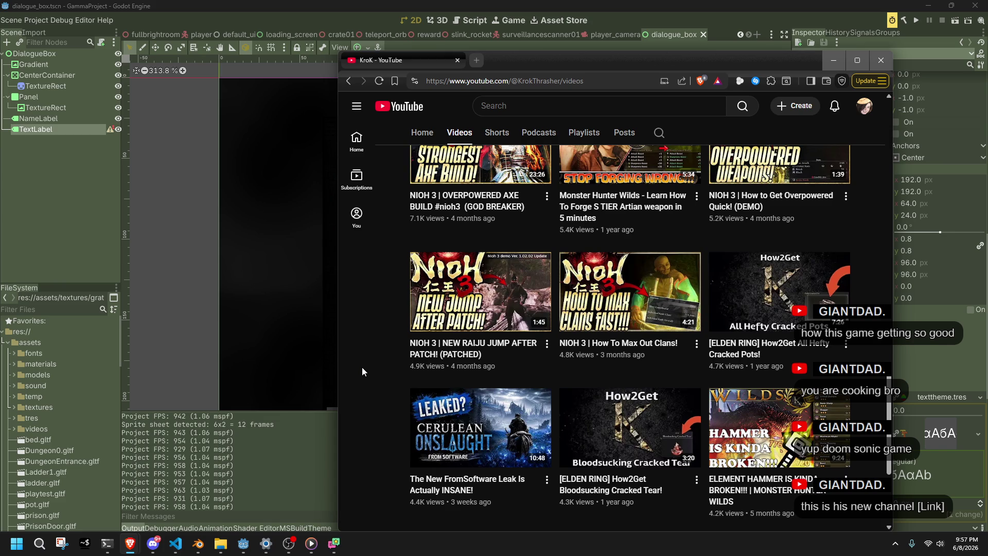
scroll(362, 371, "down", 3)
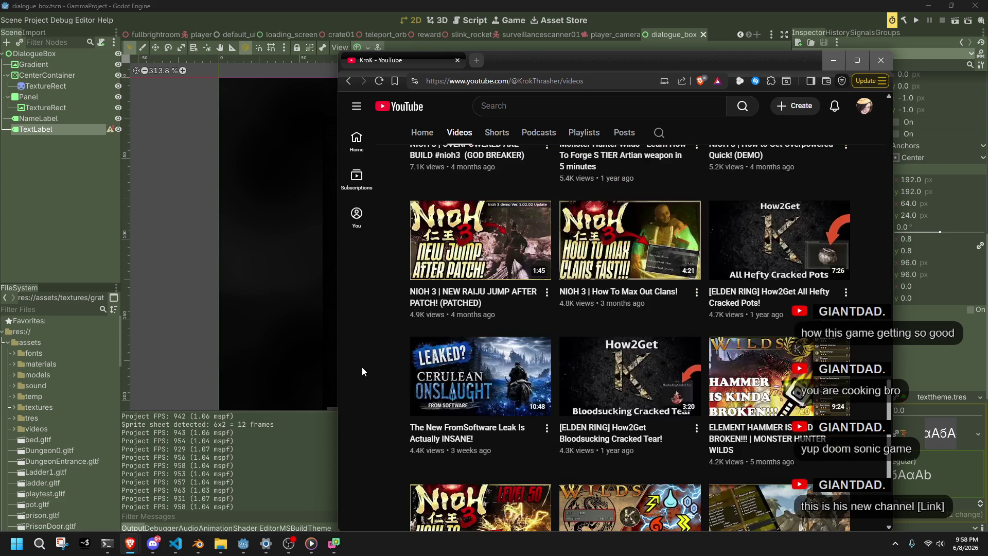
scroll(362, 368, "down", 3)
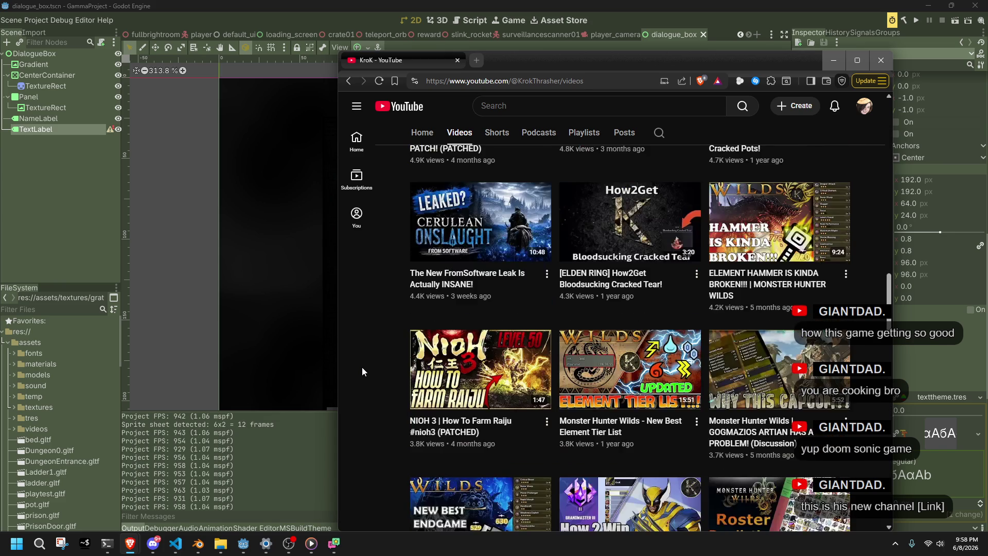
scroll(362, 368, "down", 5)
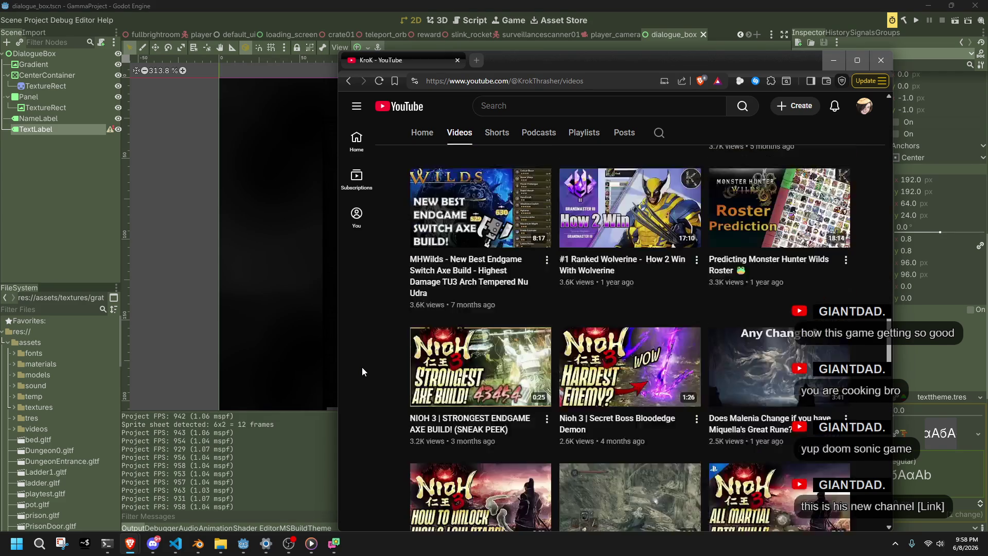
scroll(362, 371, "down", 1)
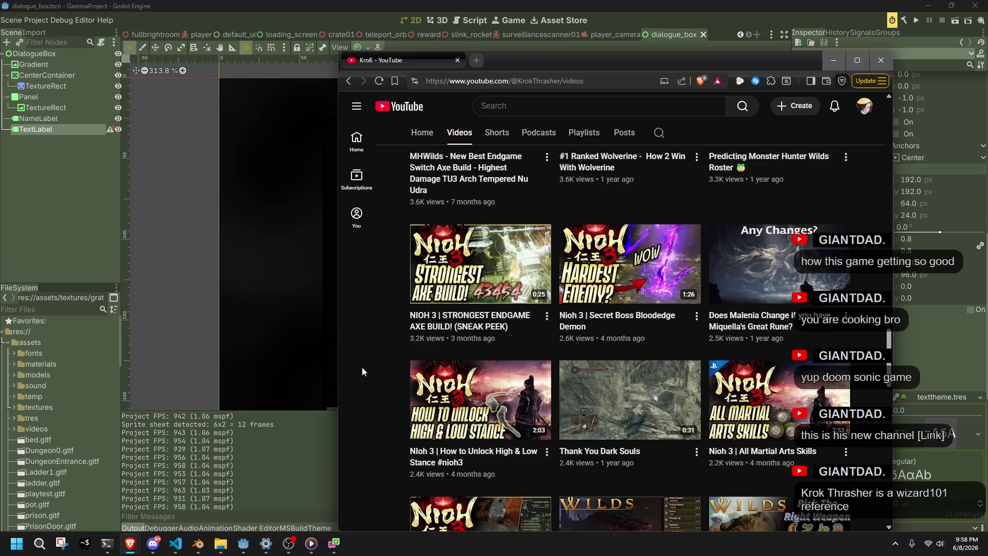
Open the 'Thank You Dark Souls' video, go back, and sort the channel's videos newest first.
left_click(636, 402)
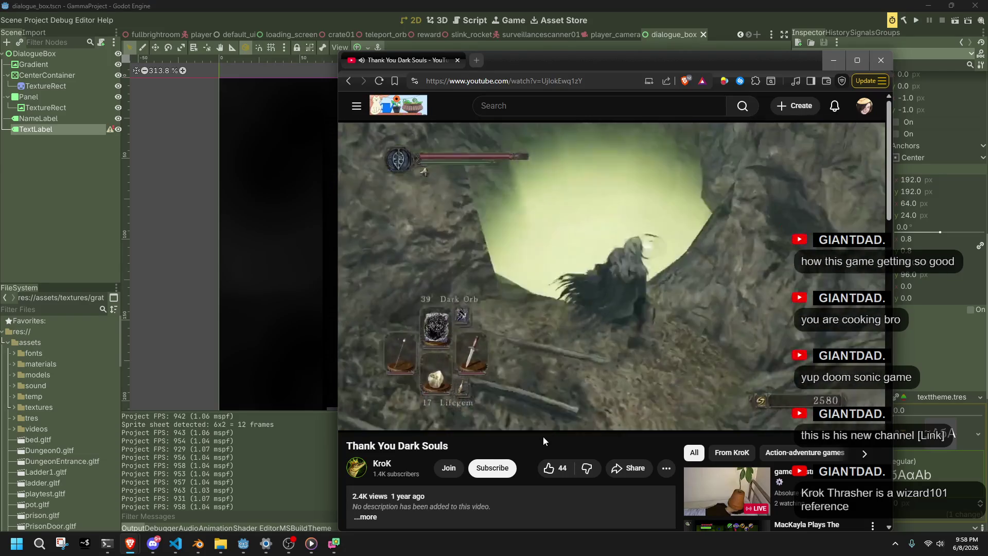
mouse_move(535, 386)
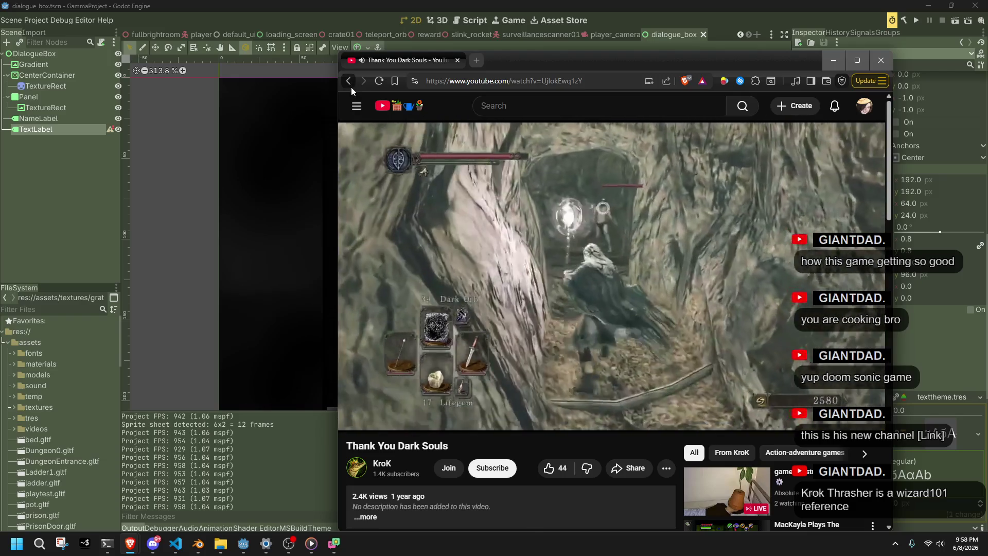
left_click(350, 83)
left_click_drag(889, 384, 889, 123)
left_click(425, 319)
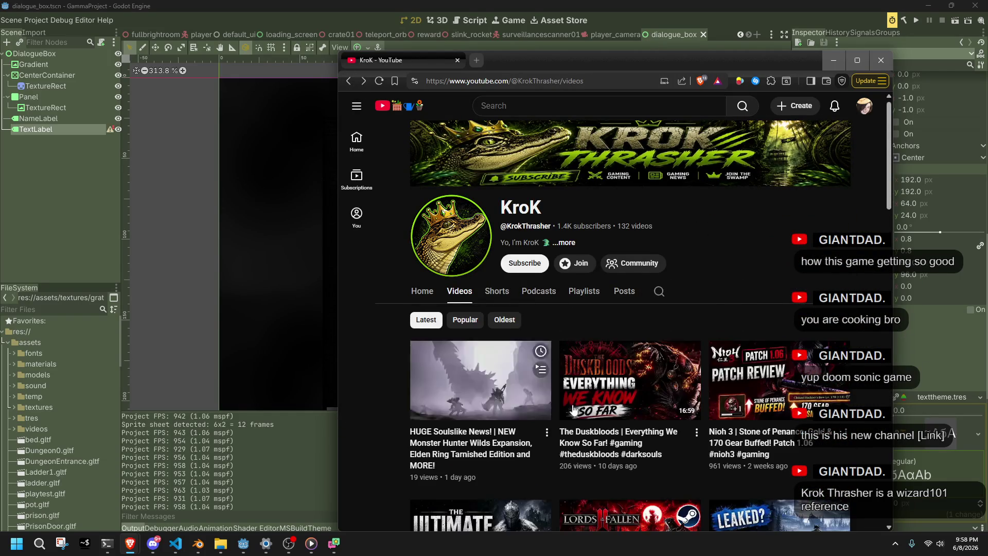
scroll(394, 462, "down", 3)
left_click(480, 384)
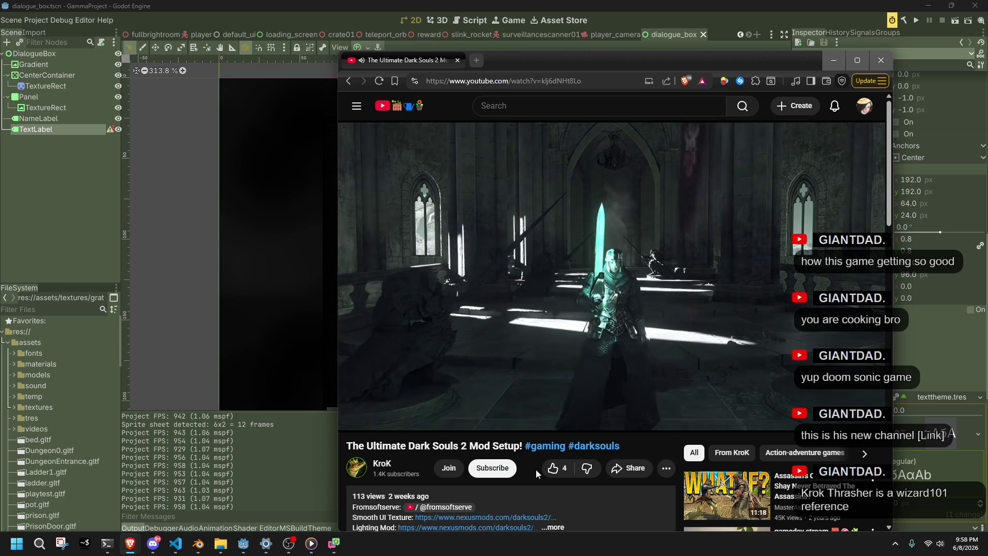
left_click(525, 328)
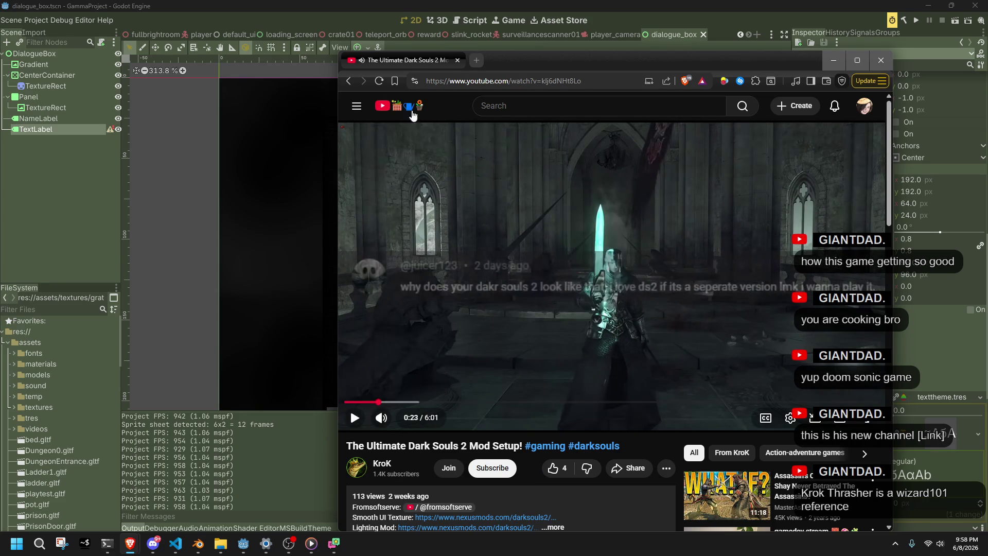
left_click(353, 82)
scroll(360, 375, "down", 3)
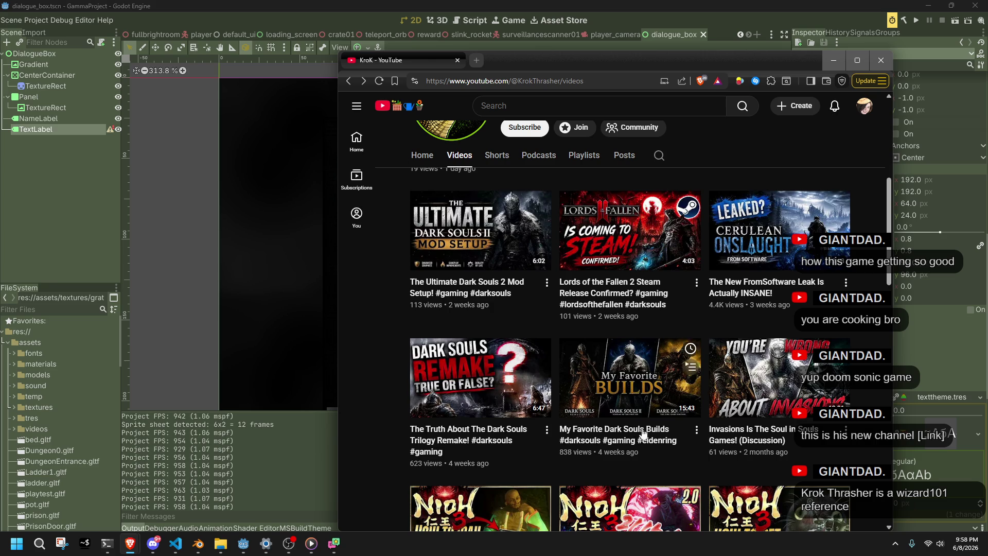
key("alt+Right")
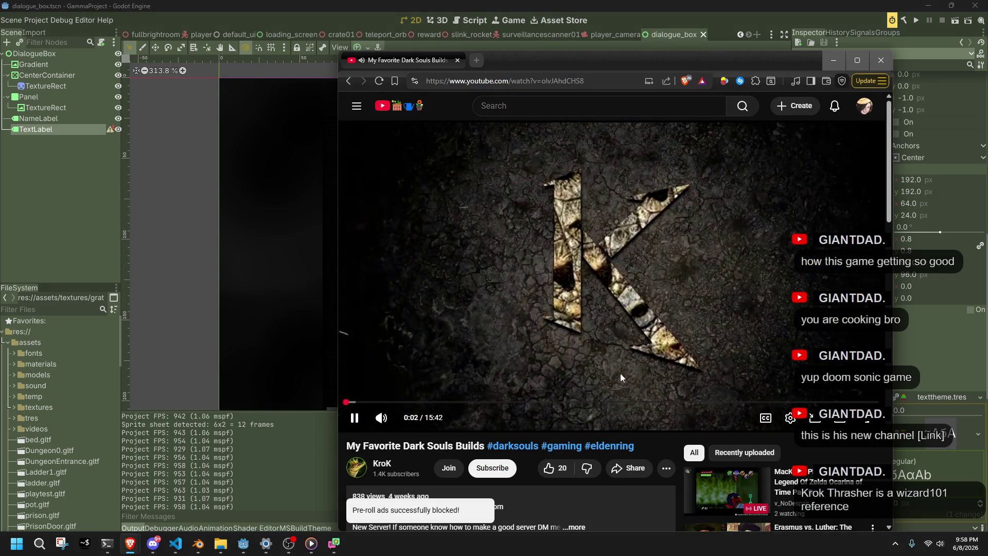
scroll(621, 377, "down", 1)
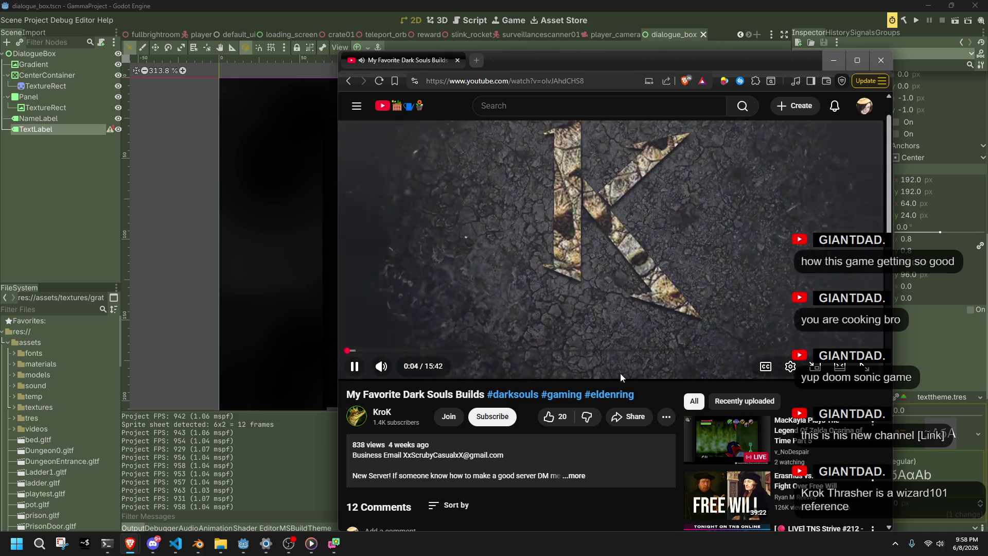
scroll(620, 377, "up", 1)
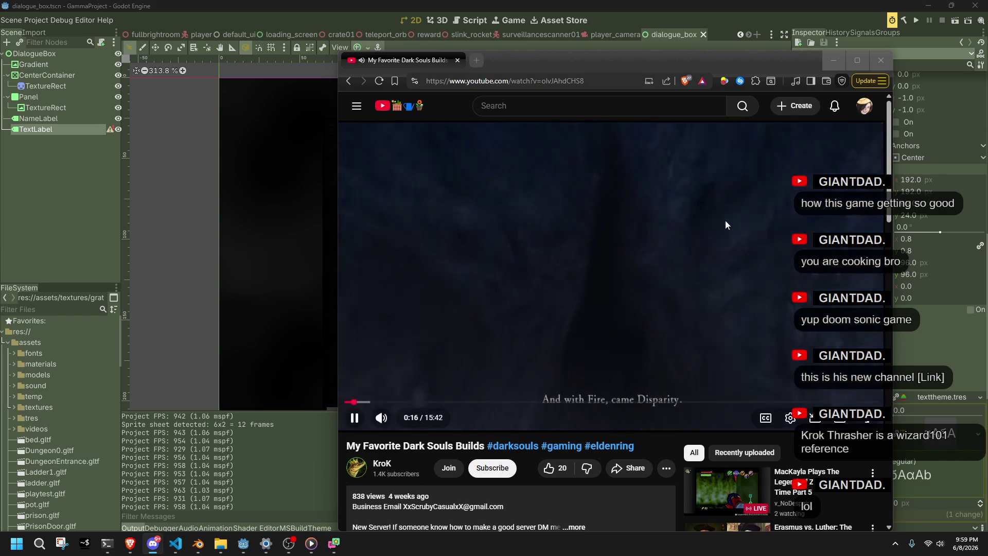
left_click(682, 230)
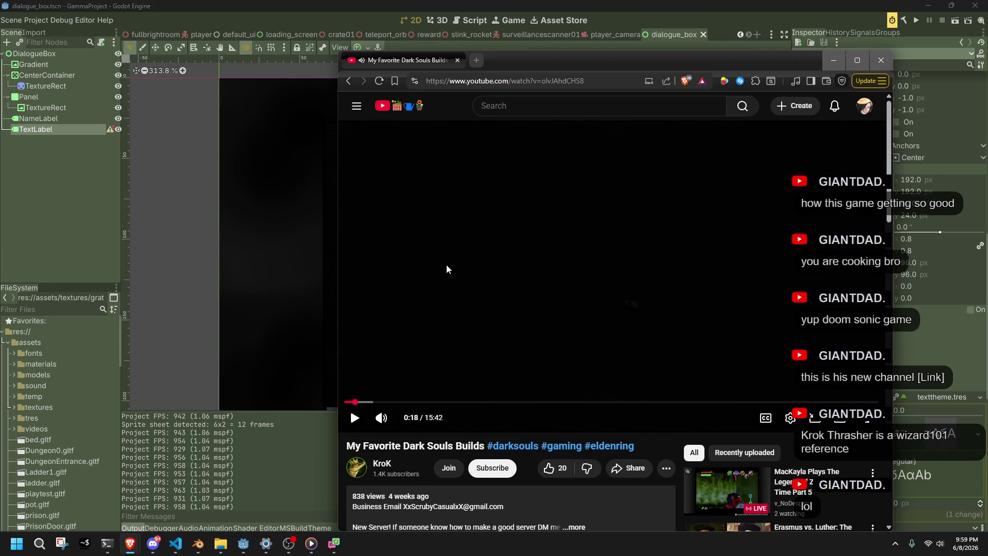
left_click(352, 81)
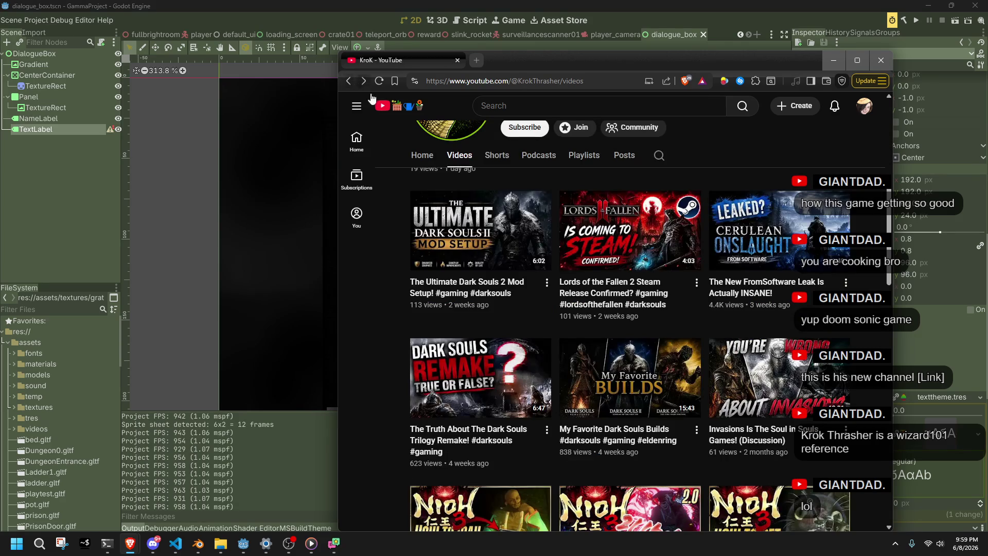
Subscribe to the channel and show its community posts.
scroll(396, 317, "down", 10)
scroll(475, 272, "up", 20)
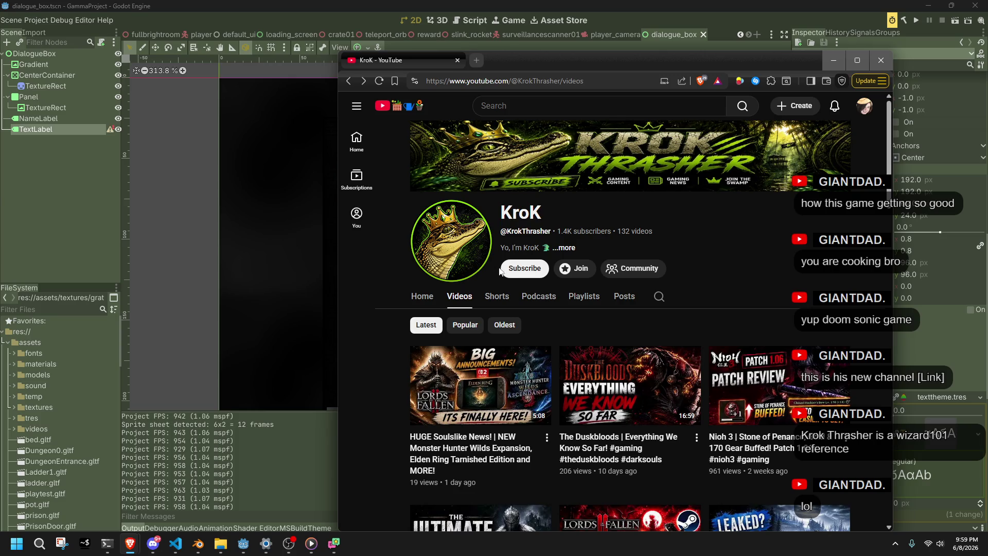
left_click(520, 272)
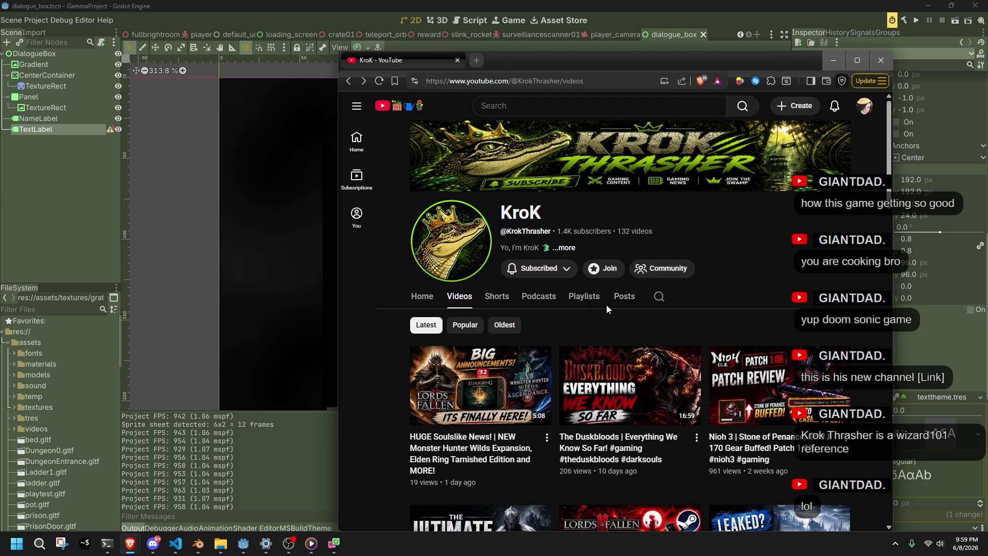
left_click(624, 298)
Like the 'Root of all Evil' post, then close the YouTube window.
scroll(385, 391, "down", 8)
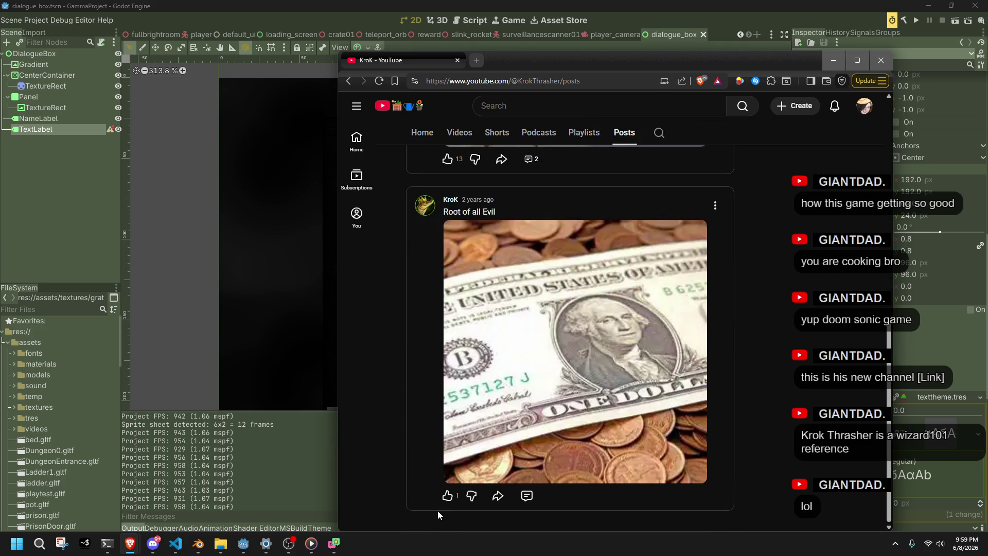
left_click(447, 495)
scroll(381, 242, "up", 4)
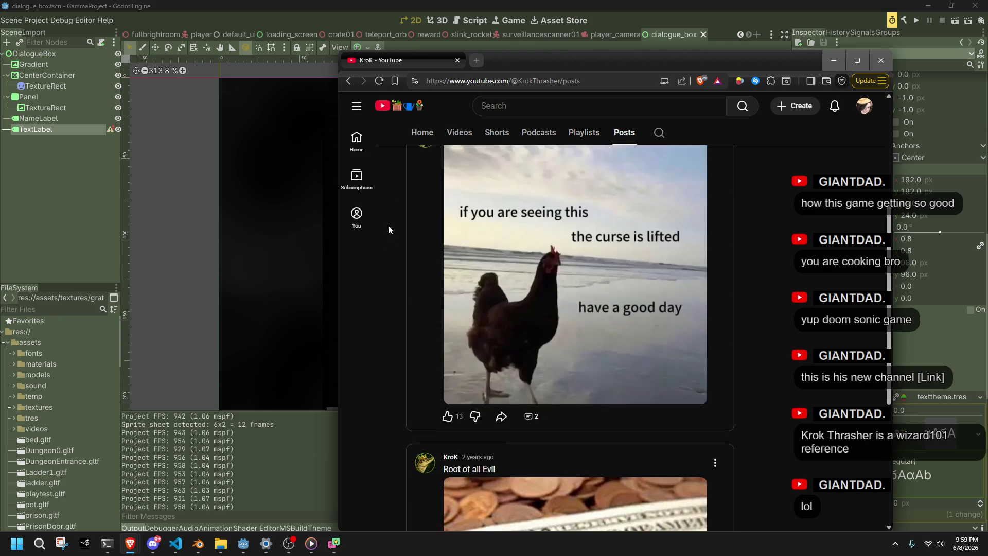
scroll(415, 260, "down", 2)
scroll(410, 267, "down", 2)
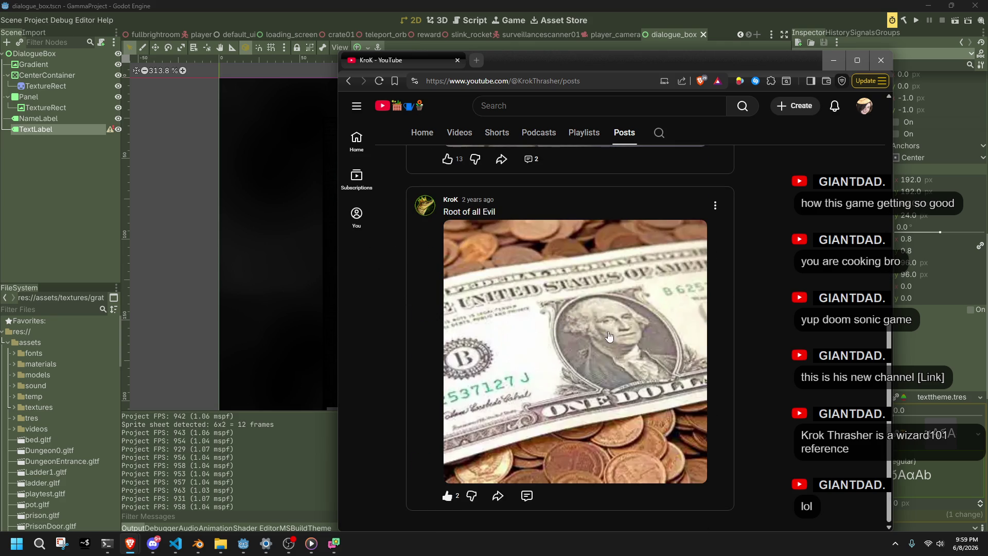
left_click(456, 61)
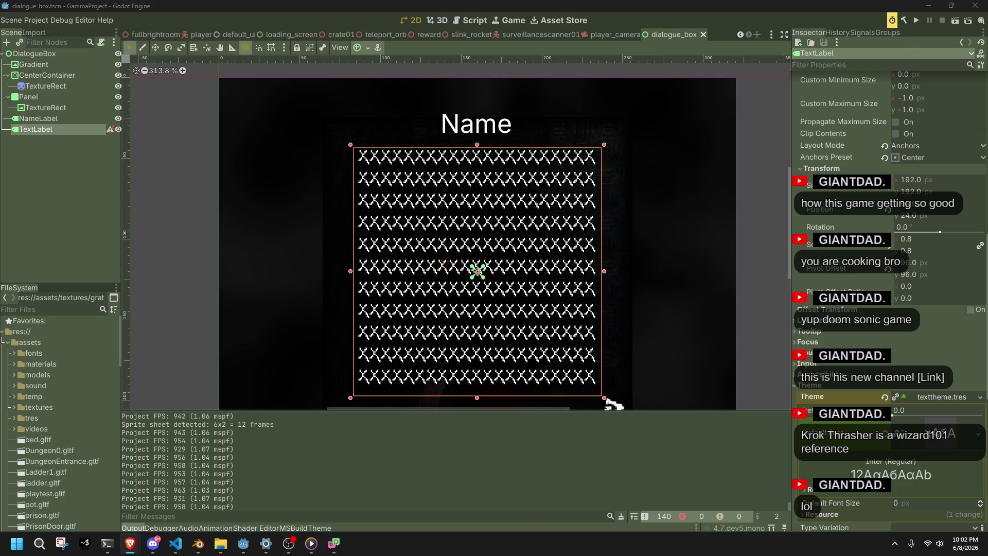
Switch to the Brave window showing the int10h Oldschool PC Font Resource index.
key("alt+Tab")
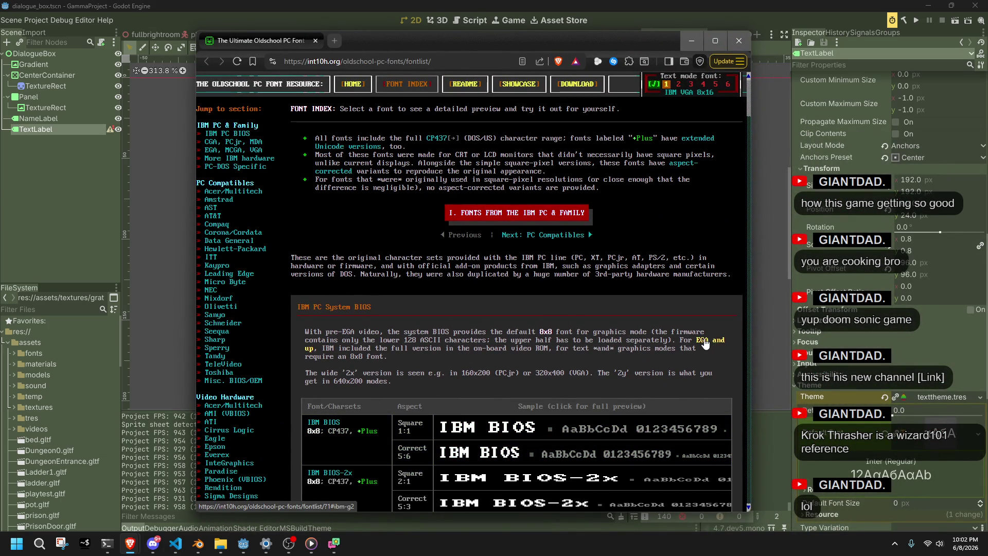
Scroll up and down through the IBM font tables on the font index.
scroll(294, 400, "down", 3)
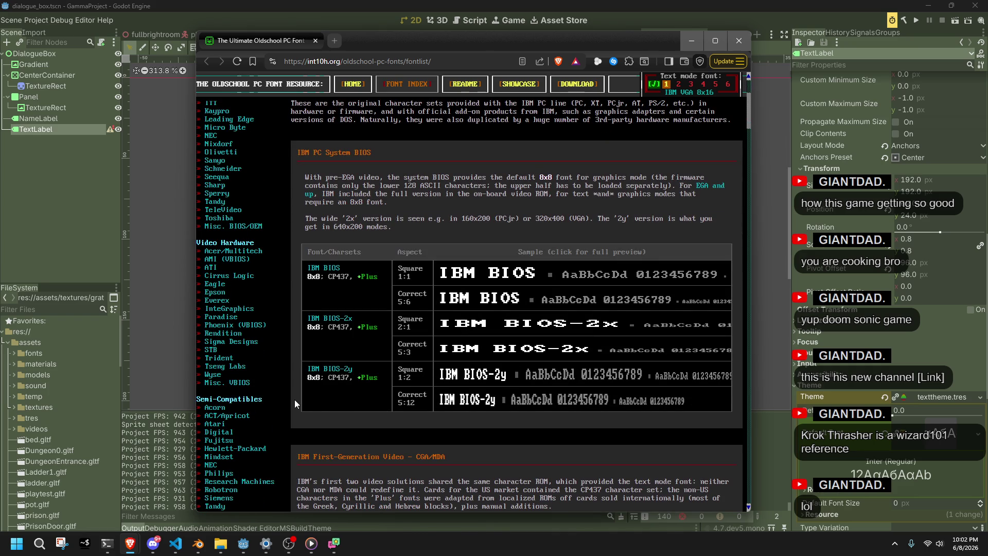
scroll(294, 400, "down", 4)
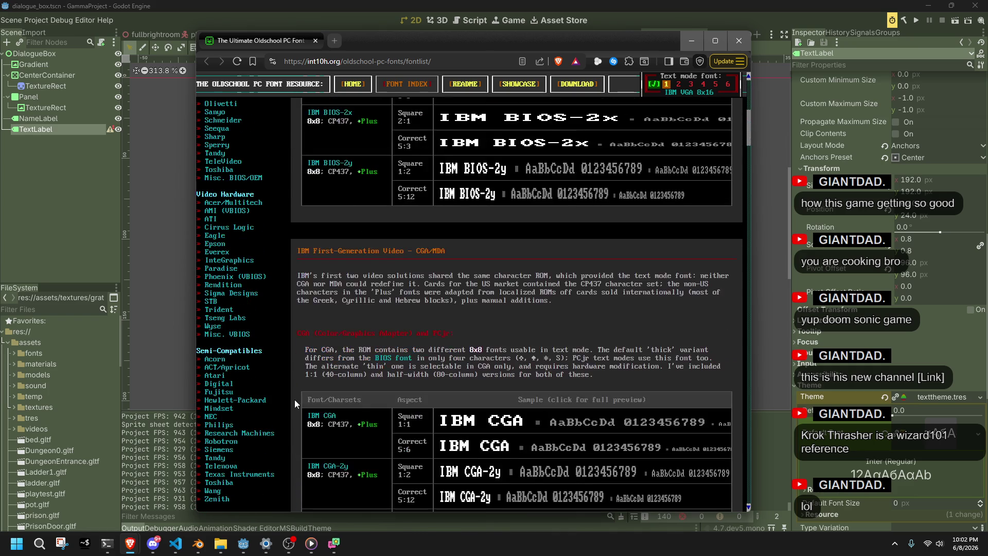
scroll(294, 399, "down", 8)
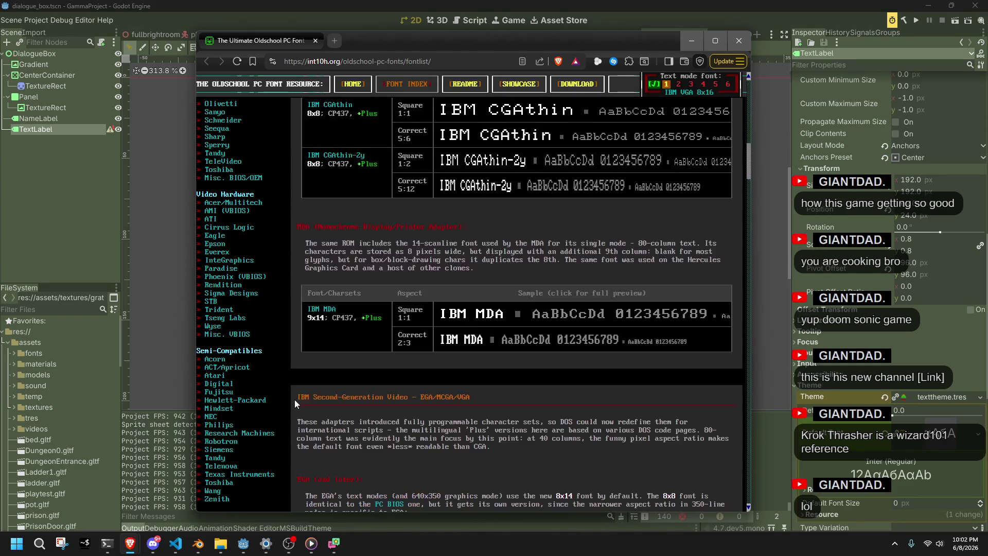
scroll(295, 399, "down", 3)
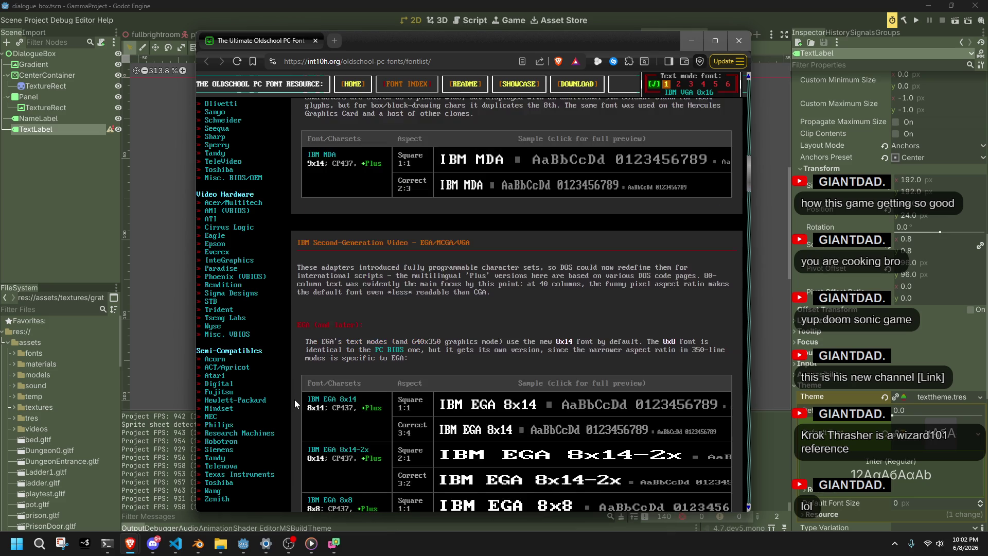
scroll(295, 399, "up", 6)
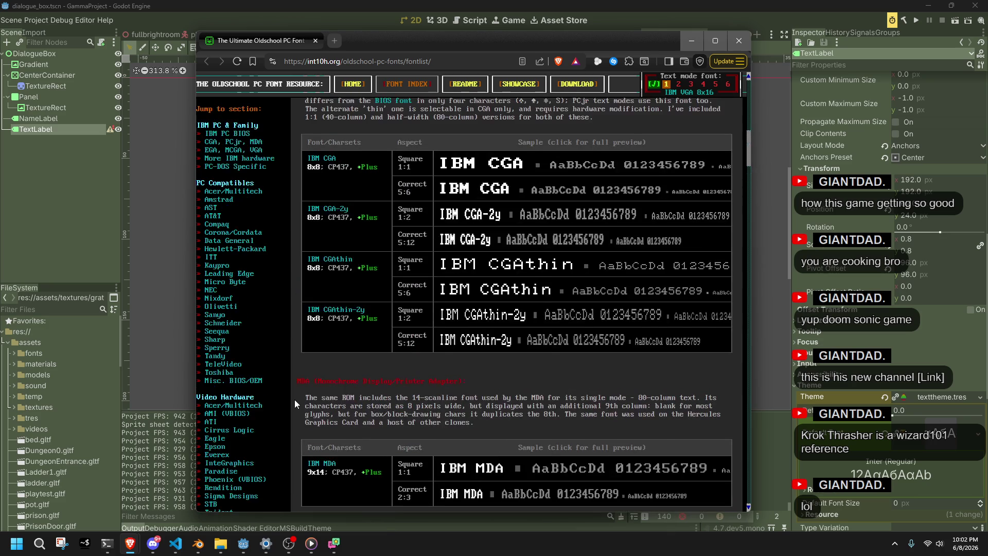
scroll(294, 399, "up", 6)
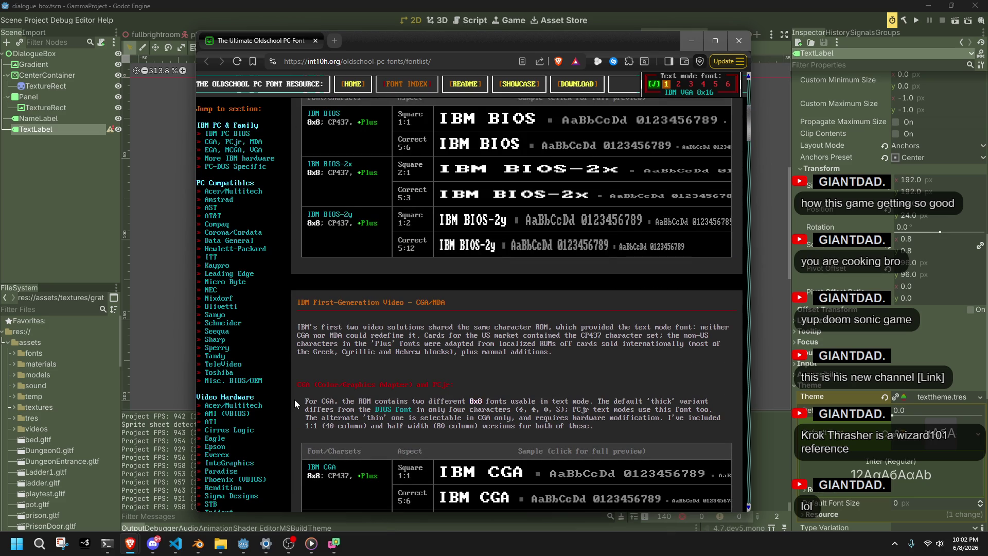
scroll(294, 399, "up", 5)
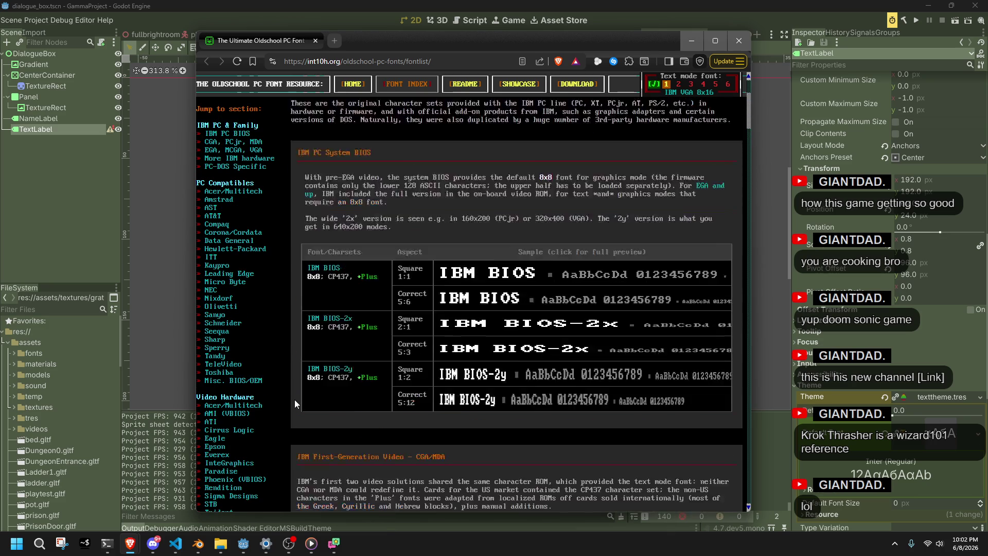
scroll(294, 400, "down", 5)
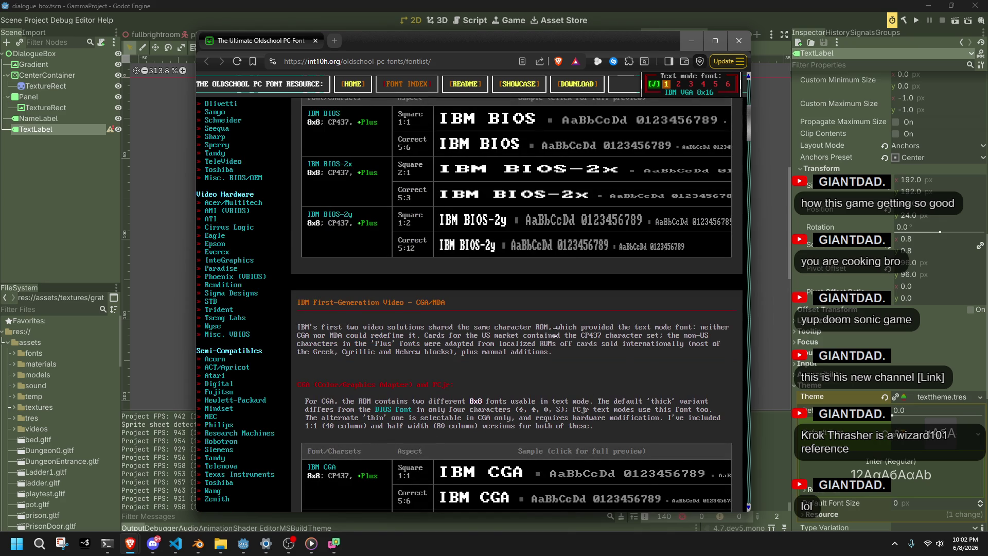
scroll(436, 339, "down", 8)
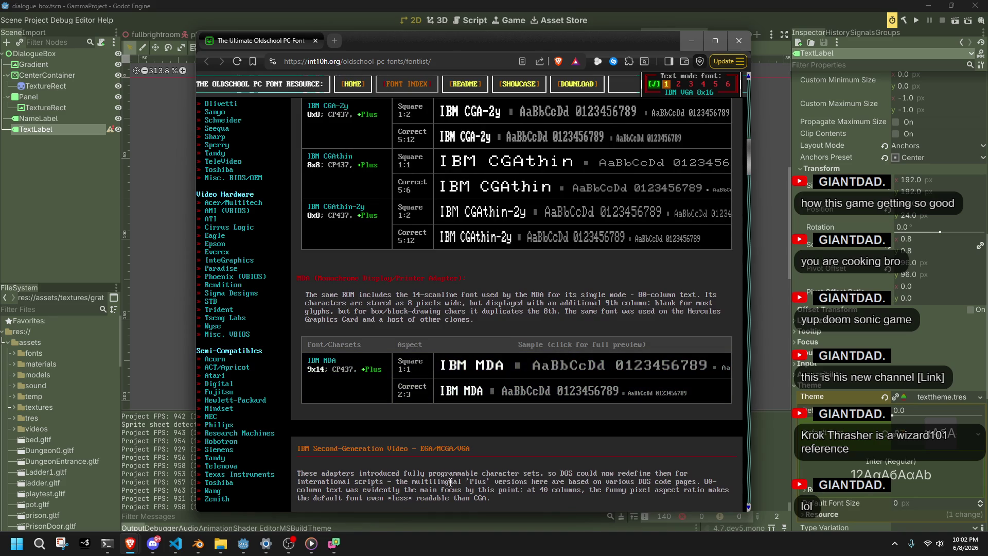
Search the page for '320' and open the IBM BIOS-2x font's detail page.
key("ctrl+f")
type("320")
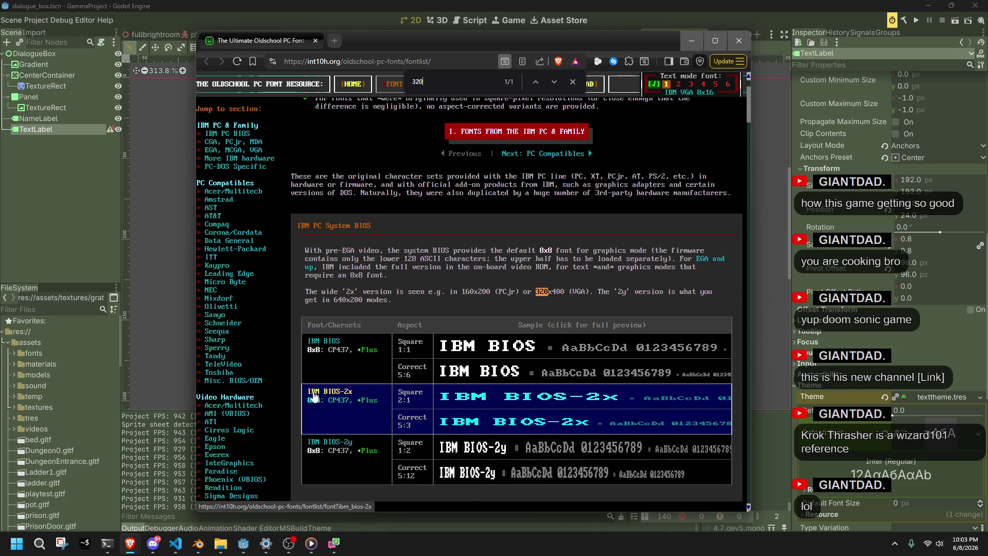
left_click(347, 421)
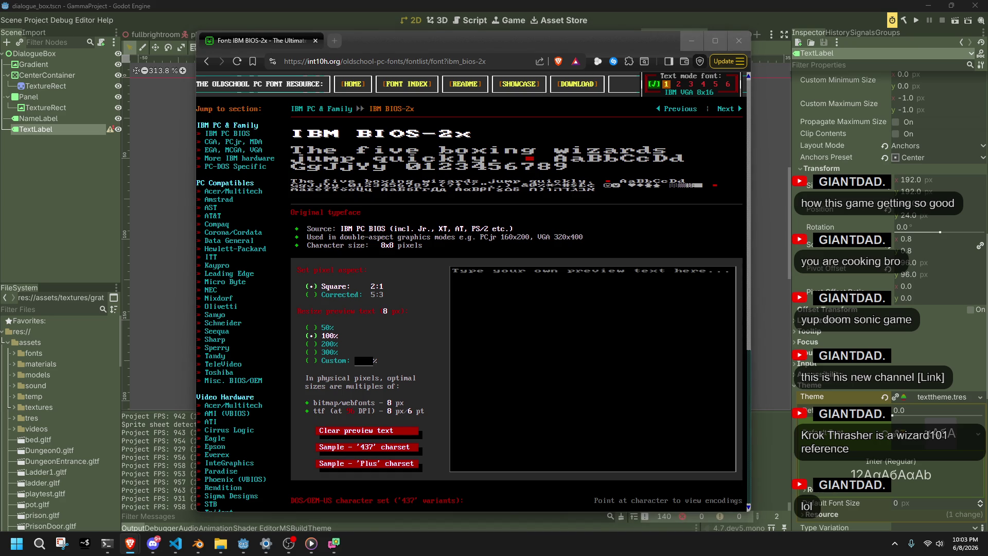
Bring the dafont Bitmap fonts page into this browser window as a second tab.
mouse_move(885, 231)
left_mouse_down()
mouse_move(534, 106)
mouse_move(450, 41)
left_mouse_up()
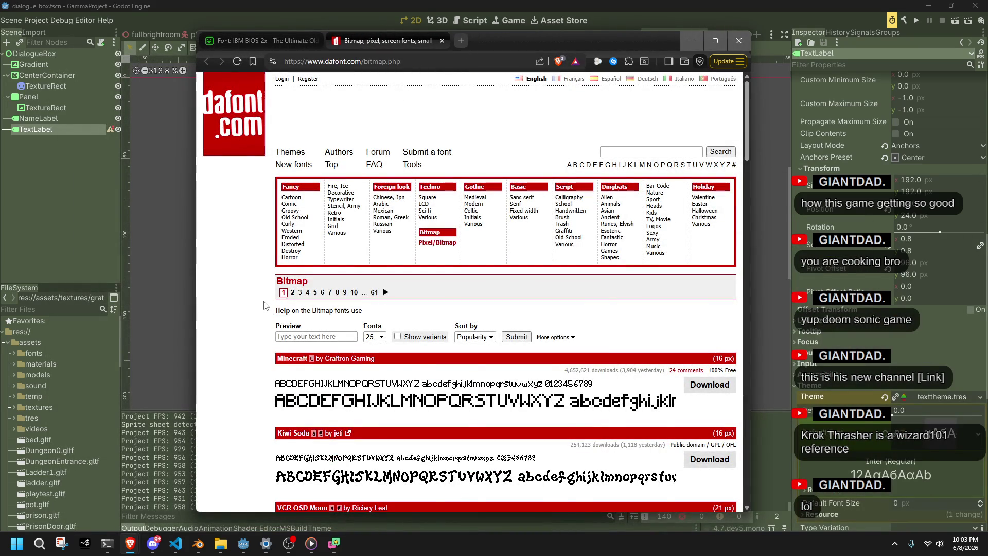
List dafont's Bitmap fonts 200 per page, sorted by Newest.
scroll(265, 309, "down", 1)
left_click(376, 287)
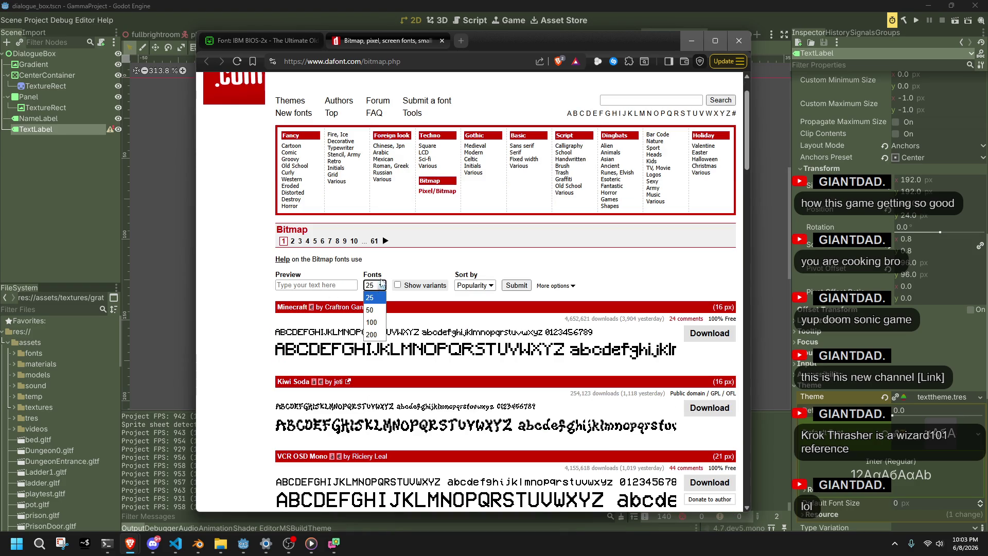
left_click(381, 334)
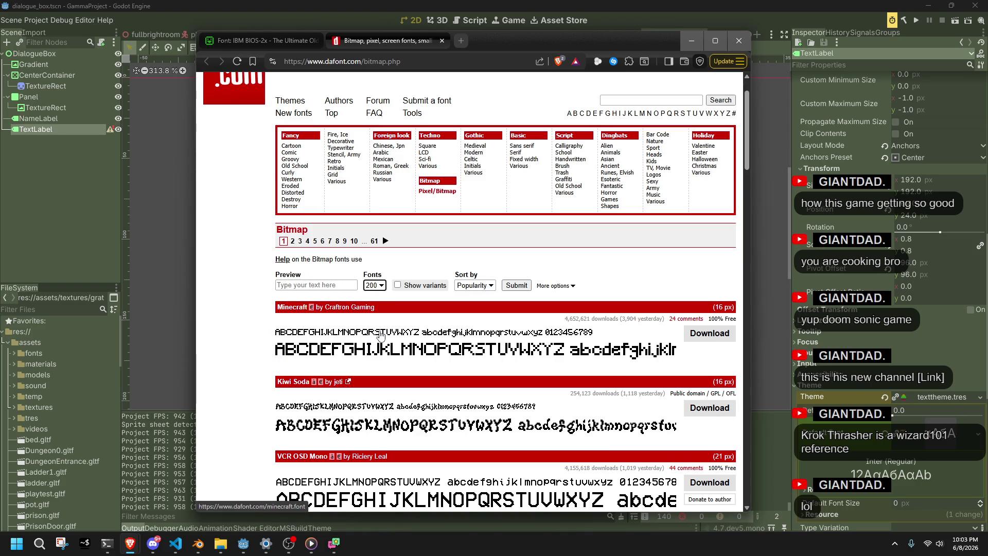
left_click(490, 285)
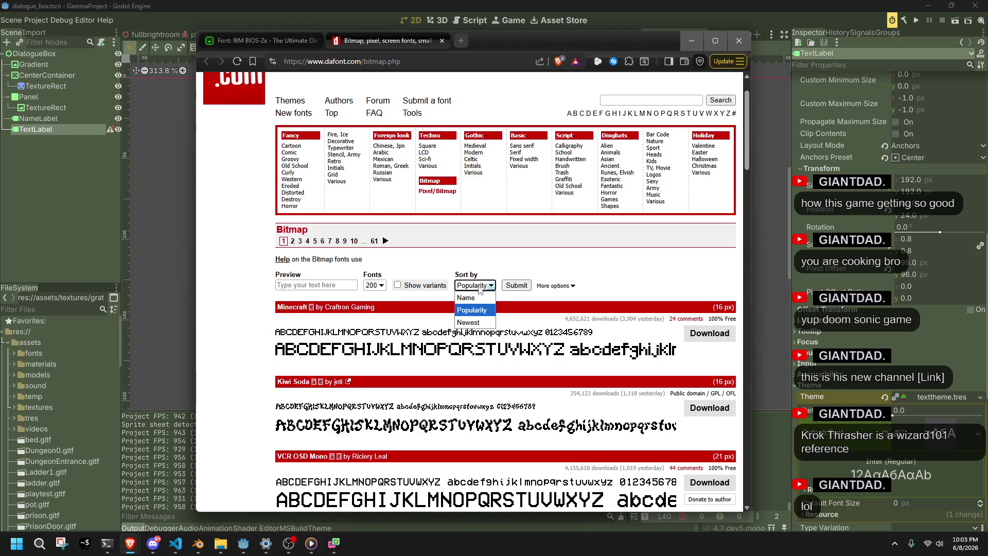
left_click(483, 321)
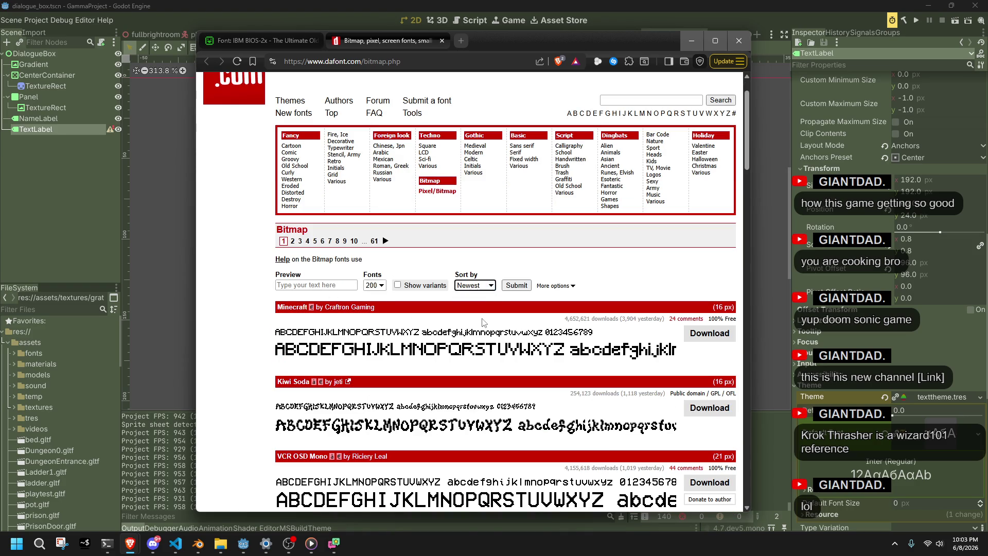
left_click(529, 285)
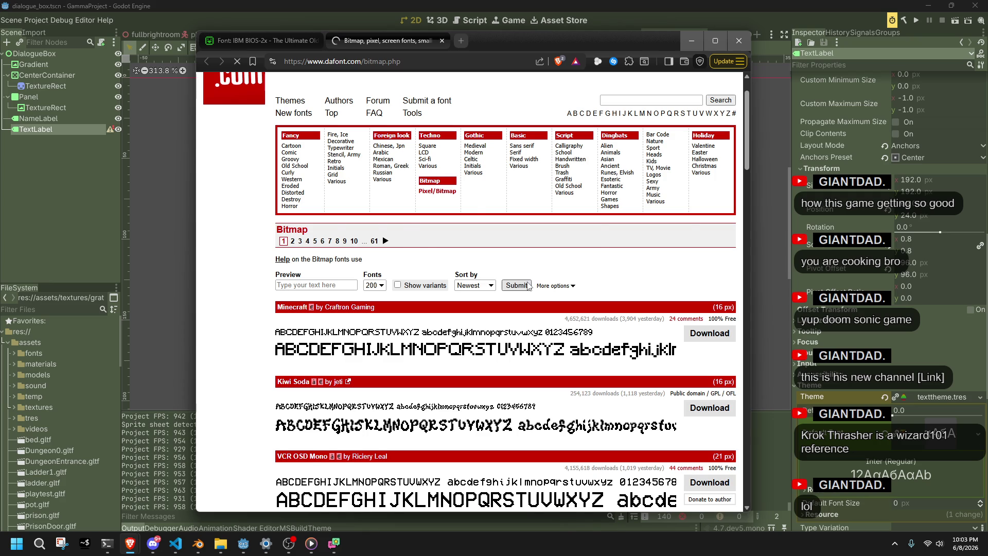
scroll(278, 404, "down", 3)
scroll(273, 405, "down", 2)
scroll(265, 406, "up", 2)
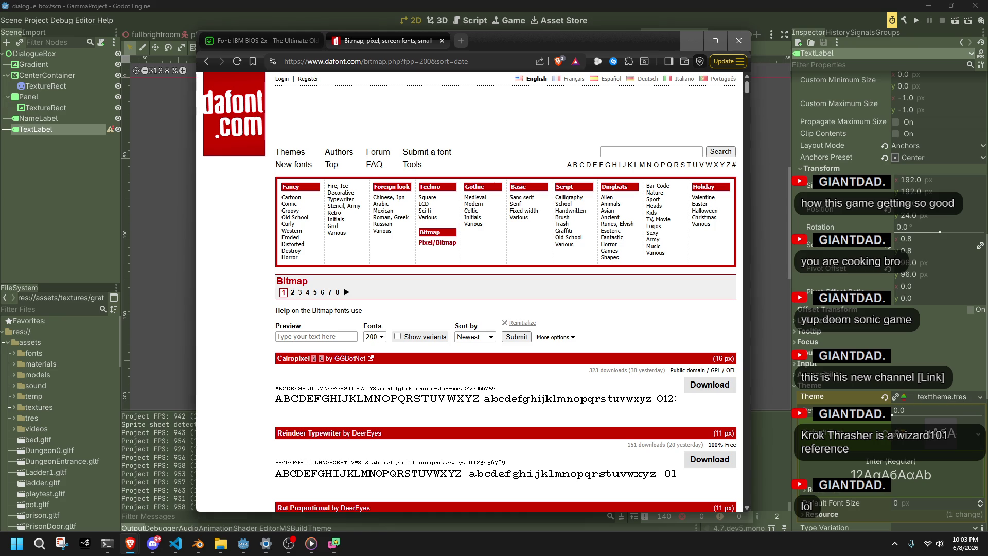
scroll(247, 385, "down", 1)
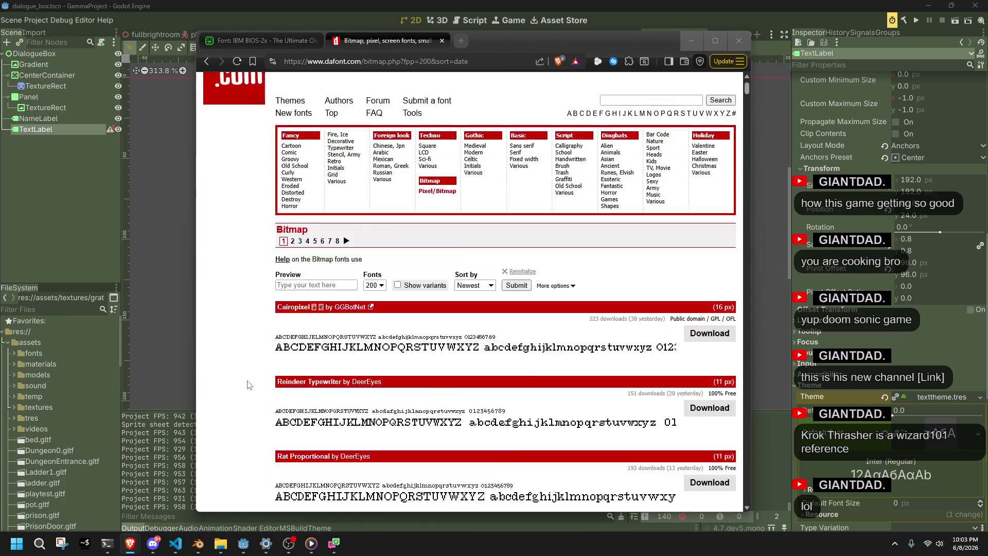
scroll(248, 385, "down", 9)
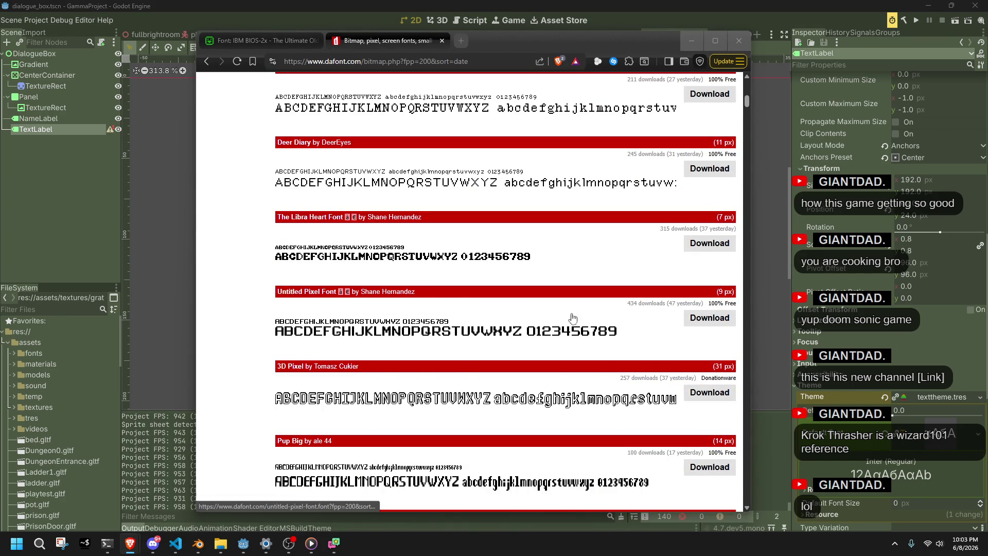
scroll(234, 487, "down", 2)
scroll(235, 487, "down", 9)
scroll(234, 487, "down", 8)
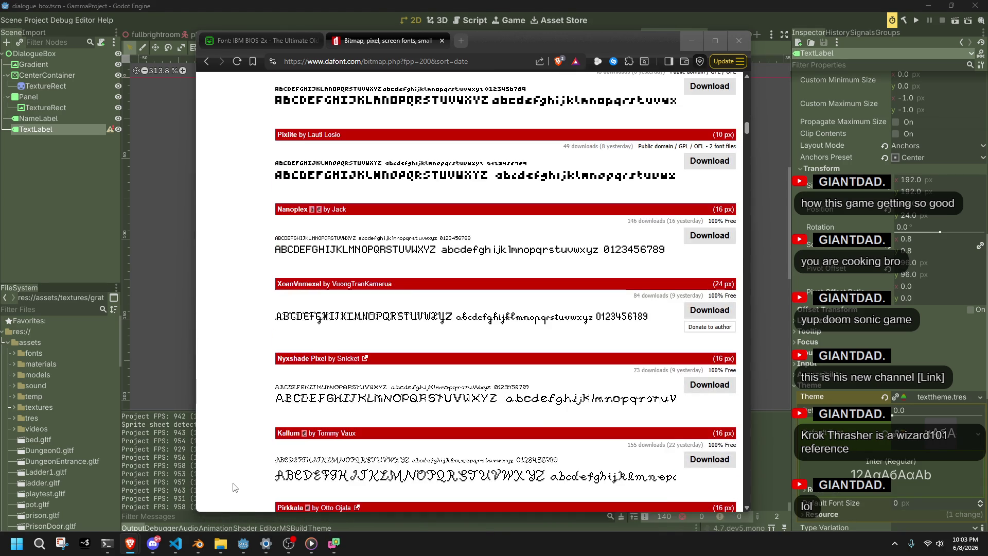
scroll(234, 487, "down", 3)
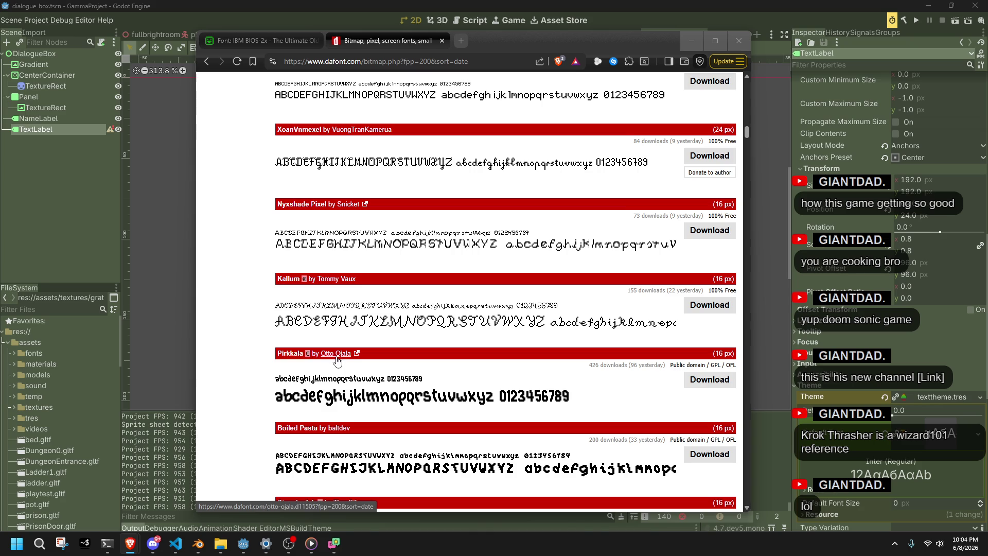
left_click(296, 374)
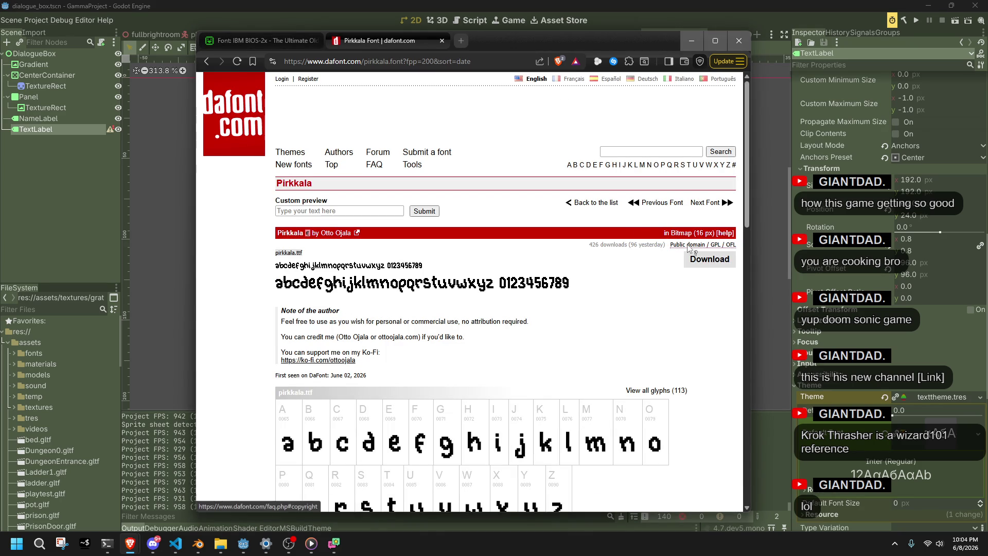
Save the Pirkkala font as pirkkala.zip on the Desktop and return to the Bitmap list.
scroll(698, 314, "down", 7)
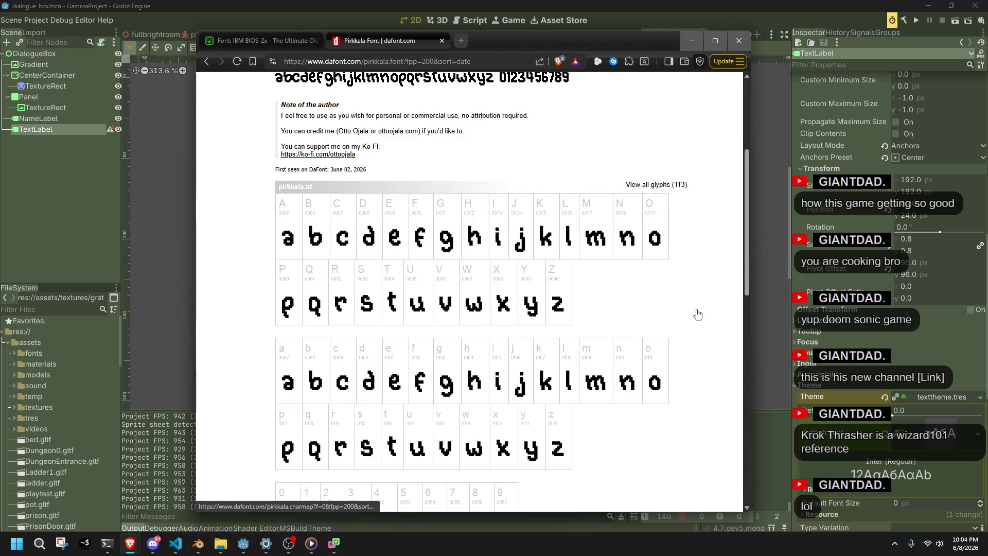
scroll(698, 314, "up", 7)
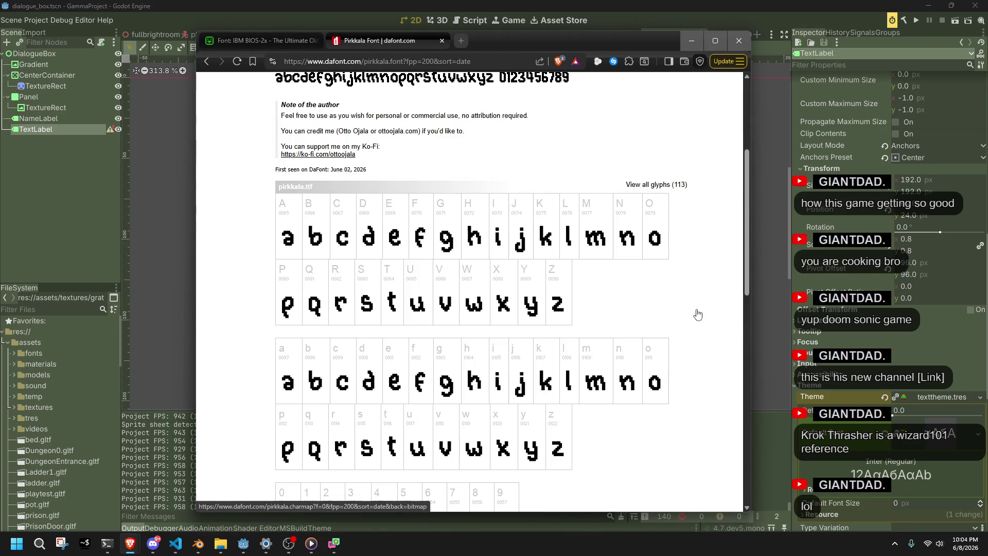
left_click(725, 267)
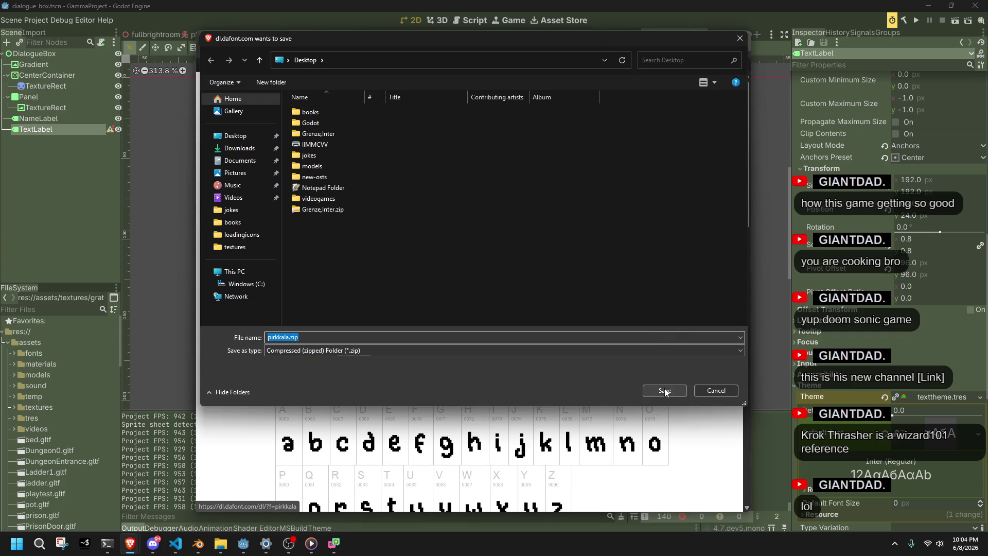
left_click(665, 390)
left_click(207, 61)
scroll(245, 375, "down", 2)
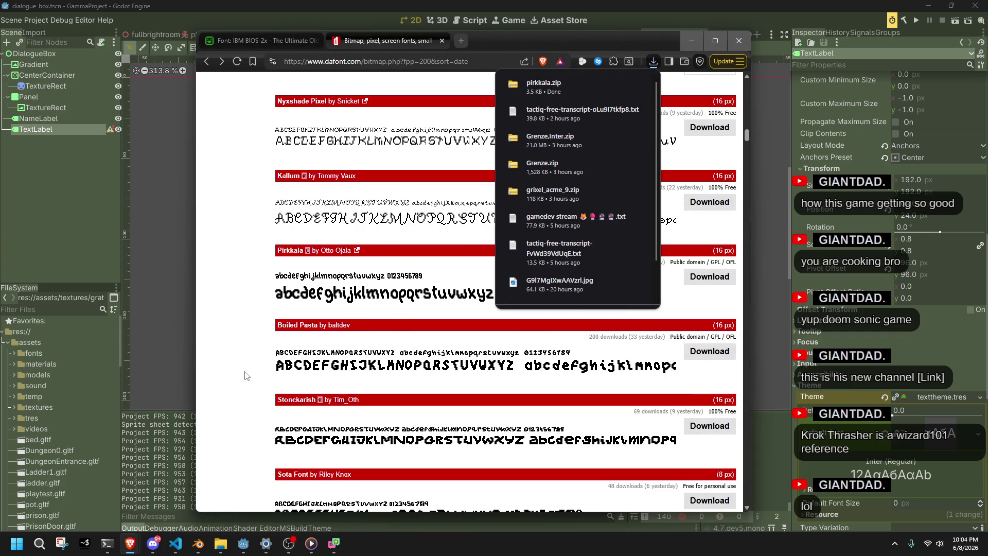
Dismiss the downloads panel and scroll the newest bitmap fonts past Sota Font to Samsung CRT TV and Dansk.
scroll(237, 403, "down", 3)
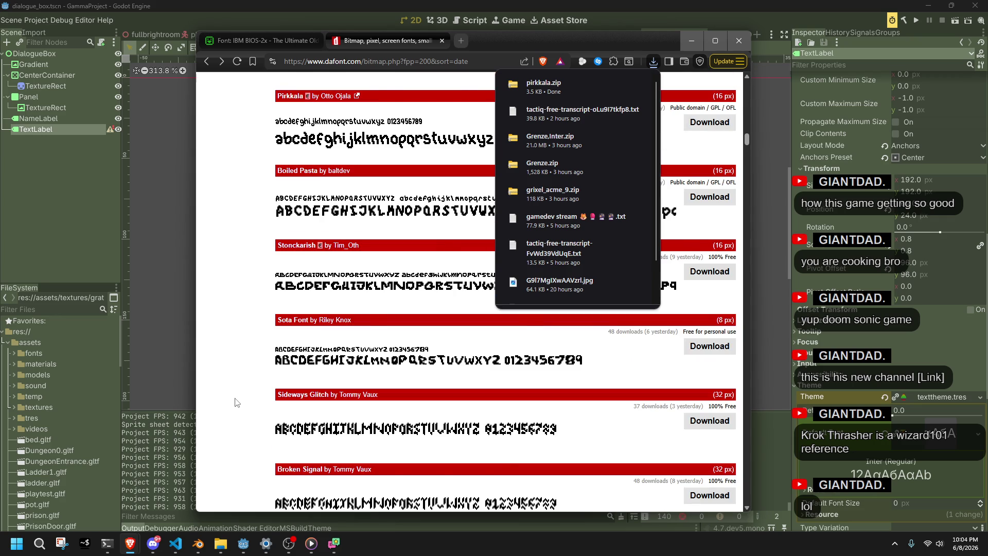
left_click(237, 402)
scroll(237, 402, "down", 4)
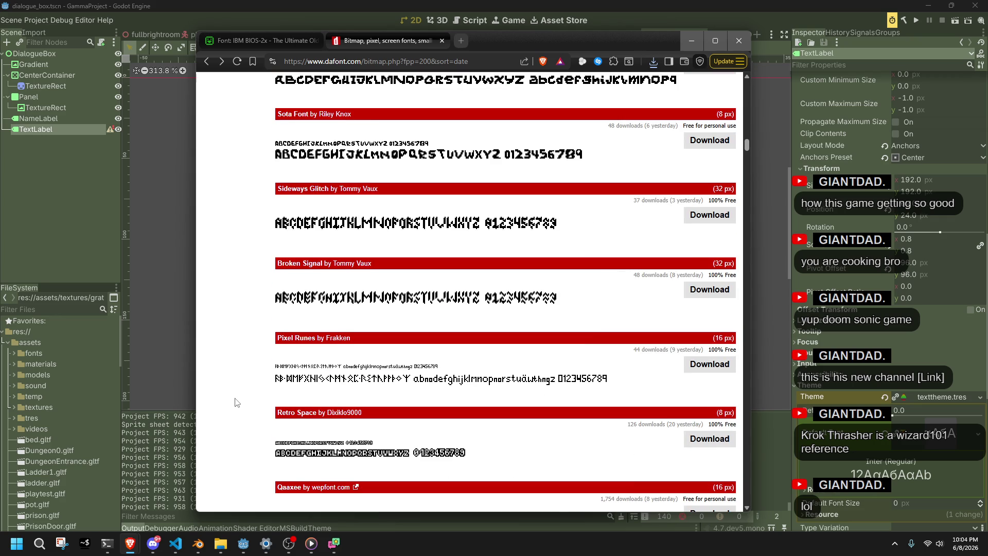
scroll(237, 402, "down", 1)
scroll(237, 402, "down", 2)
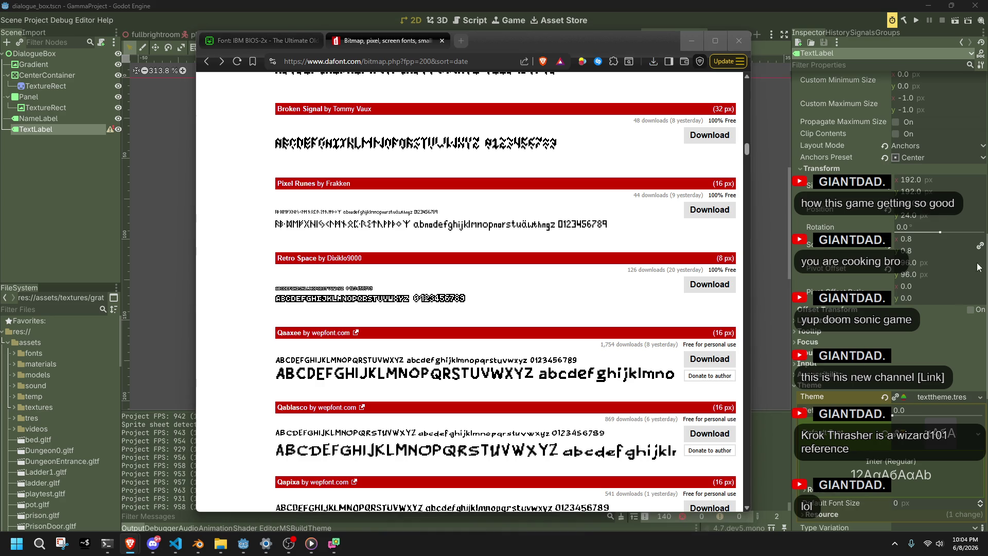
scroll(529, 391, "down", 3)
scroll(210, 348, "down", 3)
scroll(210, 348, "down", 5)
scroll(210, 348, "down", 5)
scroll(209, 348, "down", 2)
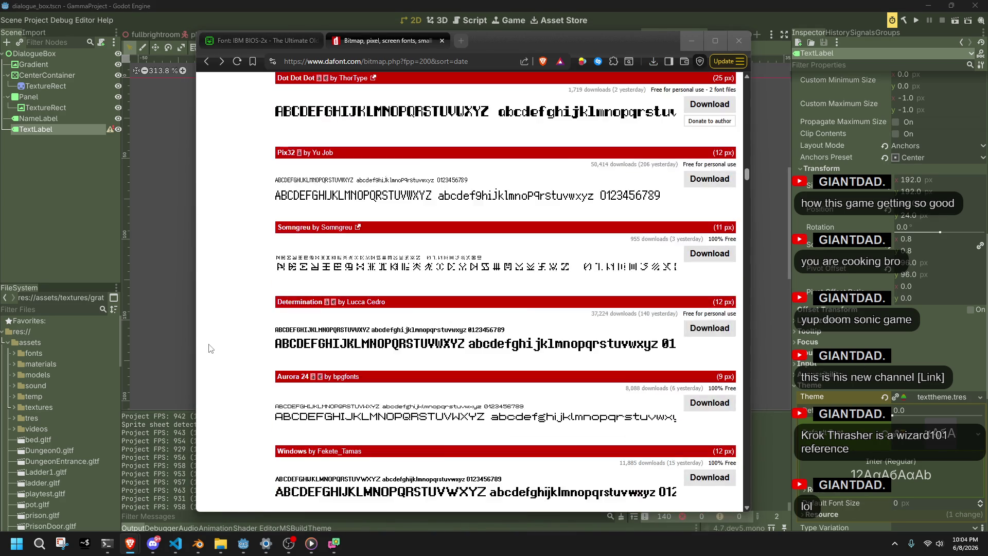
scroll(209, 348, "down", 2)
scroll(209, 348, "down", 8)
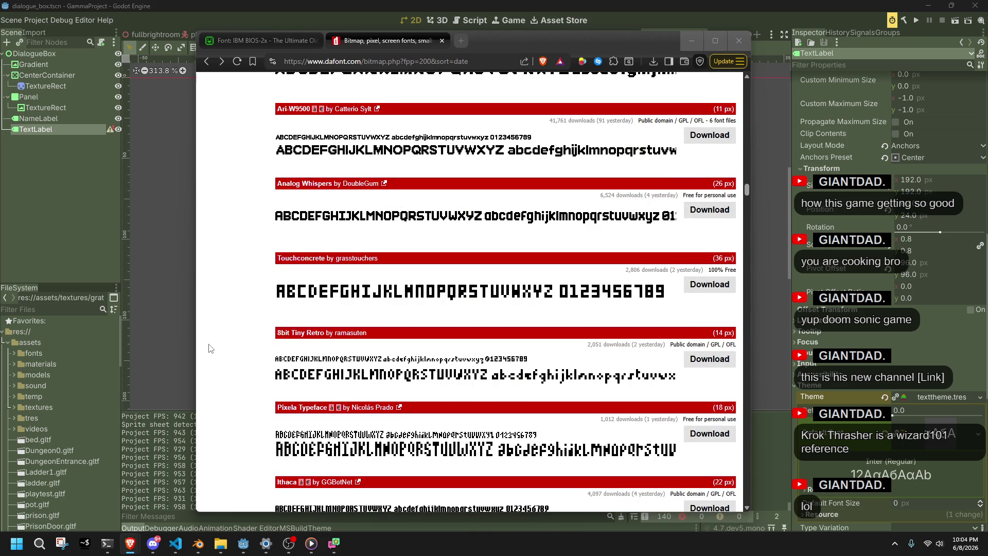
scroll(210, 348, "down", 6)
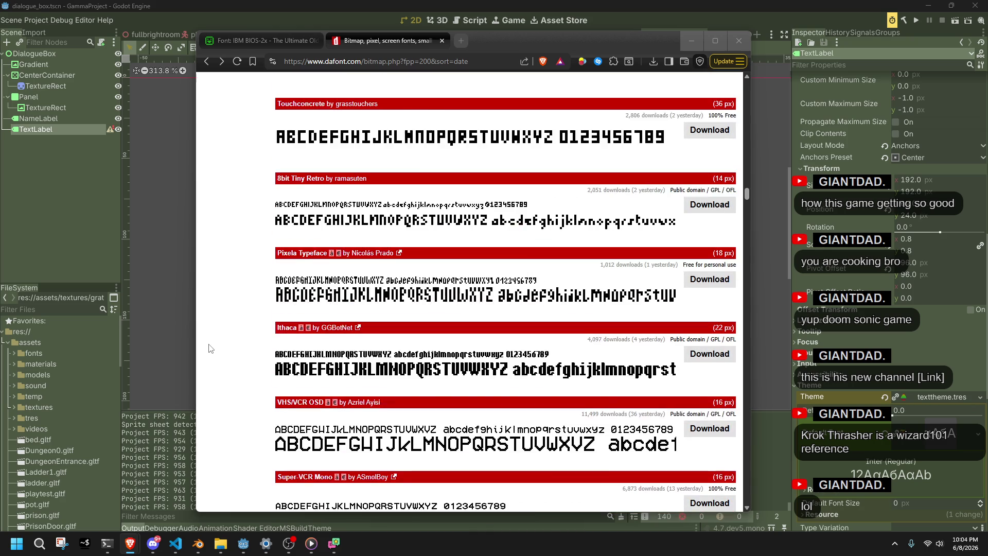
scroll(210, 349, "down", 2)
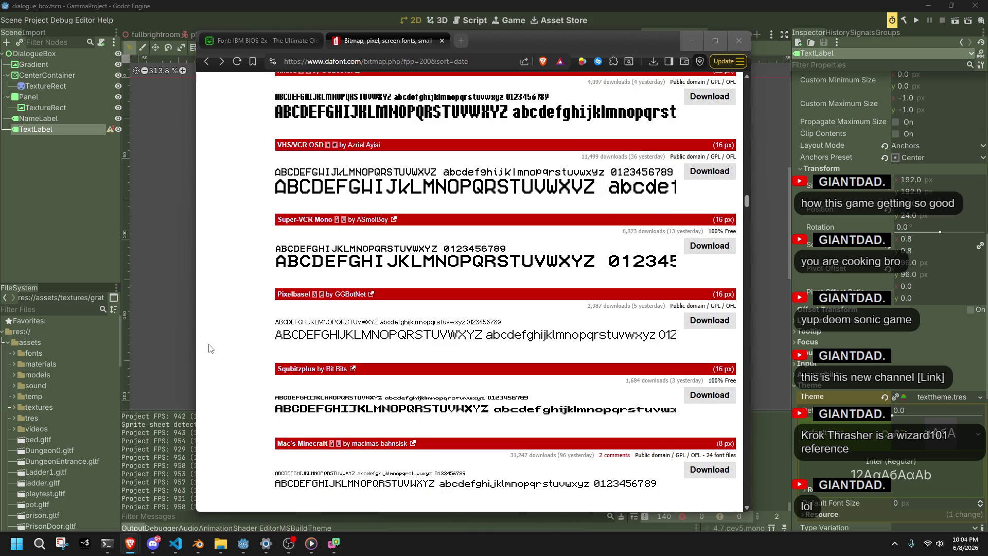
scroll(210, 348, "down", 2)
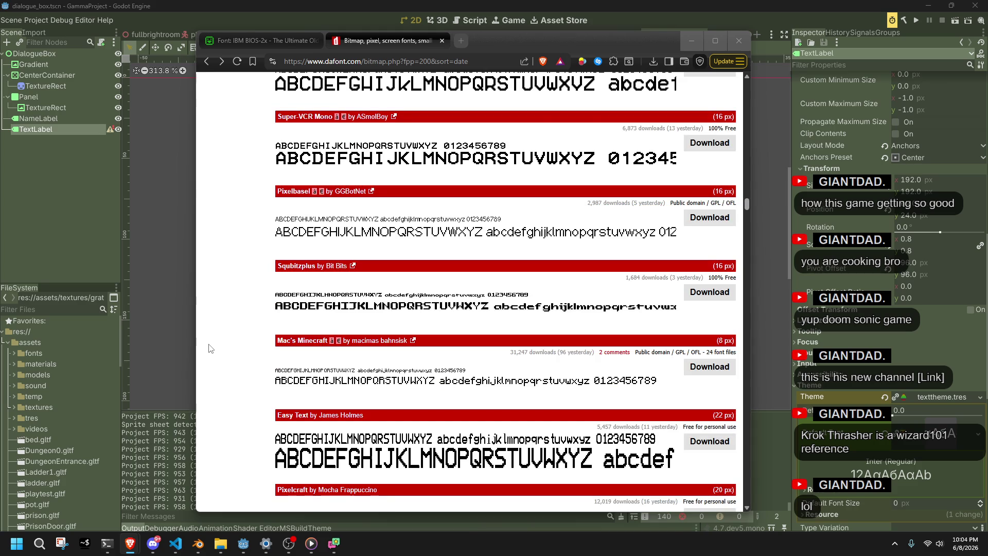
scroll(209, 348, "down", 6)
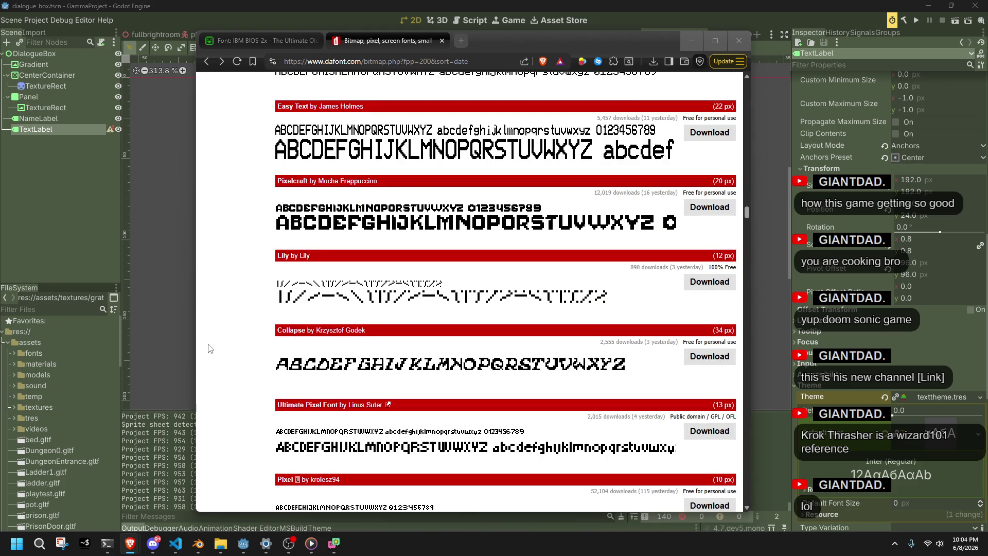
scroll(210, 348, "down", 3)
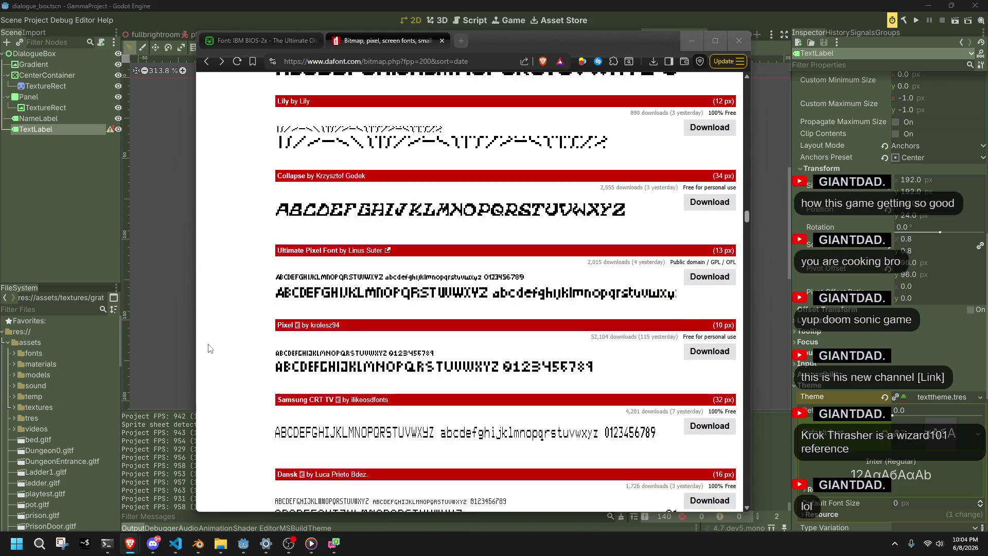
scroll(208, 343, "down", 2)
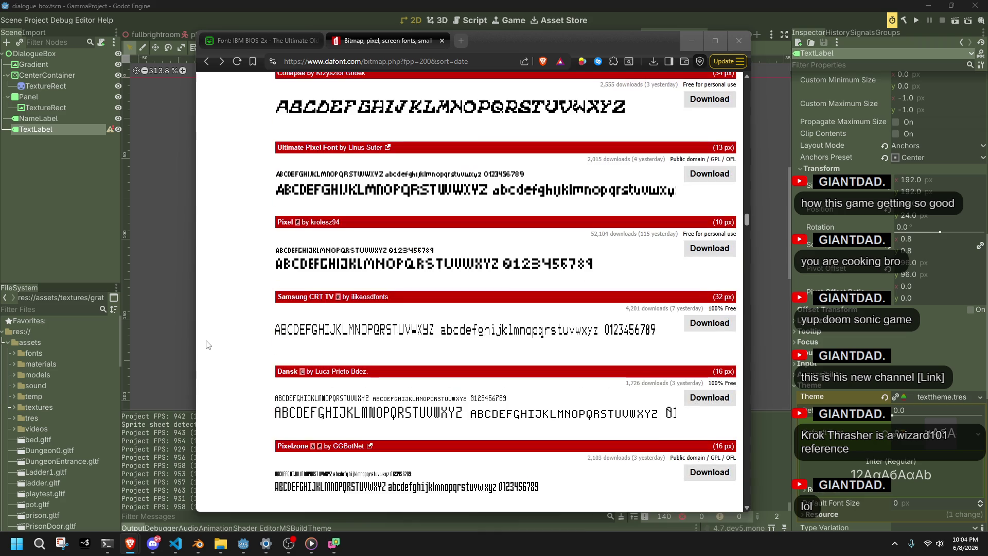
Scroll the Bitmap listing past Pixelzone and 1Bit to CI GameDev, VHS Gothic and Mleitod.
scroll(208, 344, "down", 2)
scroll(208, 346, "down", 3)
scroll(208, 345, "down", 3)
scroll(208, 345, "down", 10)
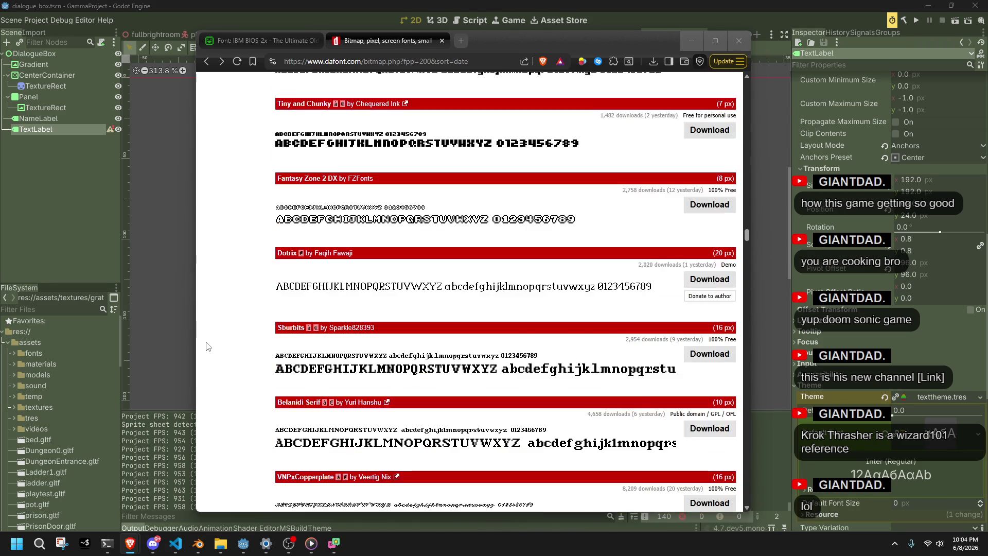
scroll(208, 346, "down", 2)
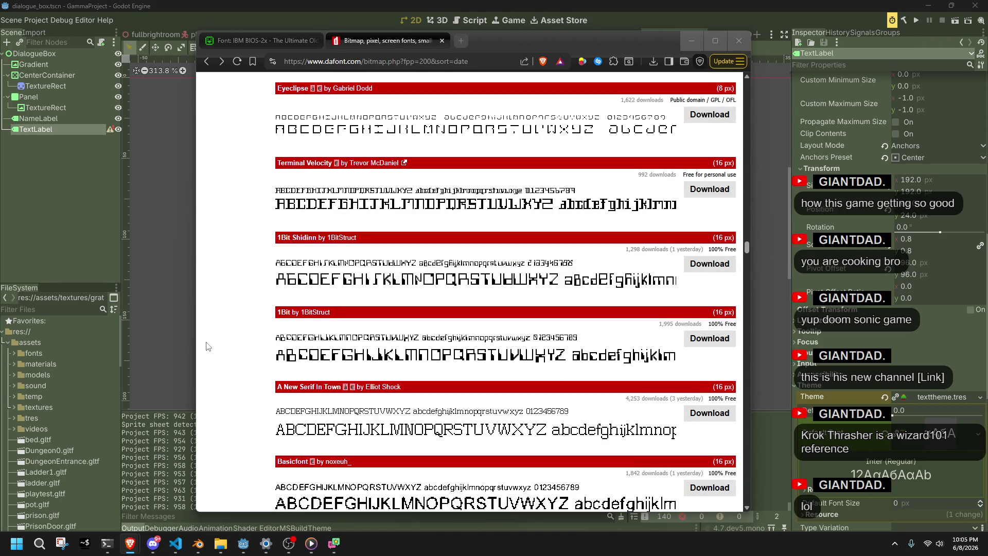
scroll(208, 346, "down", 1)
scroll(258, 428, "down", 1)
scroll(258, 428, "down", 3)
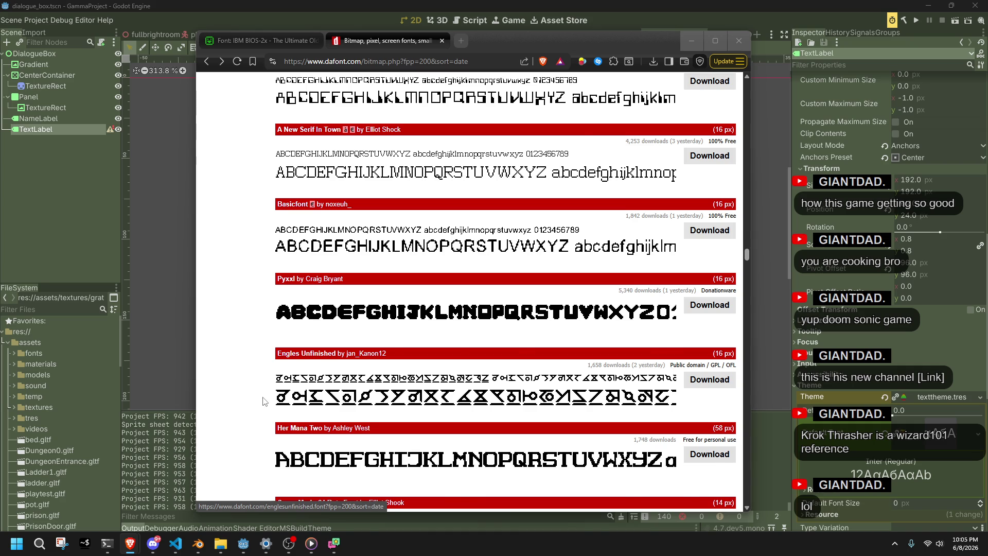
scroll(263, 403, "down", 5)
scroll(262, 402, "down", 9)
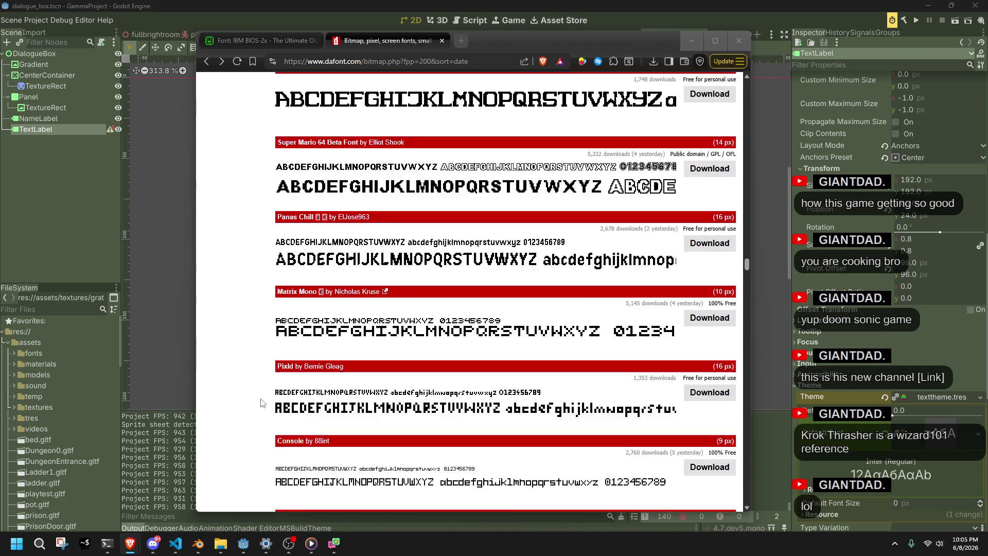
scroll(262, 402, "down", 15)
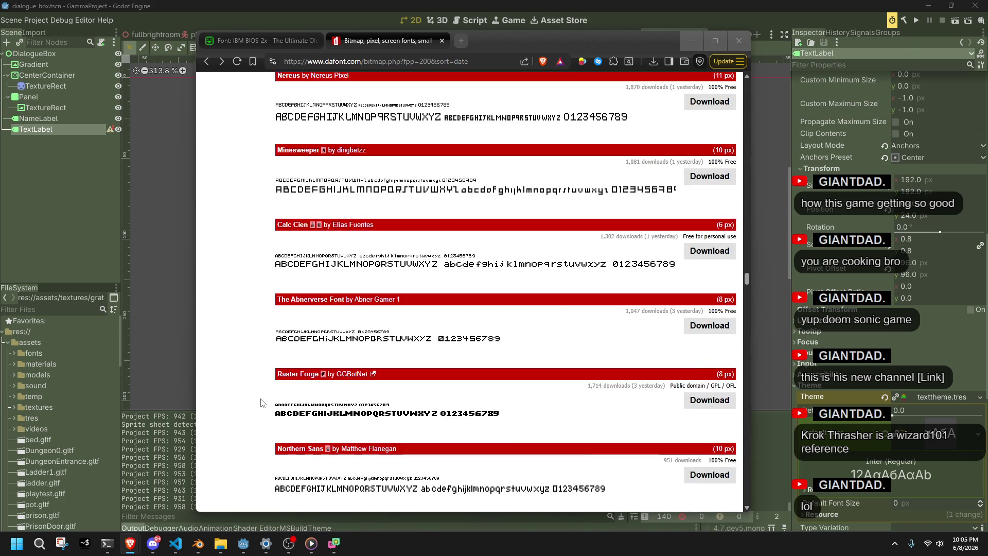
scroll(262, 402, "down", 5)
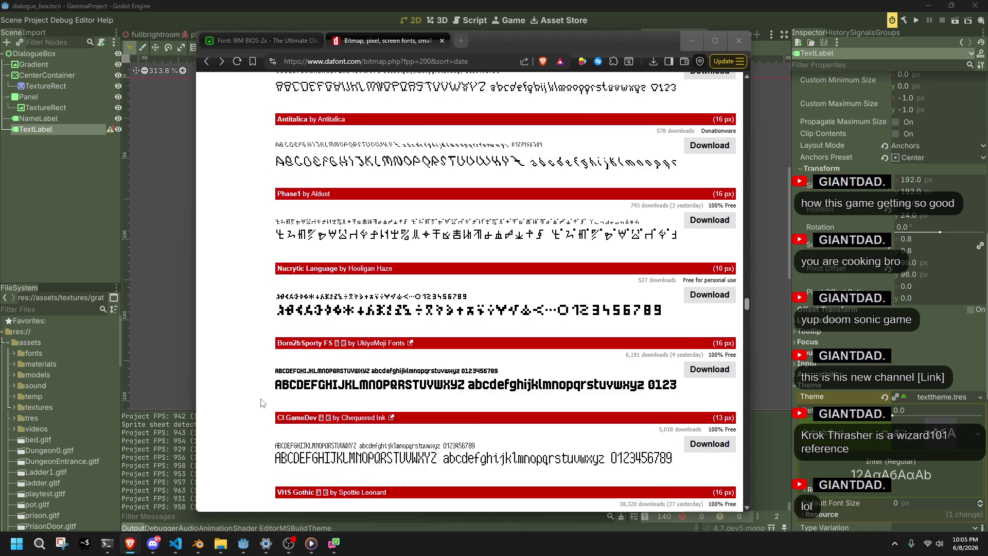
scroll(262, 402, "down", 5)
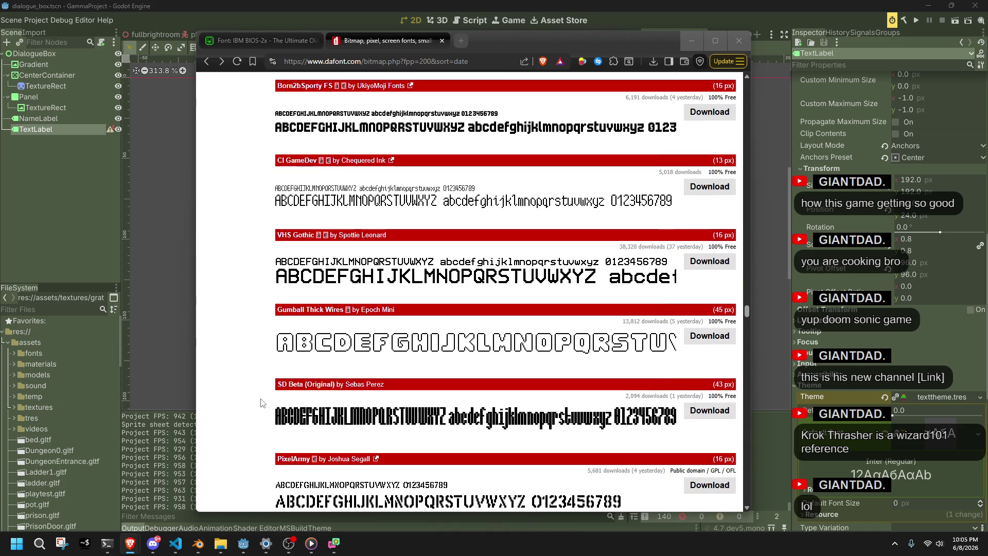
scroll(262, 402, "down", 1)
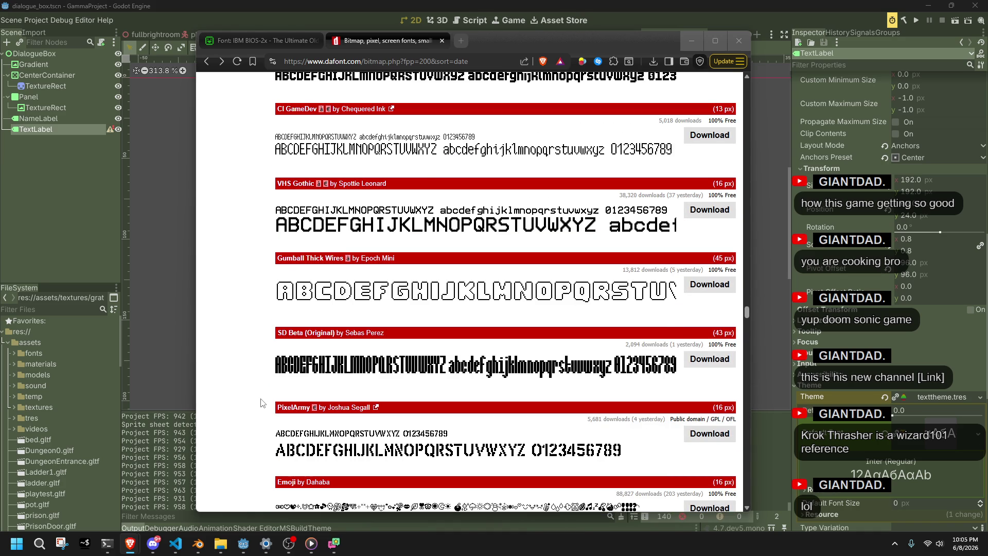
scroll(262, 402, "down", 7)
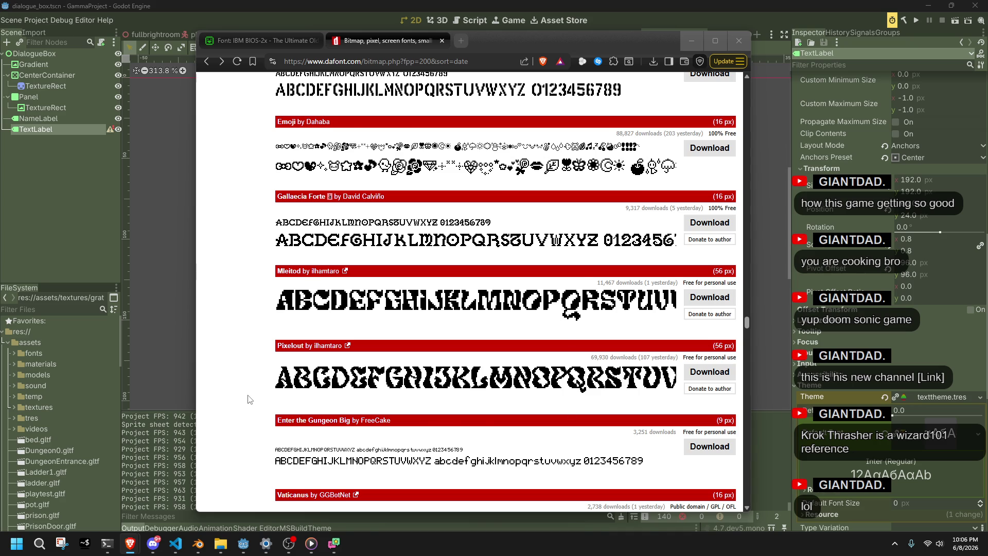
Scroll the Bitmap list further, past Pixel Arial 14 to GigaSaturn, MineDings and Shape Bit.
scroll(249, 399, "down", 8)
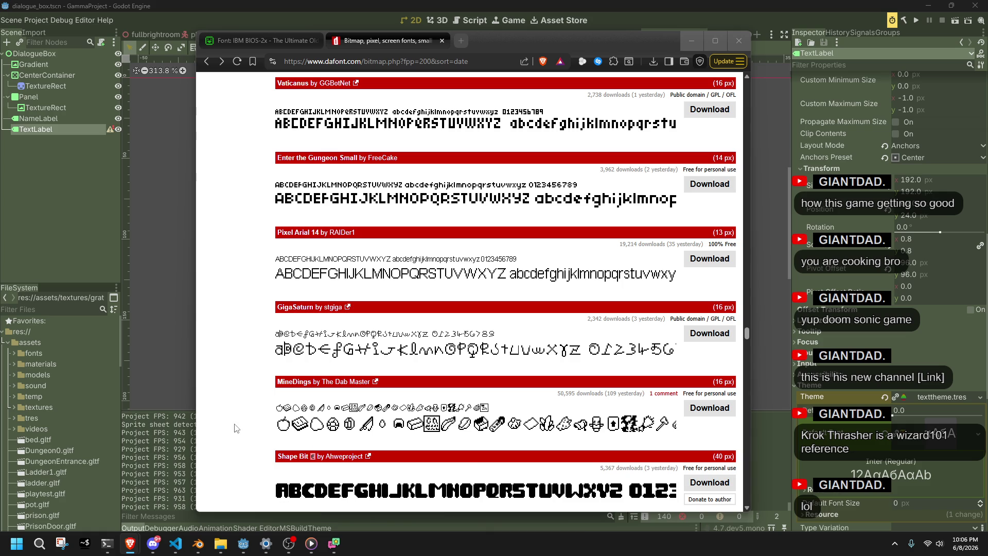
Scroll down the Bitmap page to the 5x5 and 3x5 MT Pixel fonts, then return to the top.
scroll(235, 428, "down", 2)
scroll(235, 428, "down", 5)
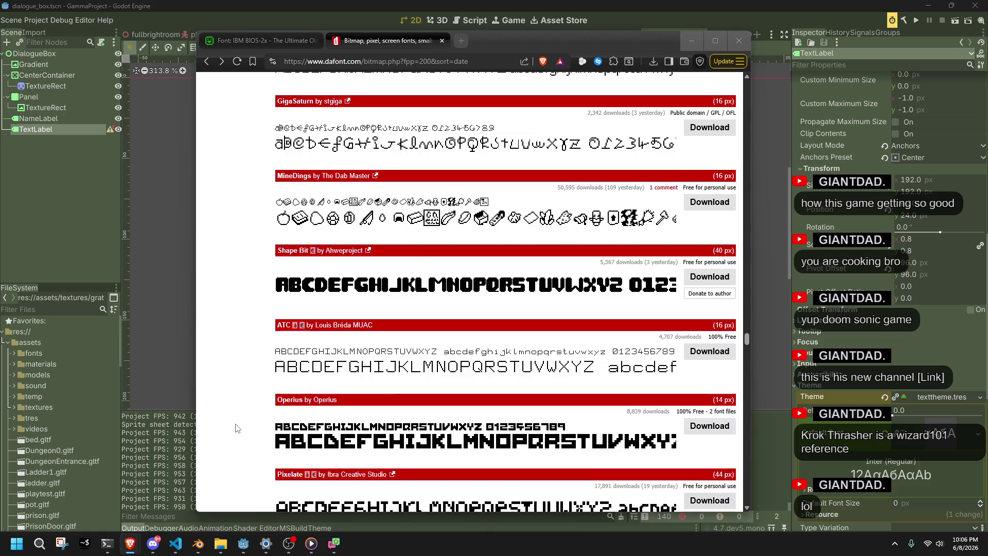
scroll(237, 428, "down", 2)
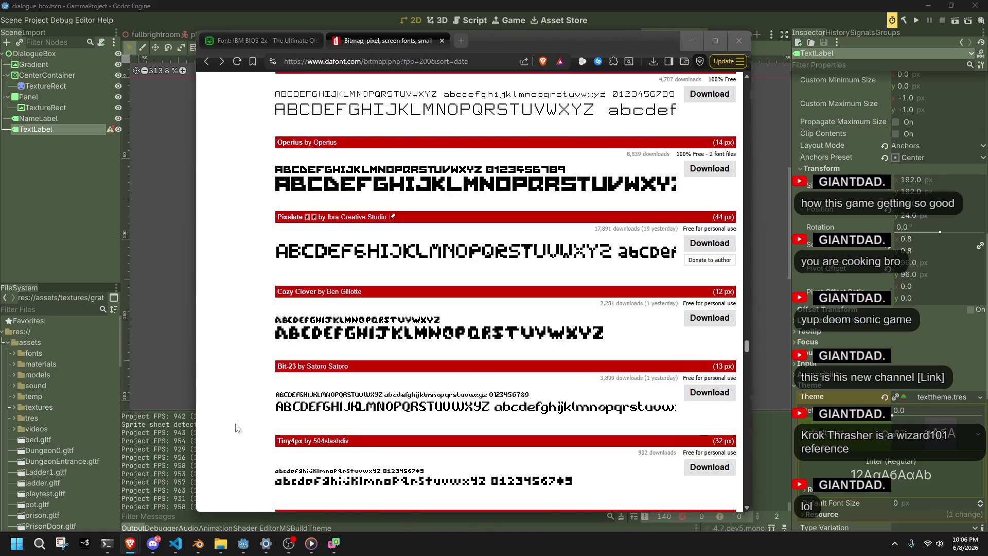
scroll(236, 428, "down", 3)
scroll(236, 428, "down", 3)
scroll(237, 428, "down", 11)
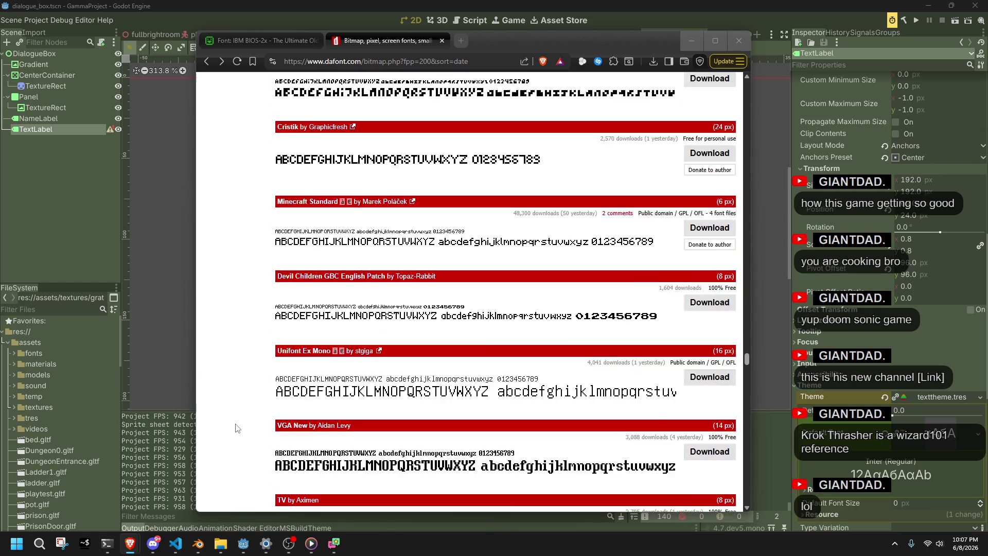
scroll(237, 428, "down", 4)
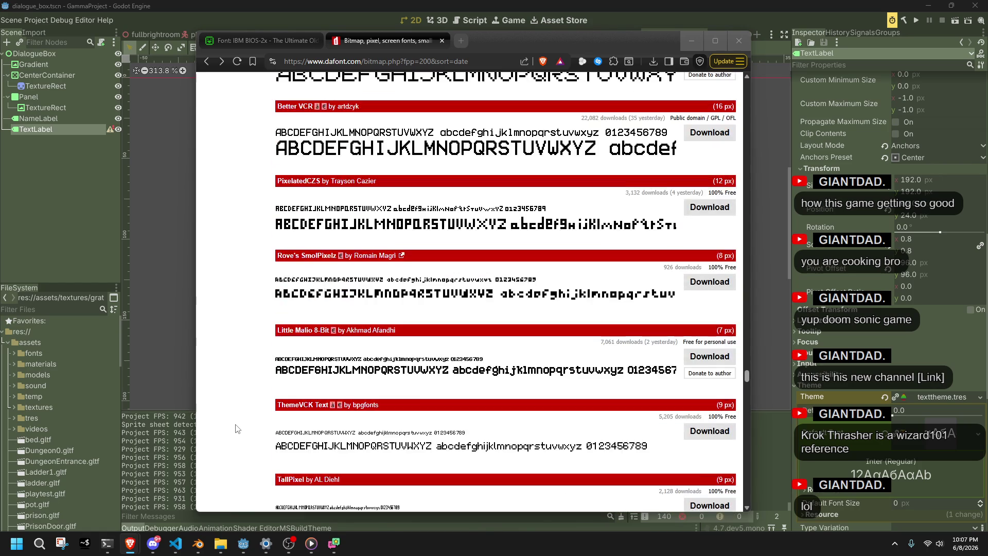
scroll(237, 428, "down", 4)
scroll(237, 428, "down", 3)
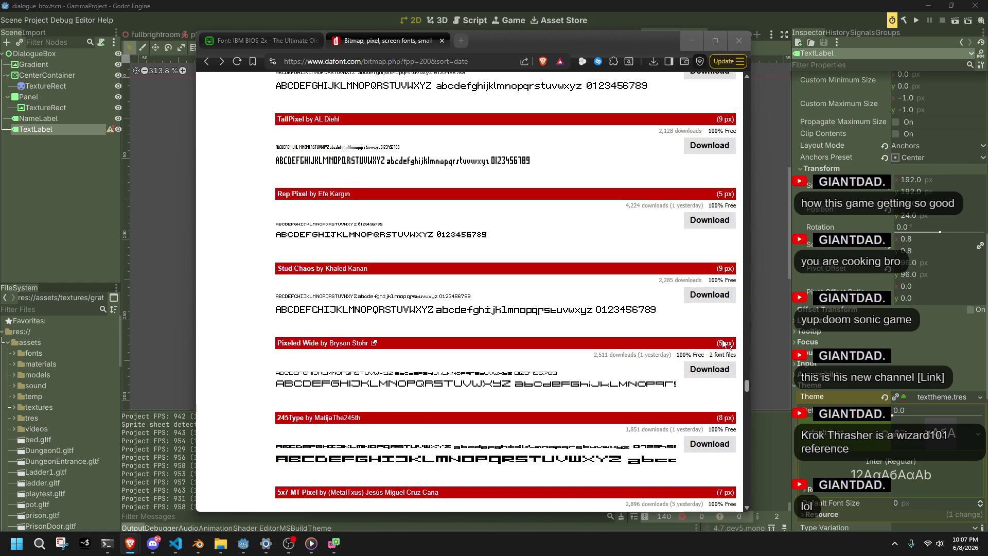
scroll(748, 396, "down", 4)
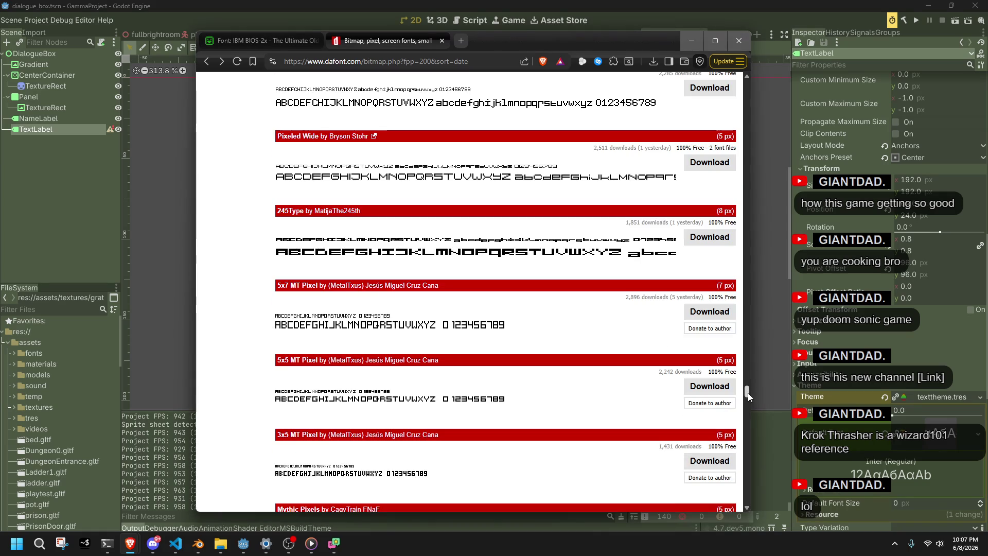
left_click_drag(747, 393, 747, 85)
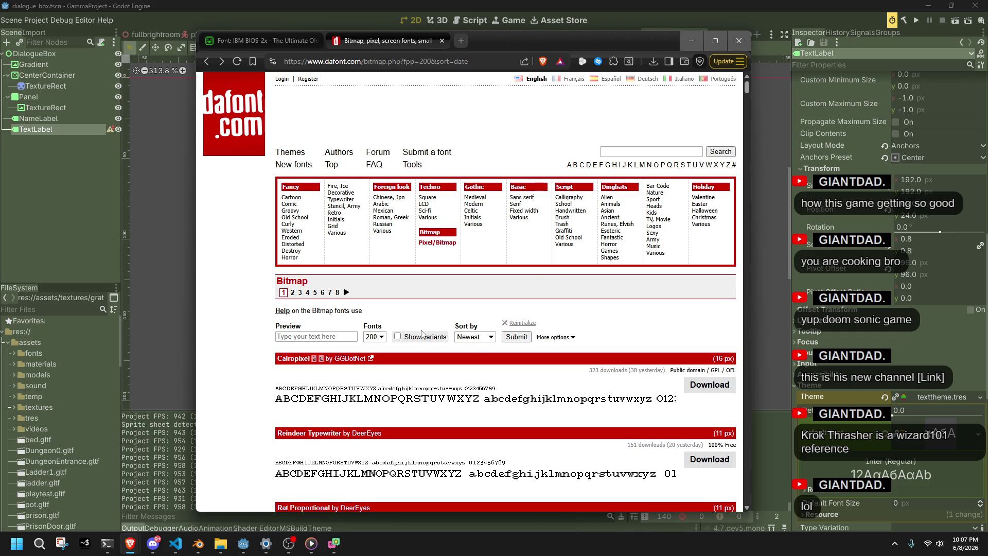
Keep the Bitmap listing sorted by newest and glance at page 2 before returning to page 1.
left_click(475, 337)
left_click(469, 322)
left_click(292, 294)
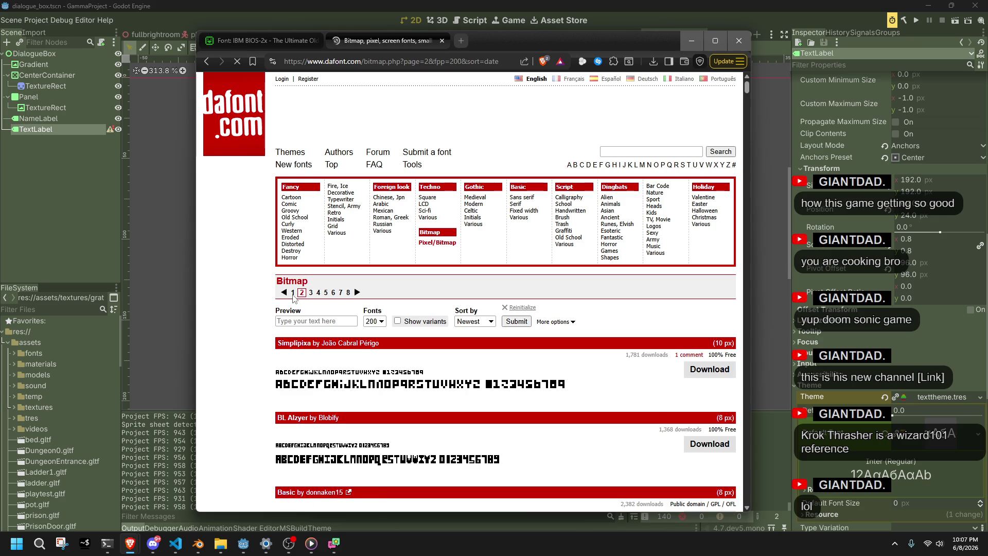
left_click(293, 292)
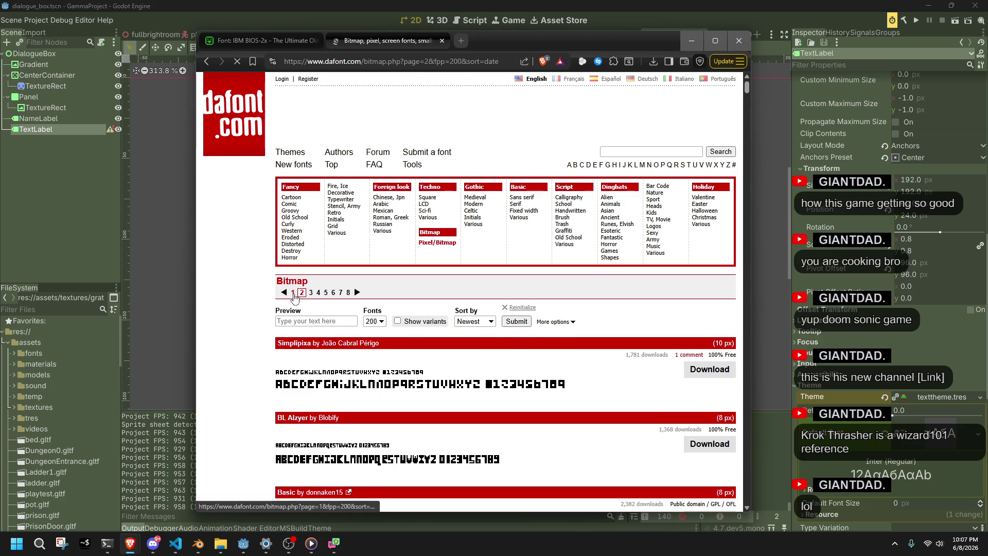
Add the 100% Free licence filter to the Bitmap listing and submit it.
left_click(555, 337)
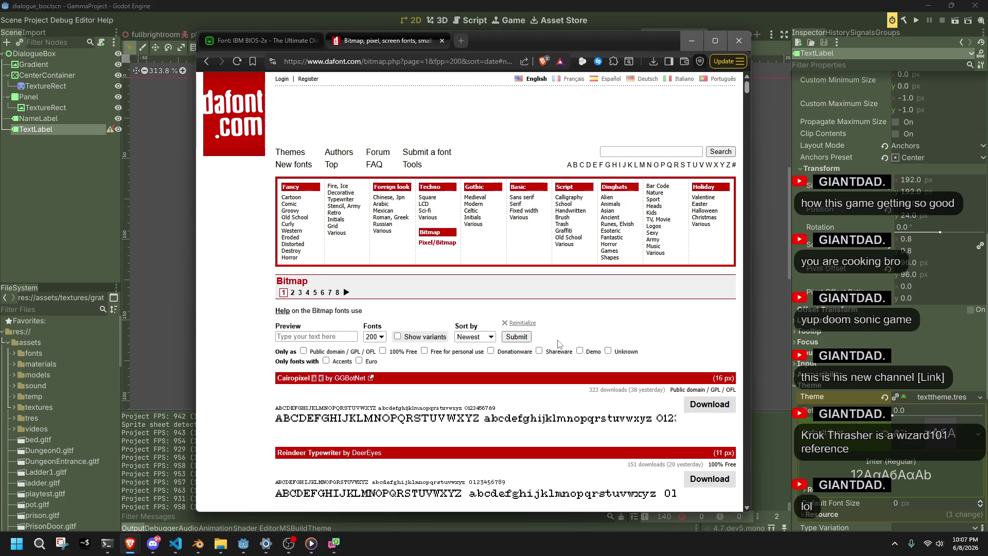
left_click(383, 351)
left_click(526, 340)
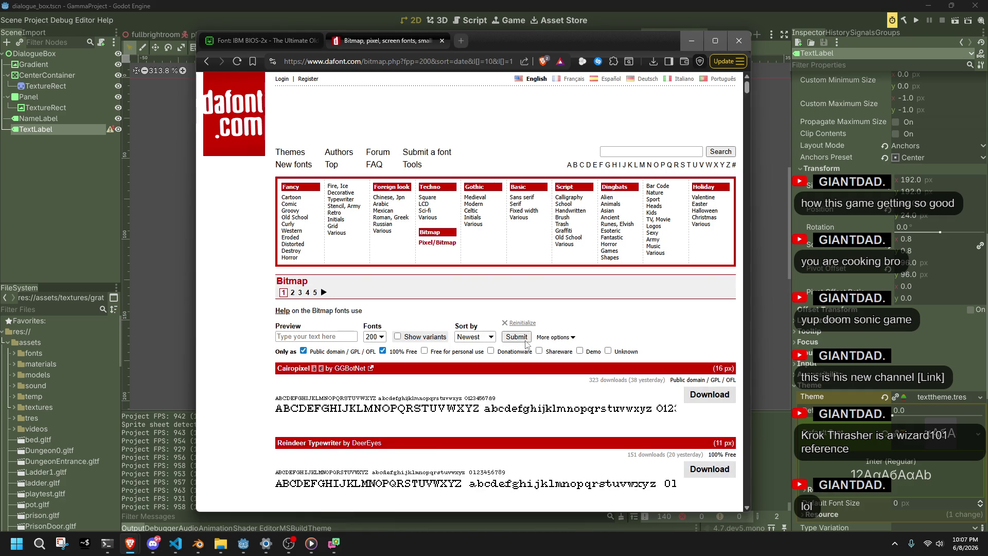
scroll(513, 408, "down", 6)
scroll(747, 101, "down", 15)
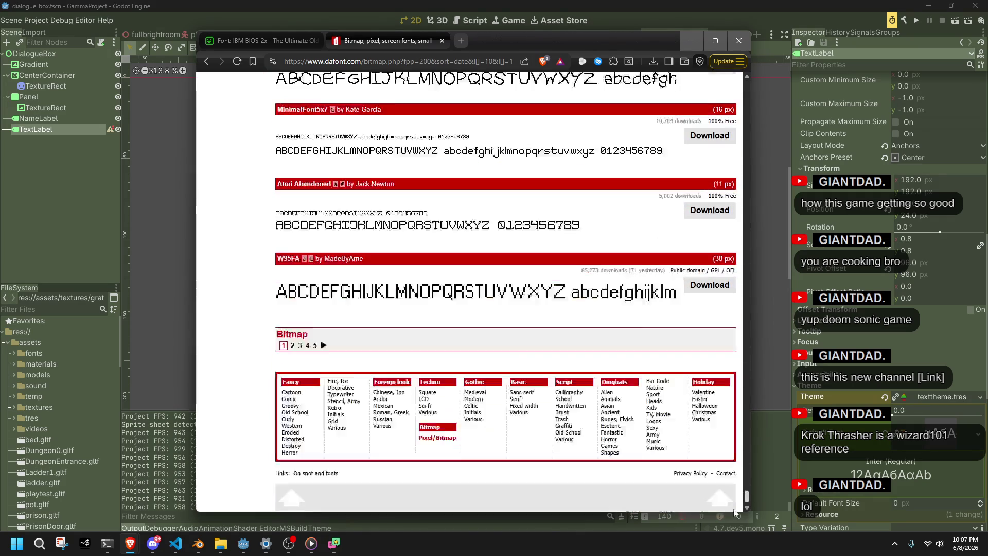
scroll(287, 313, "up", 5)
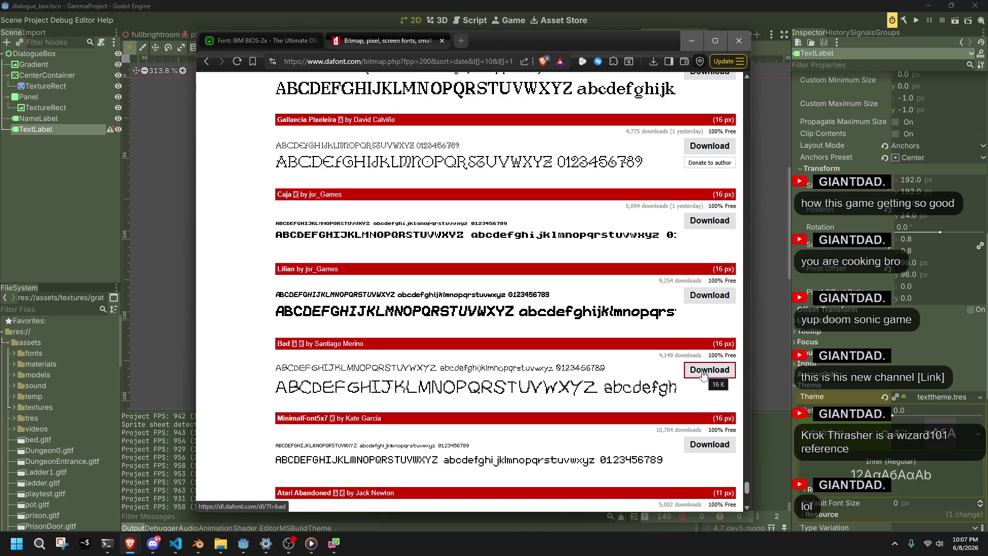
scroll(703, 374, "up", 5)
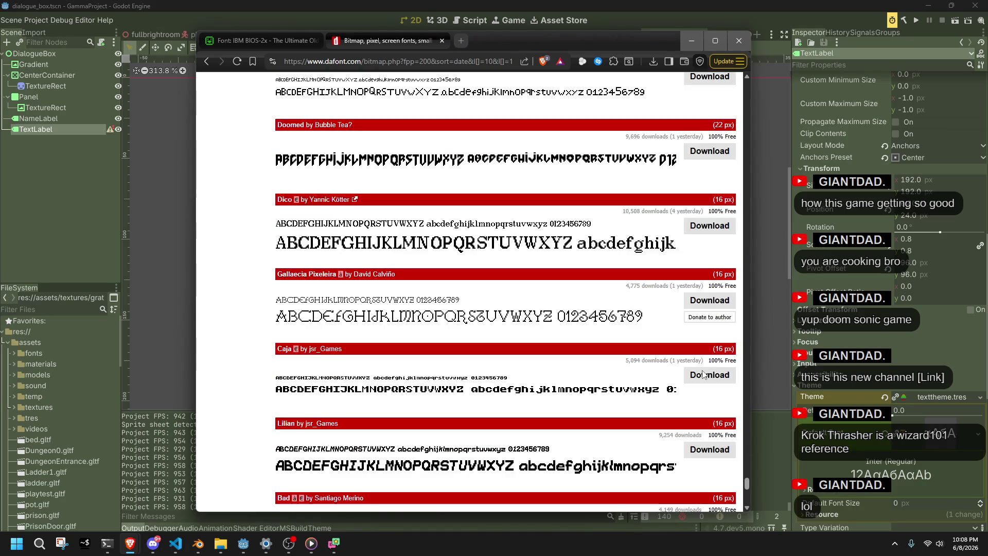
scroll(702, 374, "up", 3)
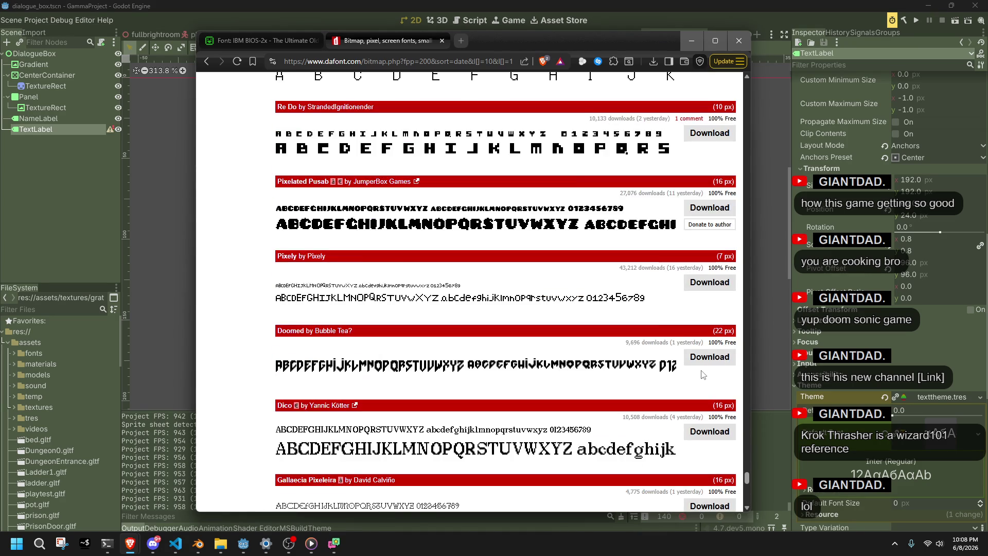
scroll(703, 374, "up", 3)
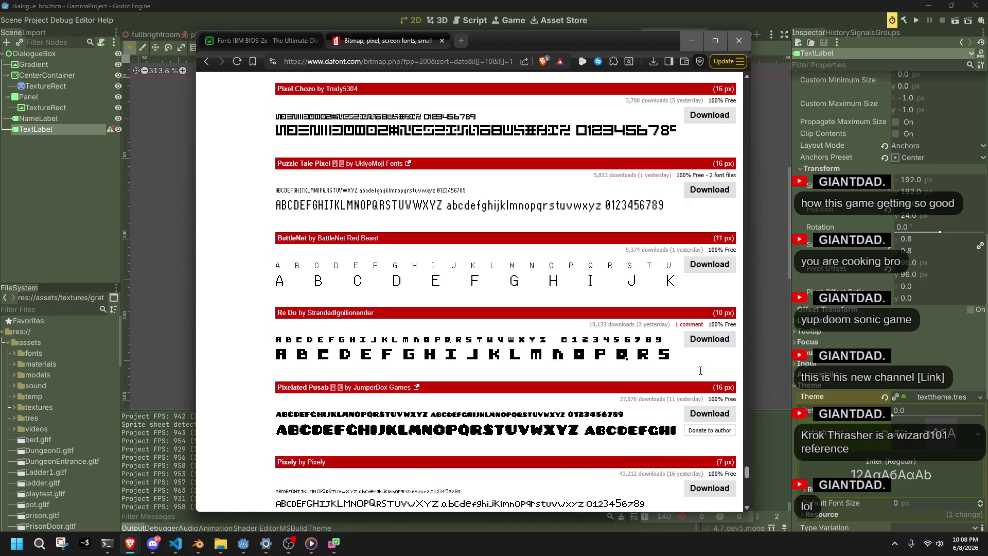
scroll(701, 374, "up", 3)
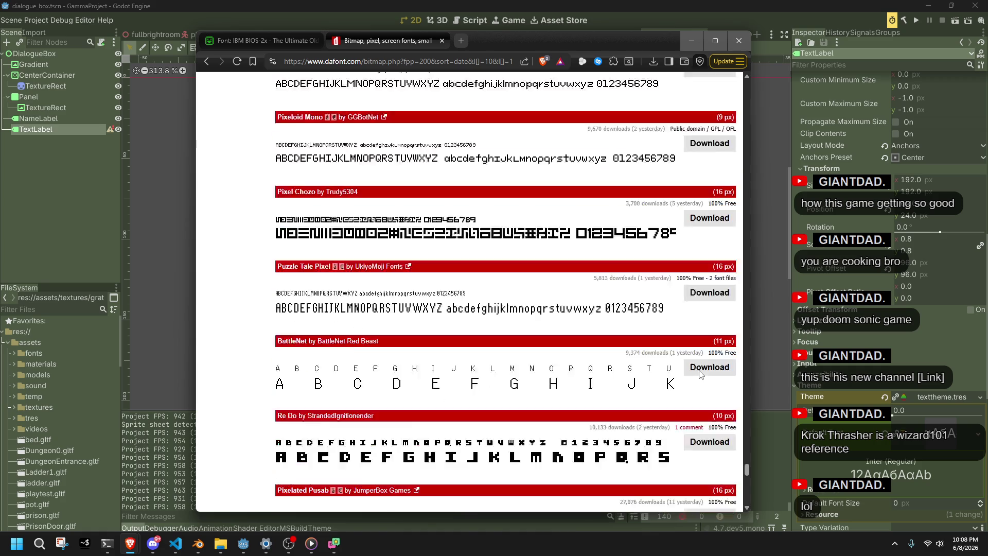
scroll(700, 374, "down", 15)
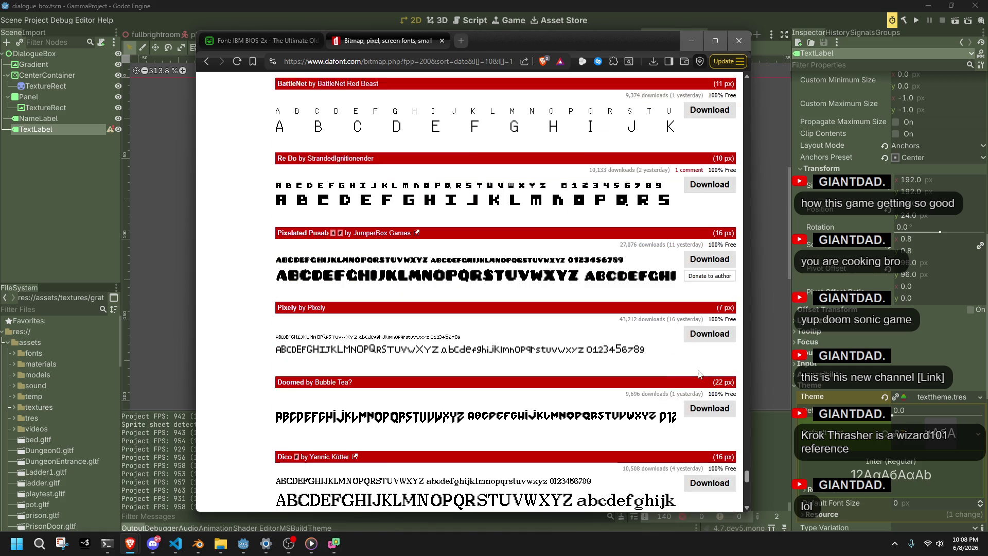
scroll(698, 374, "down", 4)
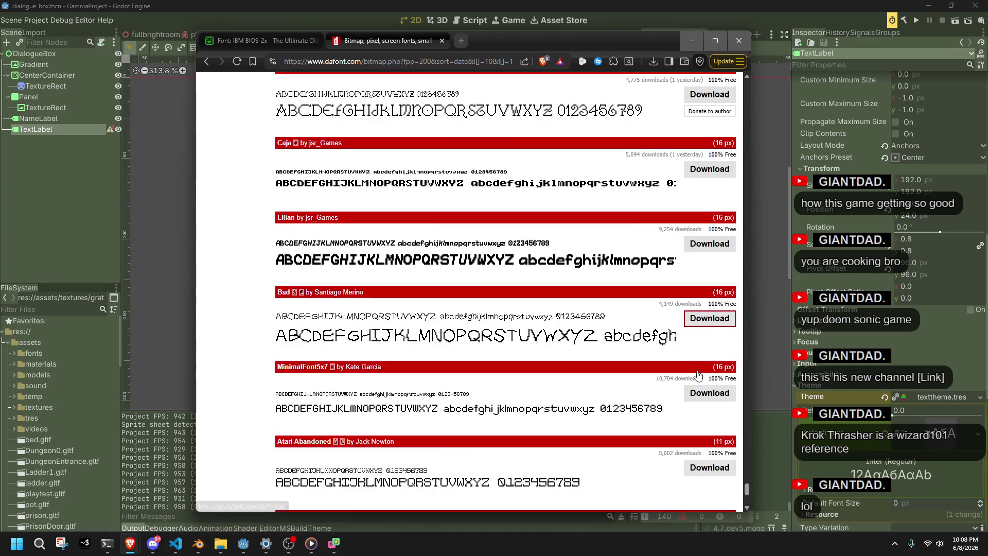
scroll(698, 376, "up", 3)
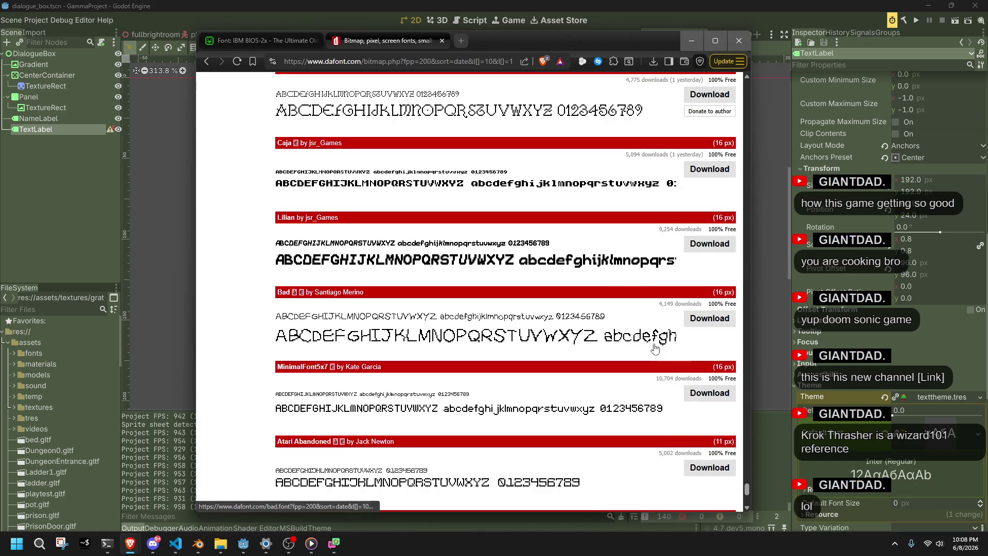
left_click(705, 318)
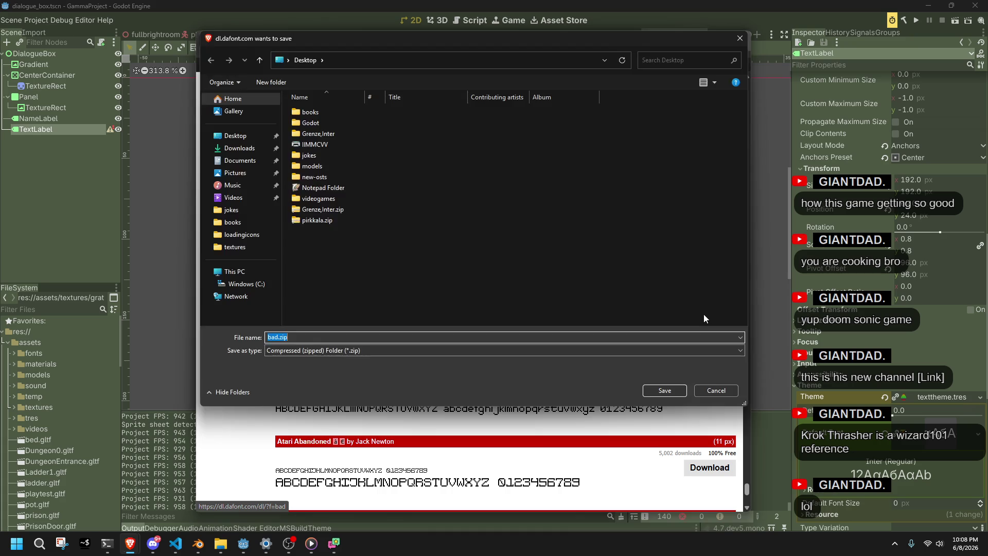
Save bad.zip and dico.zip to the Desktop.
left_click(665, 390)
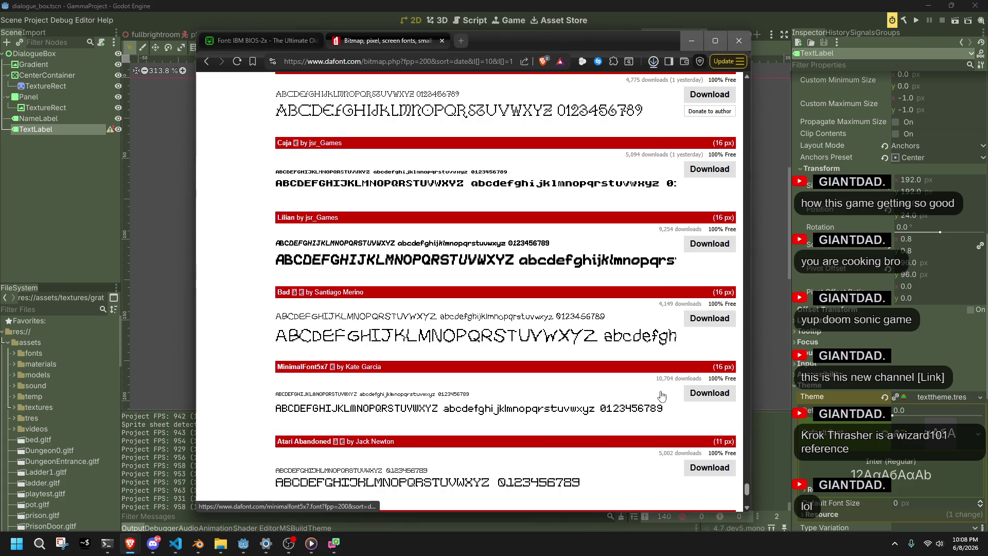
scroll(604, 406, "up", 6)
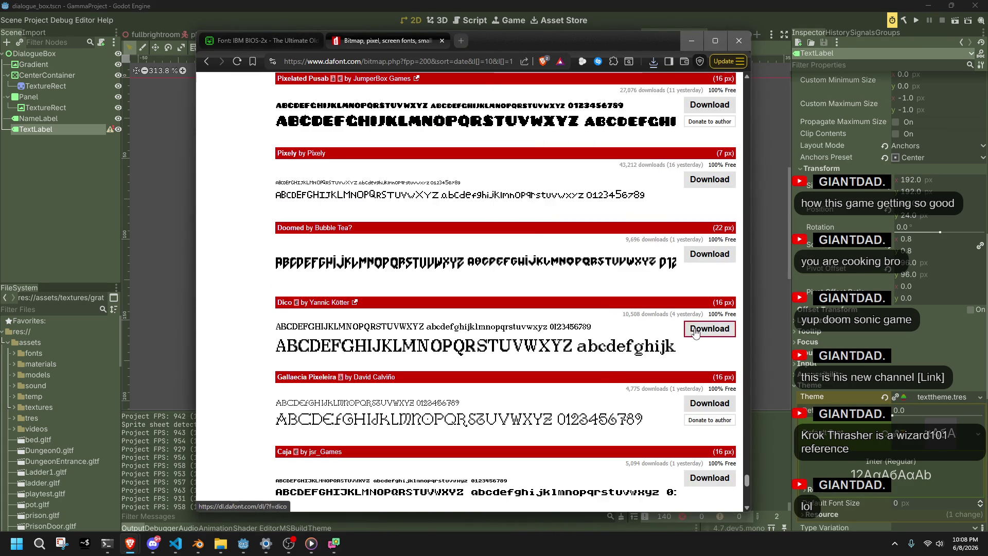
left_click(693, 332)
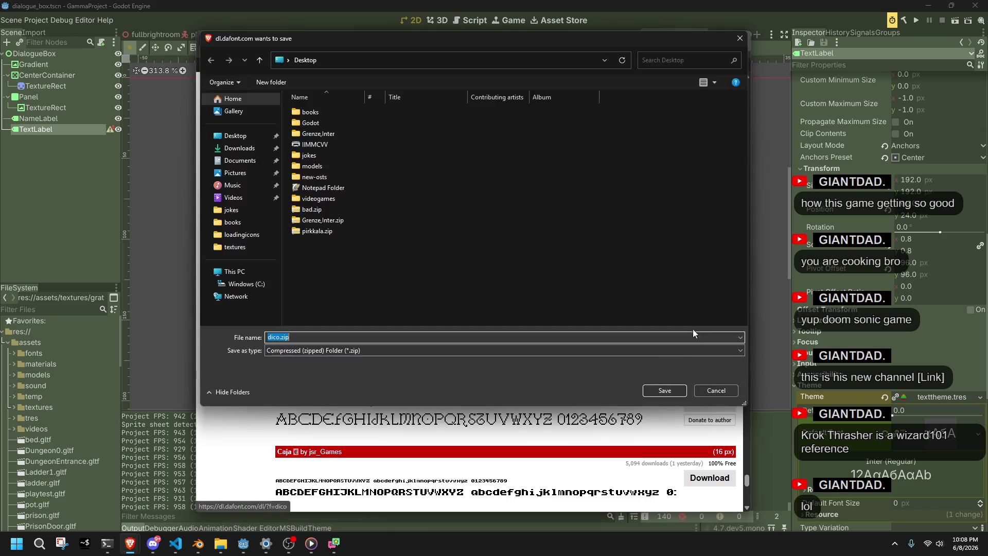
left_click(659, 390)
scroll(593, 365, "up", 1)
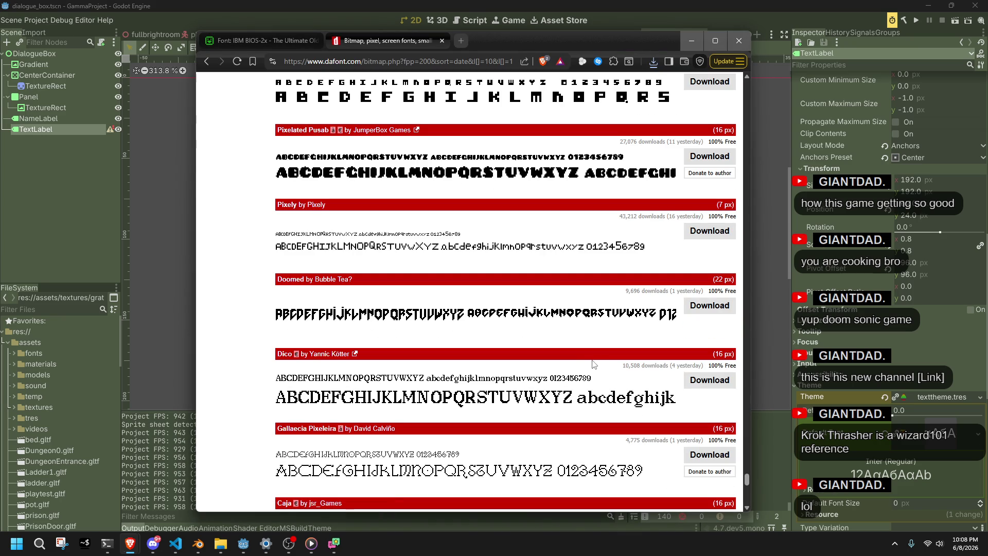
scroll(593, 364, "up", 3)
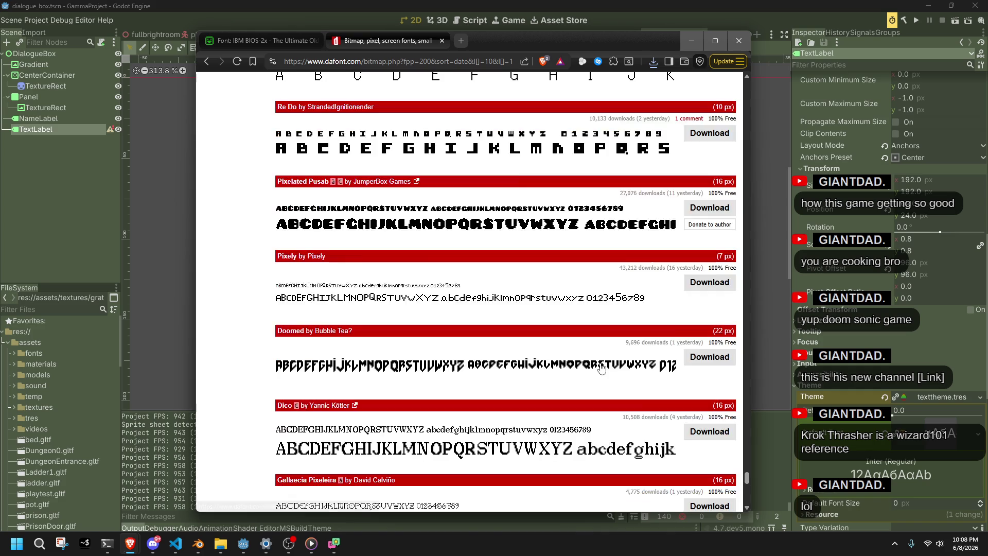
scroll(604, 369, "up", 7)
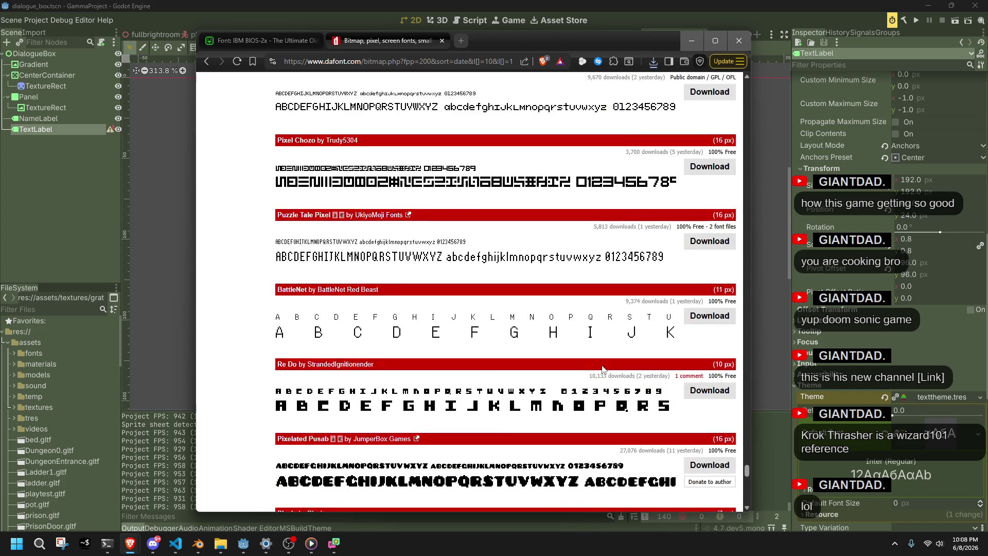
scroll(604, 369, "up", 7)
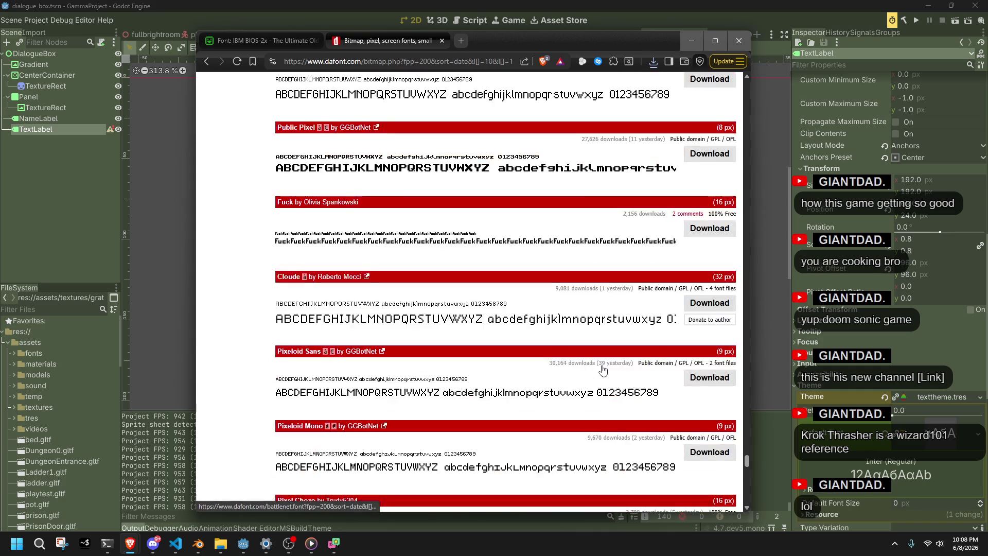
scroll(603, 369, "up", 5)
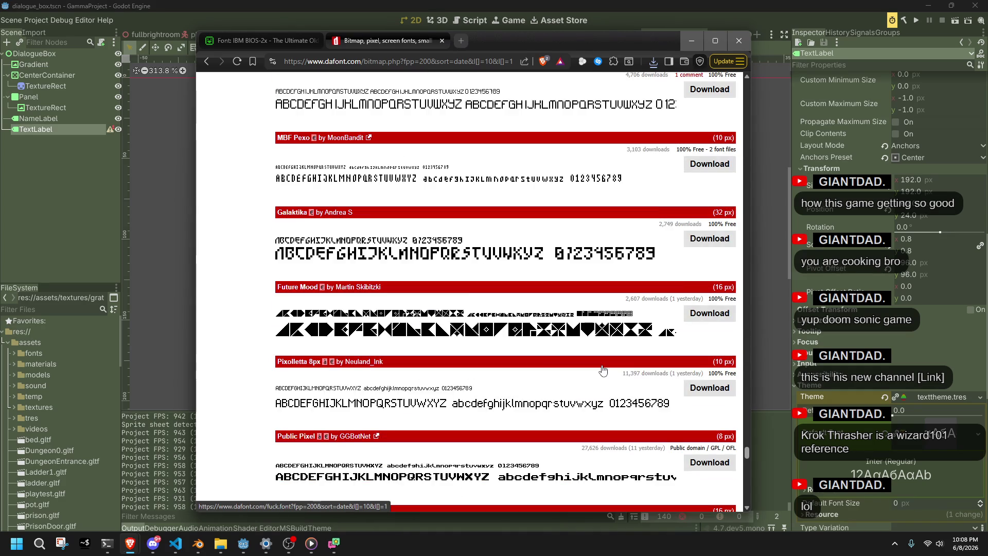
scroll(604, 370, "up", 2)
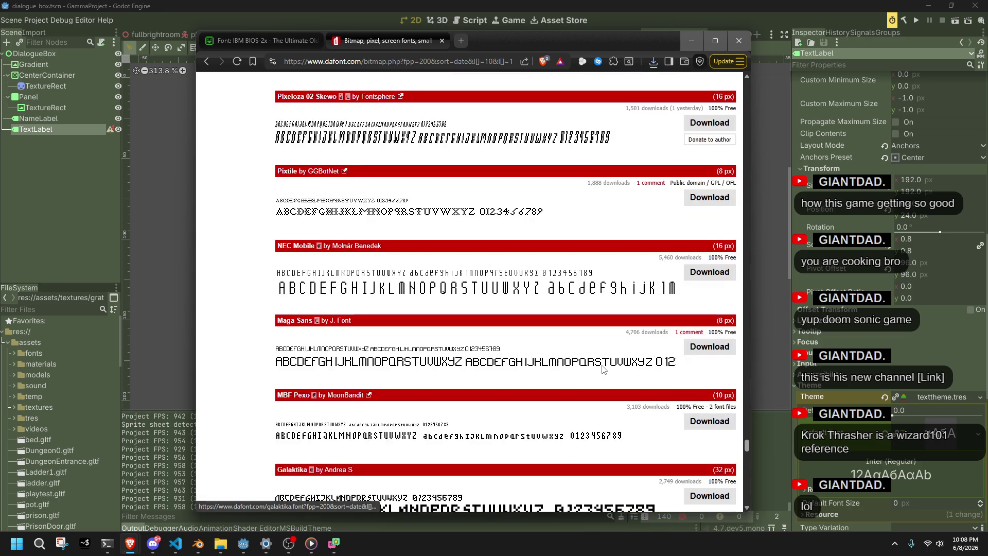
scroll(603, 369, "up", 2)
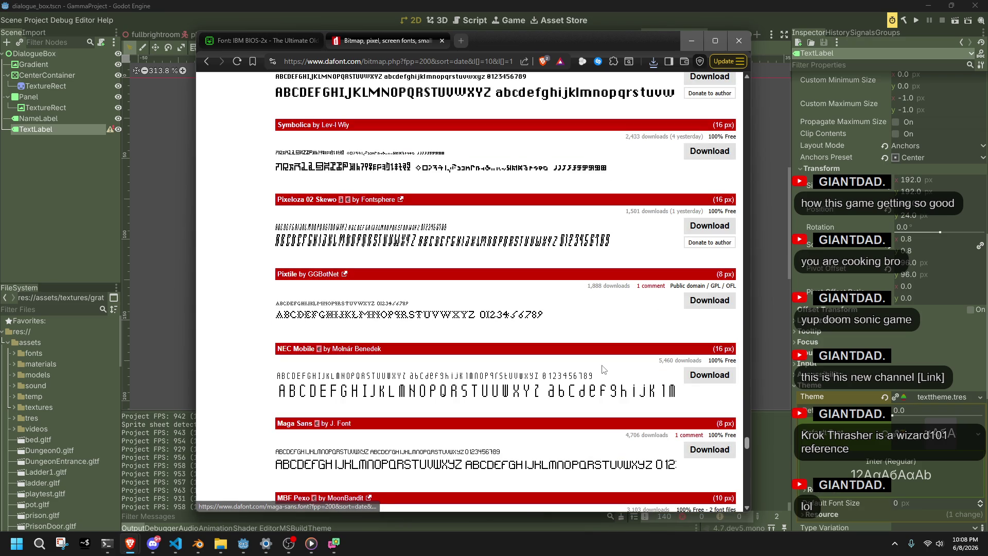
scroll(603, 369, "up", 3)
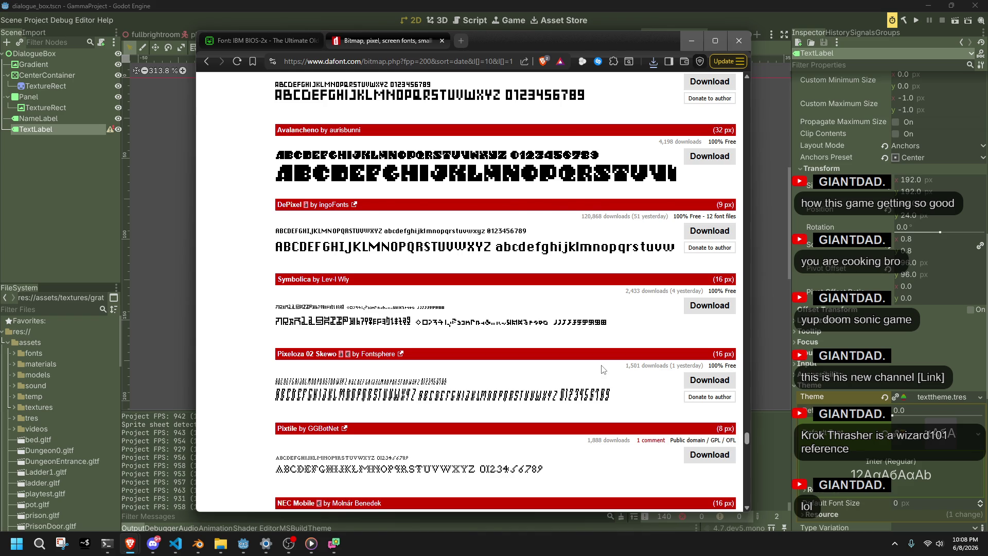
scroll(604, 369, "up", 7)
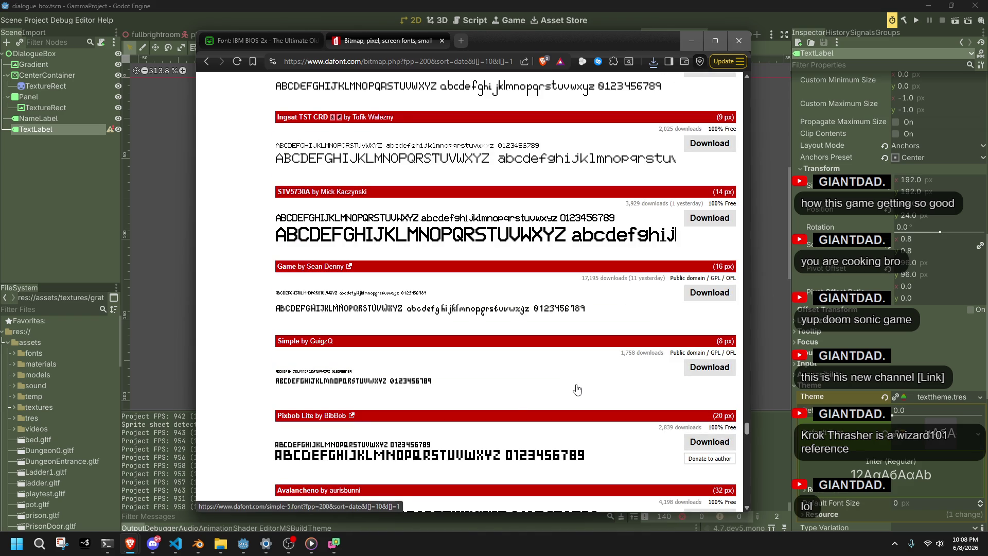
scroll(577, 390, "up", 3)
scroll(576, 389, "up", 2)
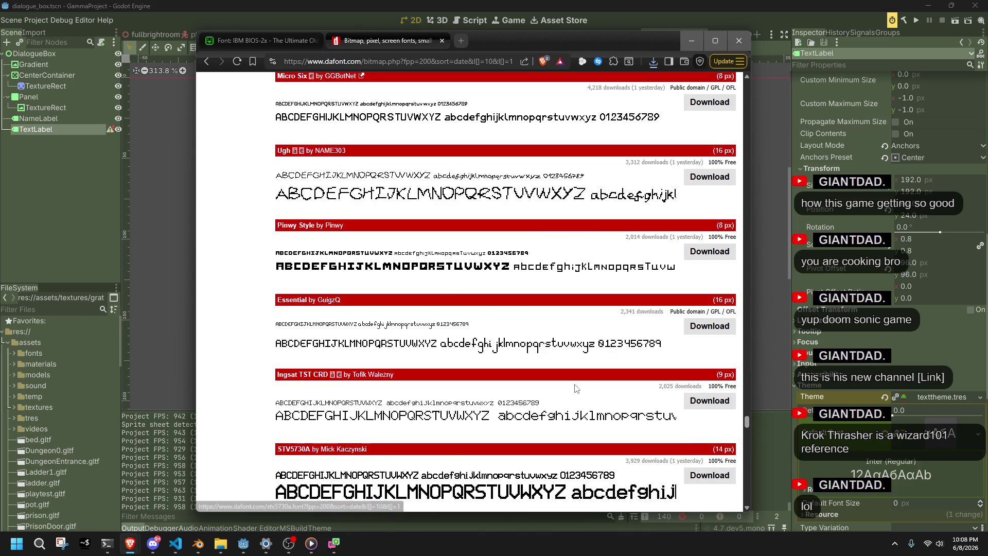
scroll(575, 388, "up", 1)
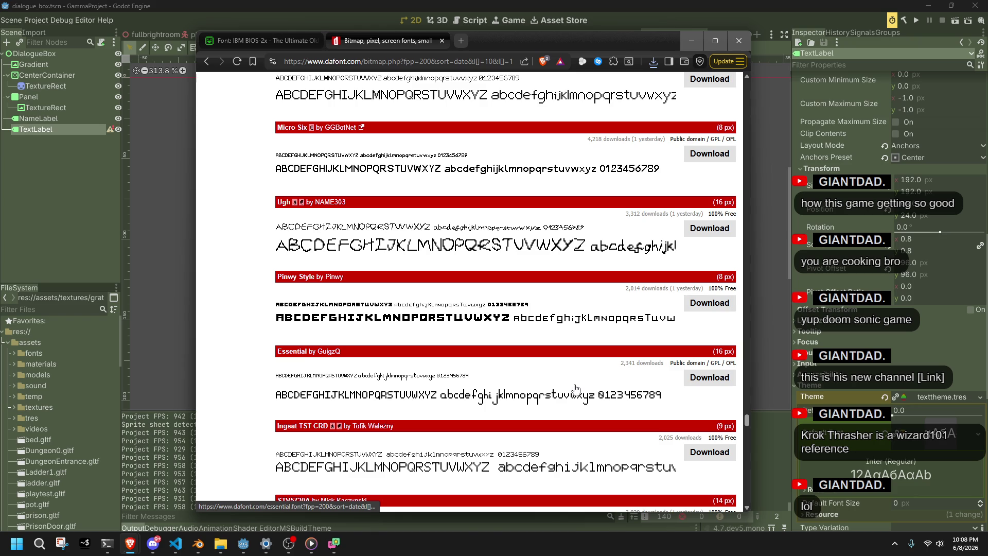
scroll(575, 389, "up", 6)
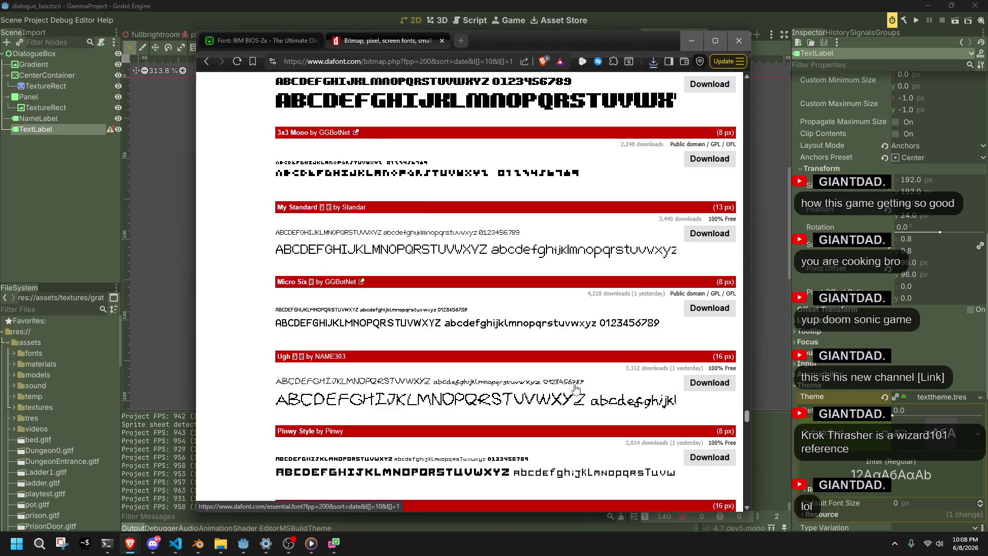
scroll(575, 389, "up", 10)
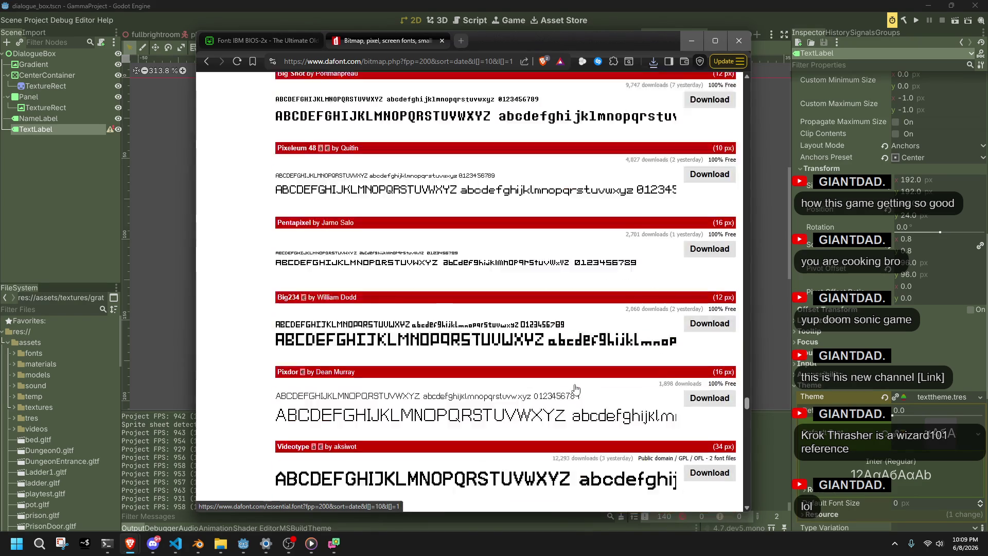
scroll(575, 389, "up", 13)
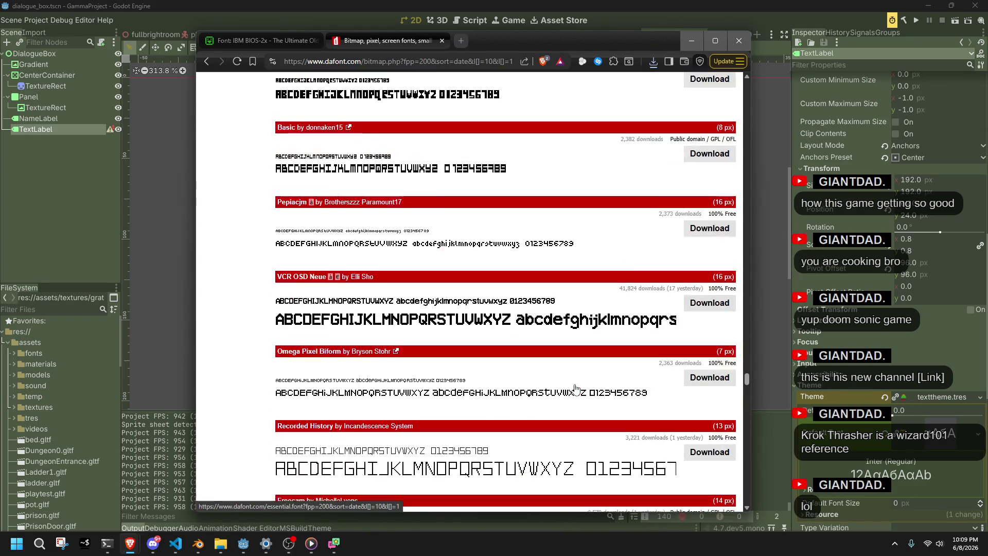
left_click_drag(747, 378, 747, 242)
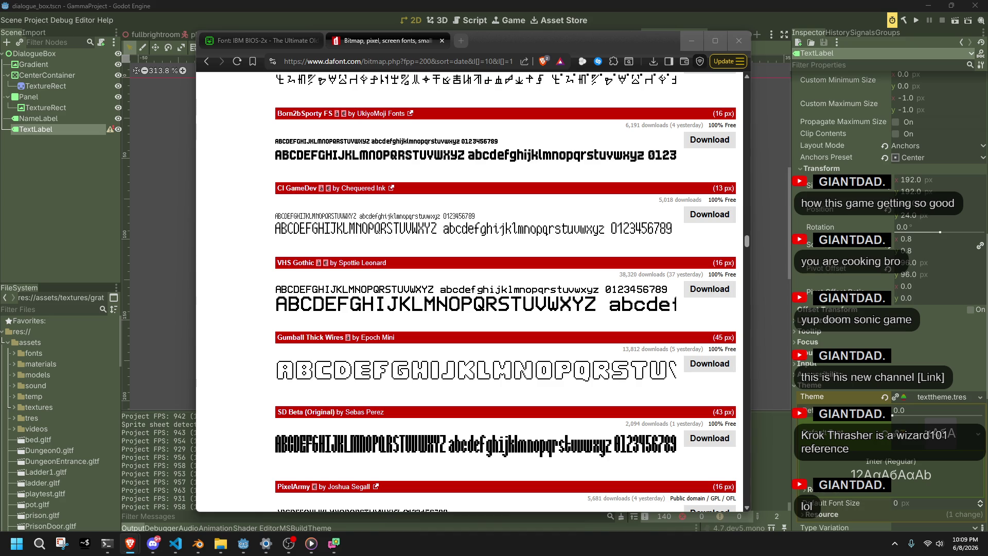
Scroll up through the free Bitmap previews past Nanoplex and Pirkkala to reach XoanVnmexel.
scroll(271, 376, "up", 7)
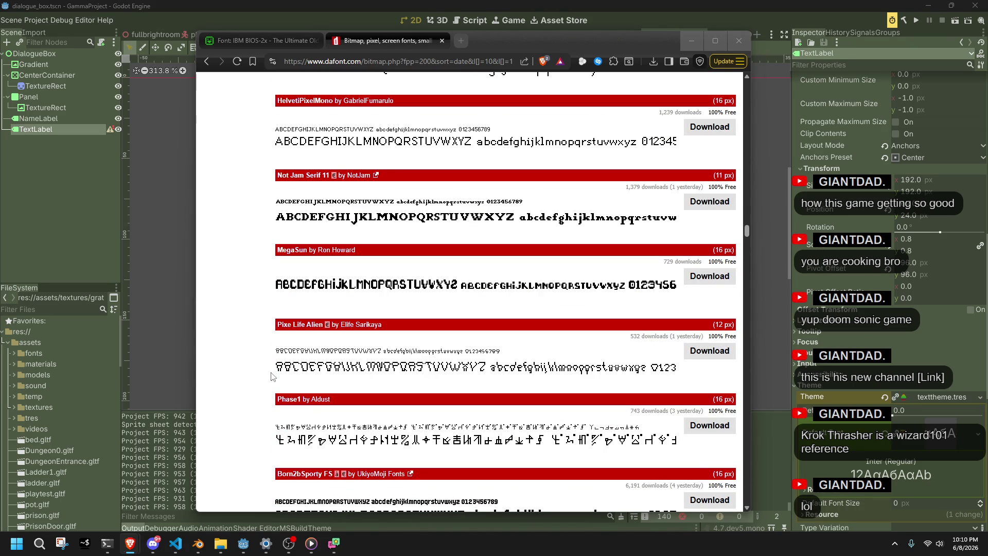
scroll(271, 376, "up", 12)
scroll(271, 376, "up", 5)
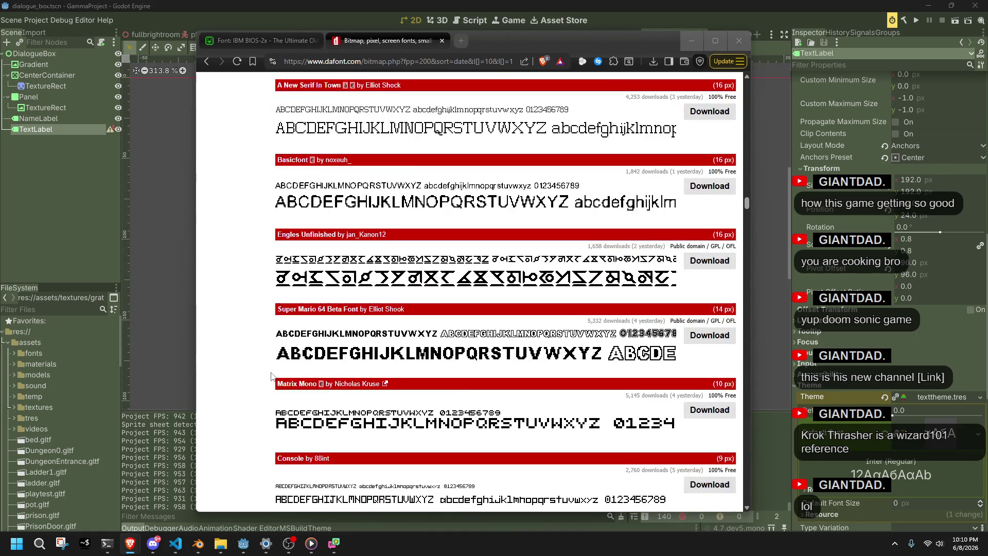
scroll(271, 376, "up", 4)
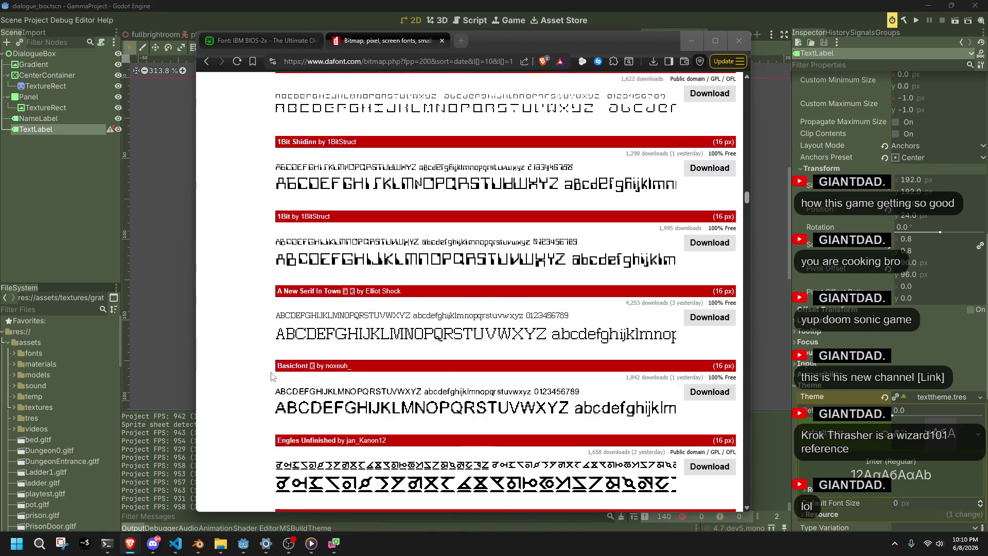
scroll(271, 376, "up", 4)
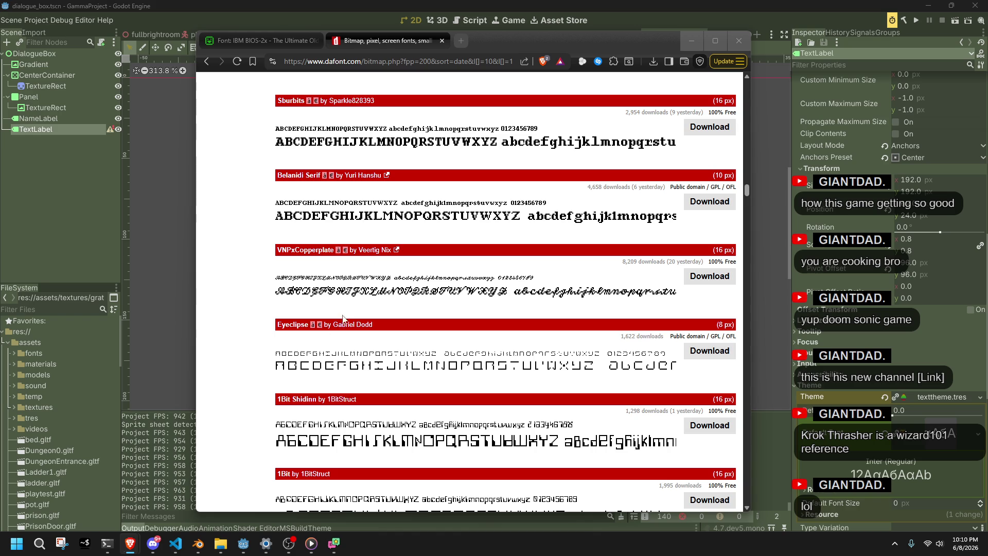
scroll(251, 313, "up", 5)
scroll(250, 313, "down", 2)
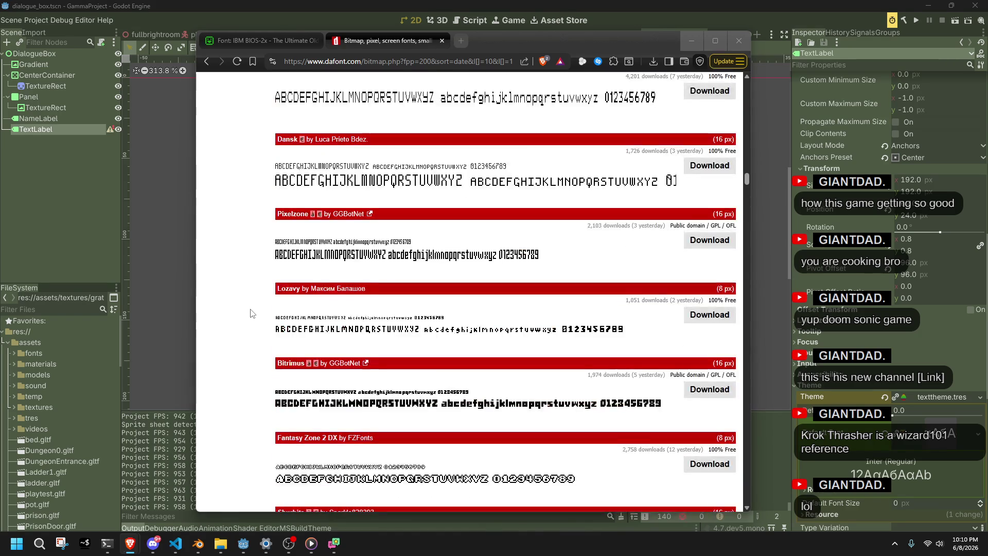
scroll(251, 313, "up", 10)
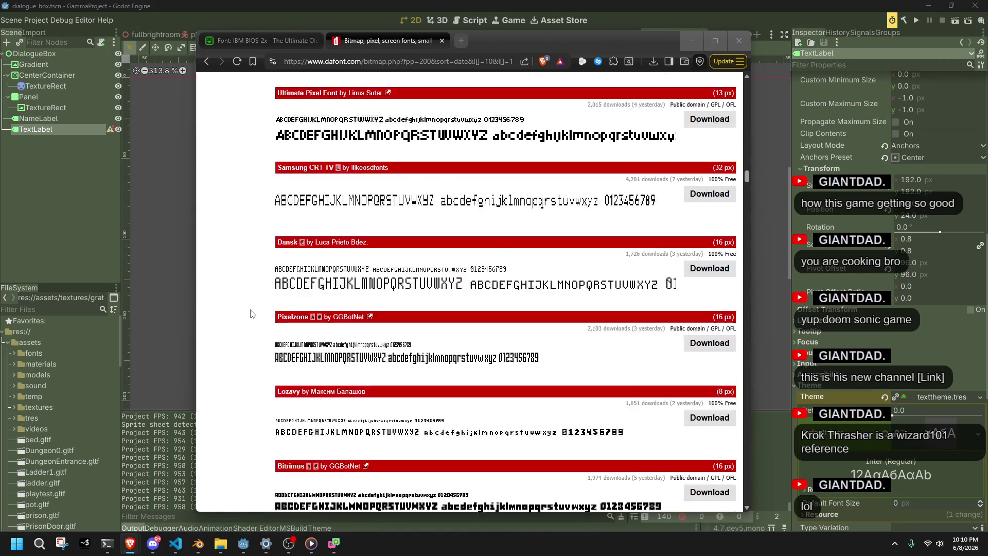
scroll(251, 314, "up", 8)
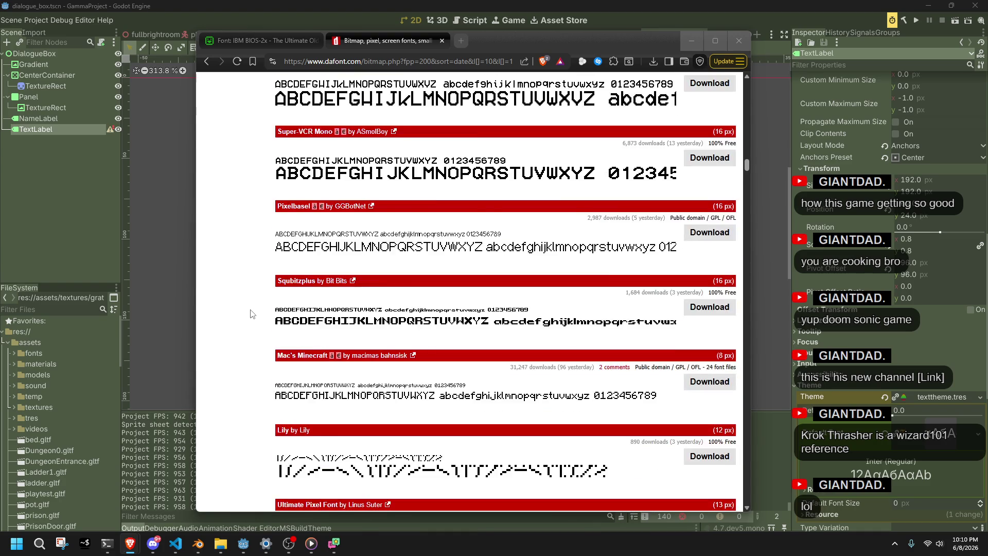
scroll(251, 313, "up", 9)
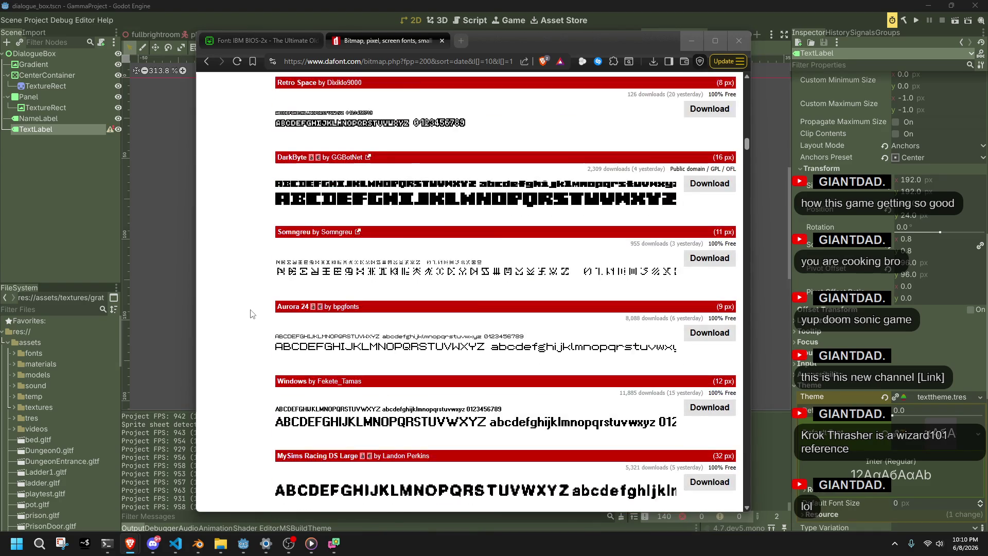
scroll(251, 313, "up", 6)
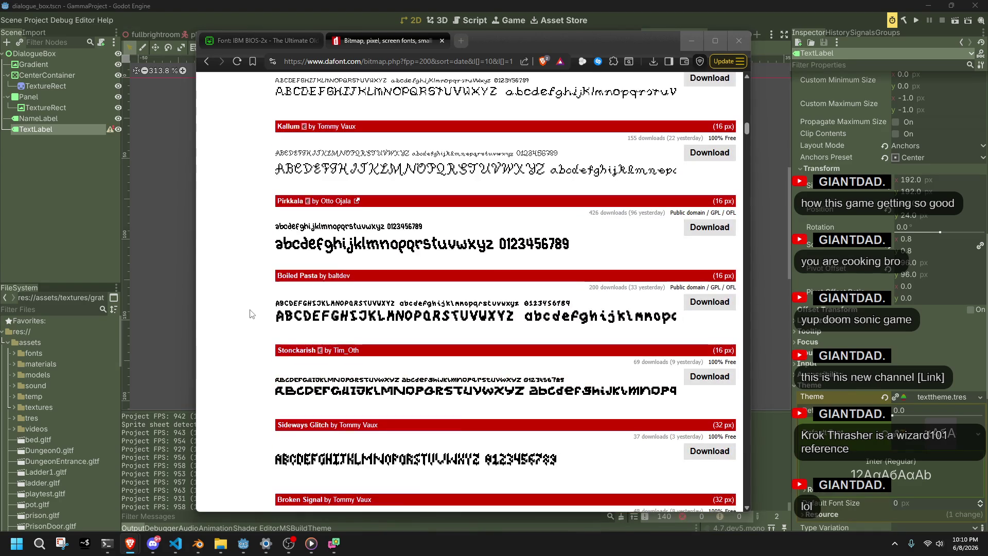
scroll(258, 312, "up", 1)
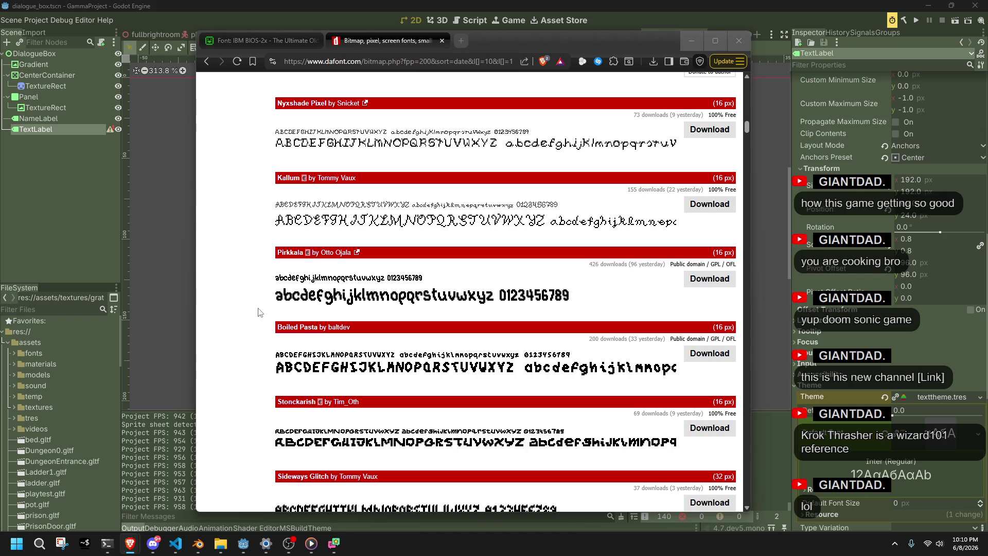
scroll(259, 312, "up", 3)
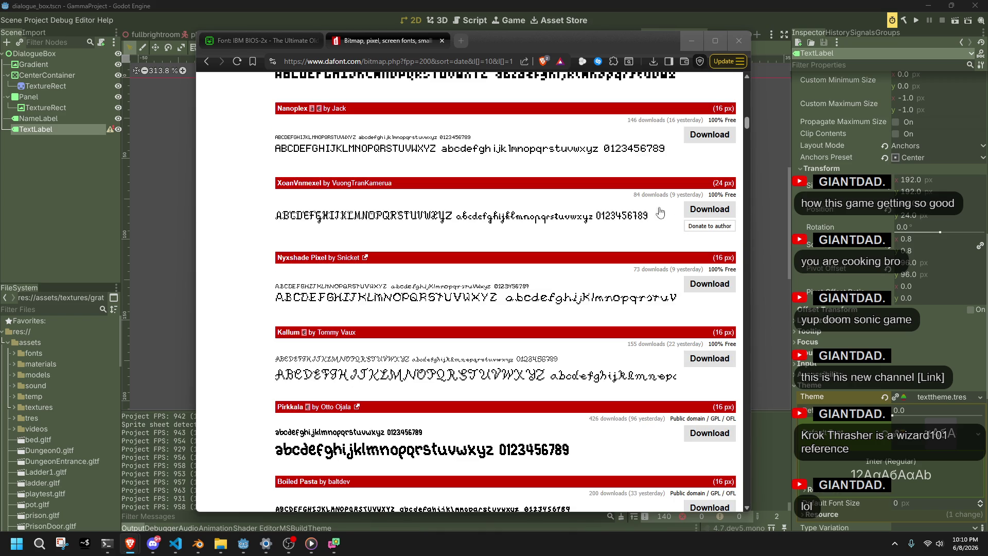
Save xoanvnmexel.zip to the Desktop.
left_click(701, 212)
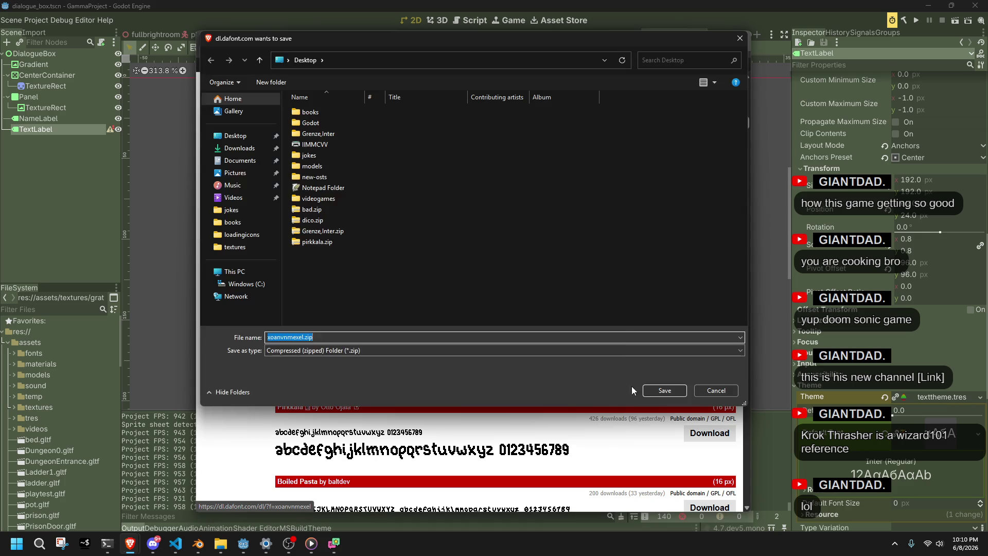
left_click(651, 393)
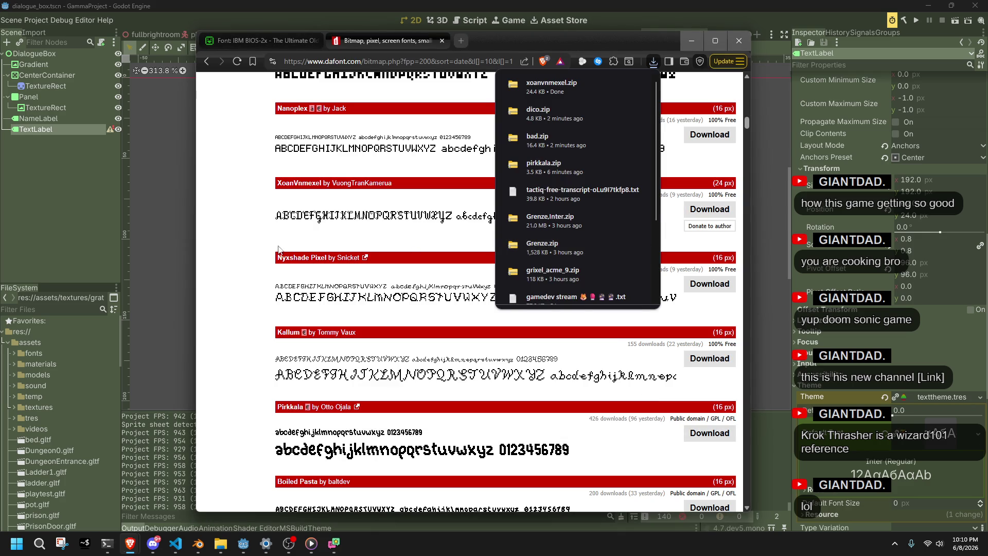
scroll(249, 265, "up", 2)
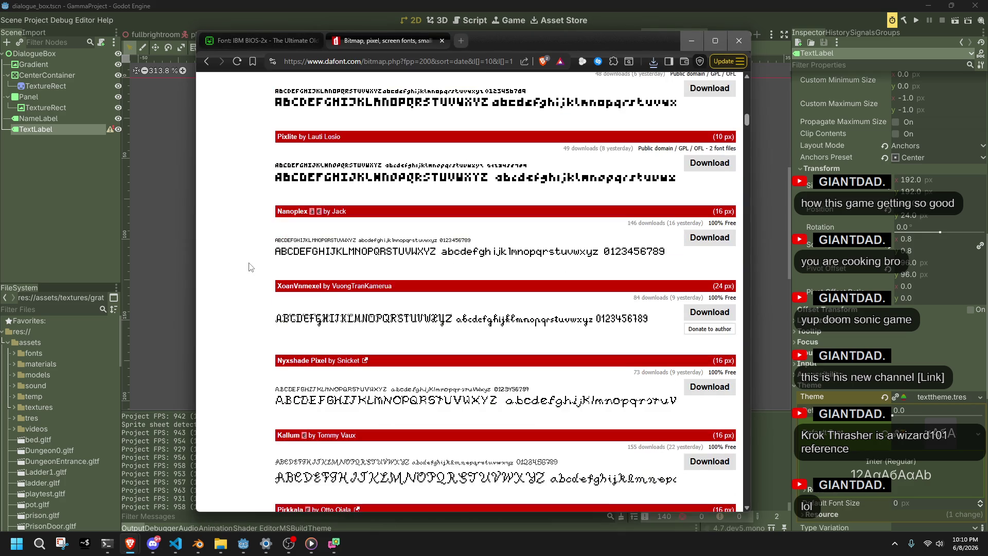
scroll(249, 266, "up", 12)
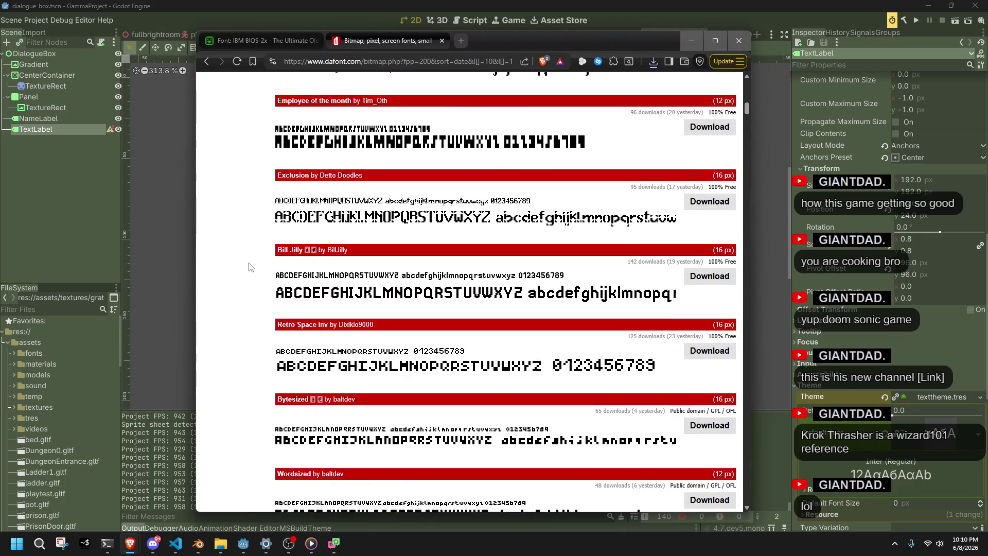
scroll(249, 266, "up", 15)
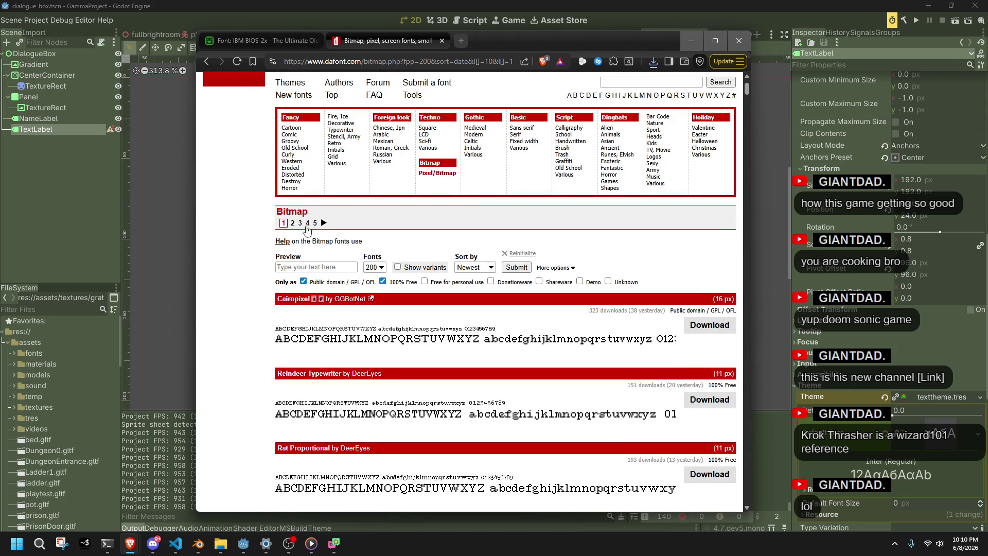
Open page 2 of the Bitmap fonts, skim it, then switch away from the browser.
left_click(292, 223)
scroll(249, 341, "down", 1)
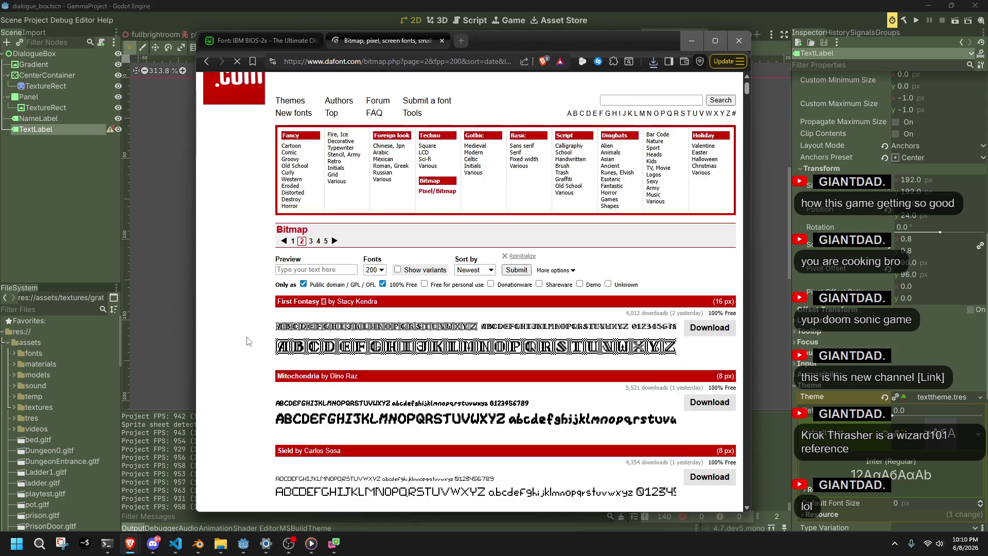
scroll(249, 341, "down", 4)
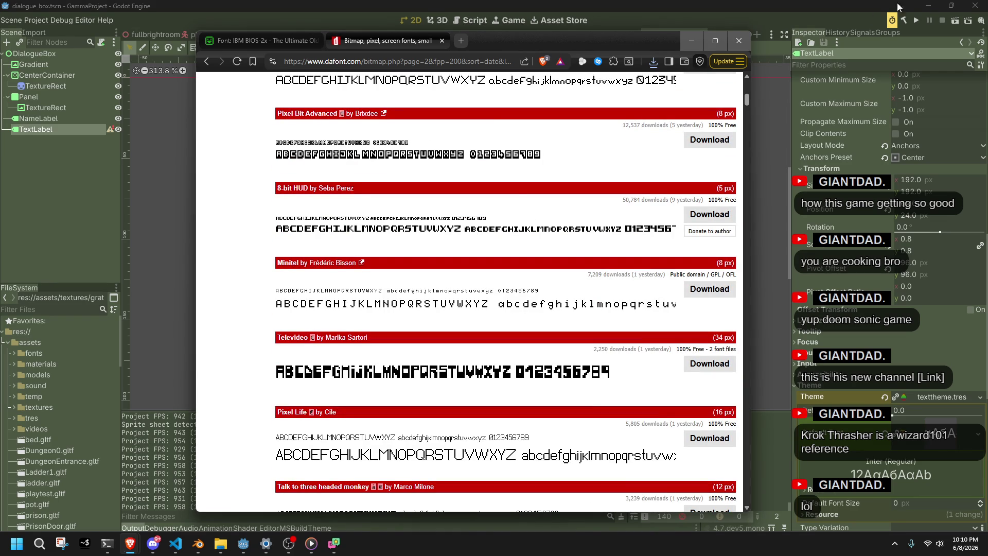
key("alt+Tab")
Minimize Godot and the code editor, then delete Grenze.Inter.zip from the desktop.
left_click(925, 5)
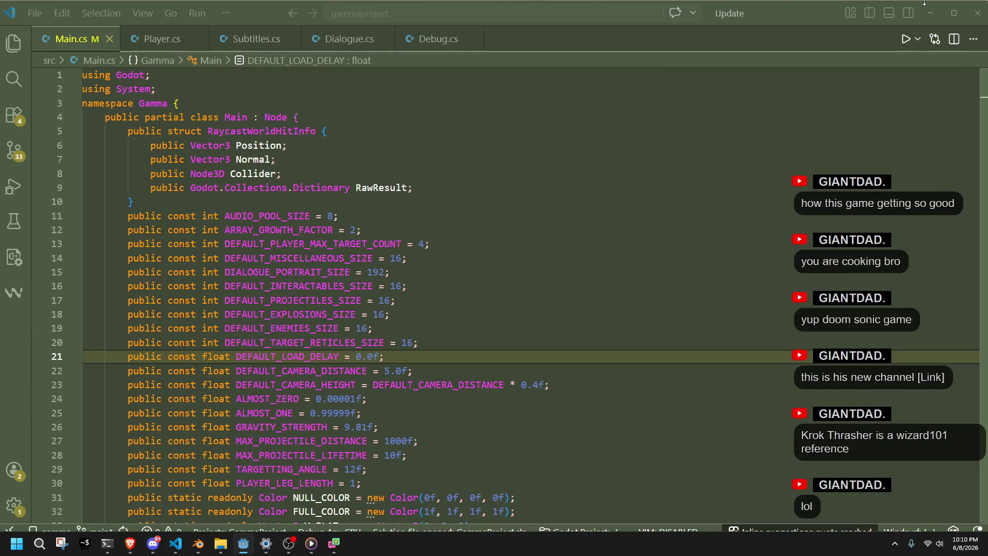
left_click(929, 7)
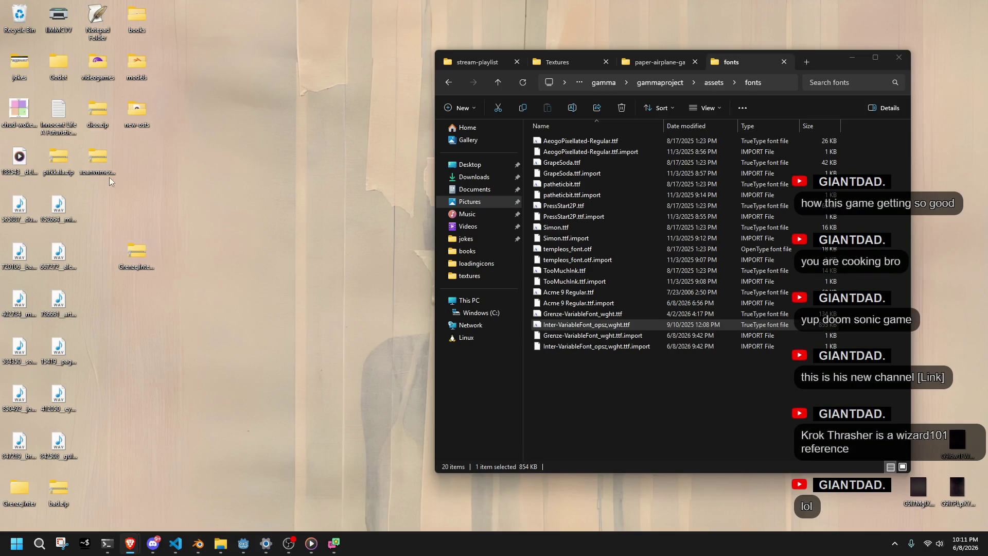
key("Delete")
Rearrange the desktop icons, lining up the bad, dico, pirkkala and xoanvnmexel zips in one column.
left_click_drag(72, 490, 122, 447)
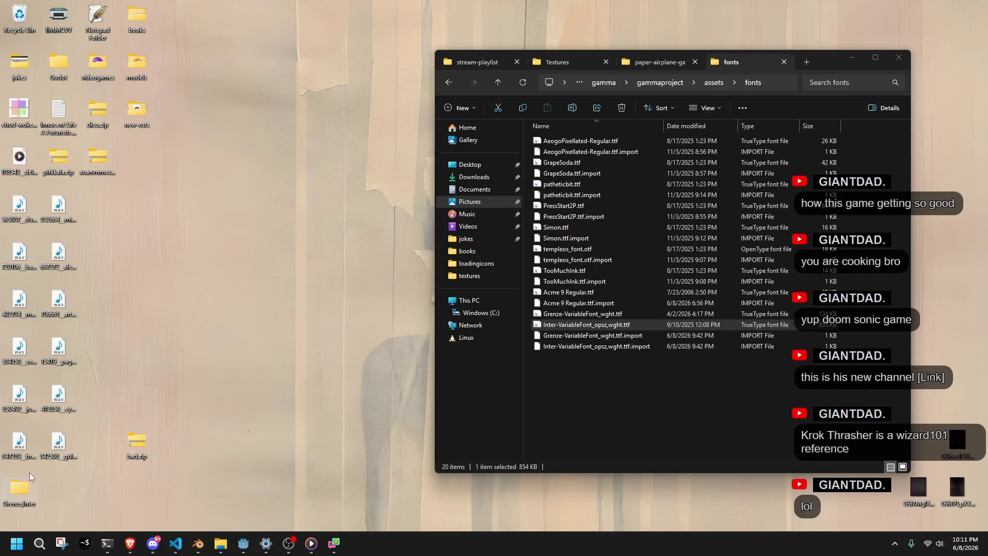
left_click(59, 452)
left_click_drag(59, 451, 21, 496)
mouse_move(60, 171)
left_mouse_down()
mouse_move(101, 179)
mouse_move(98, 216)
left_mouse_up()
left_click_drag(84, 443, 59, 151)
mouse_move(174, 285)
left_mouse_down()
mouse_move(90, 154)
mouse_move(138, 350)
mouse_move(135, 310)
left_mouse_up()
left_click(100, 123)
left_click_drag(174, 497, 126, 293)
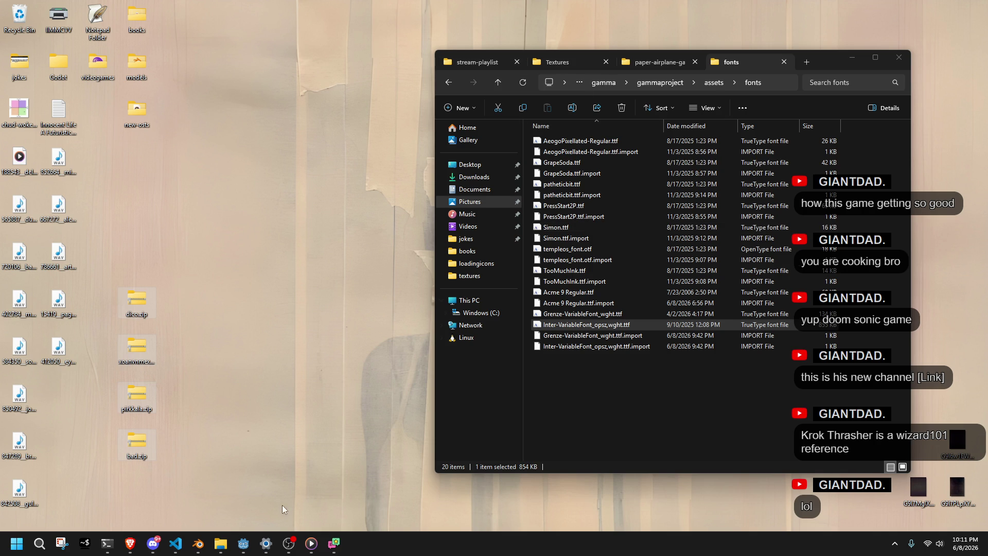
Sort the fonts folder by type and delete all ten .import files.
left_click(624, 381)
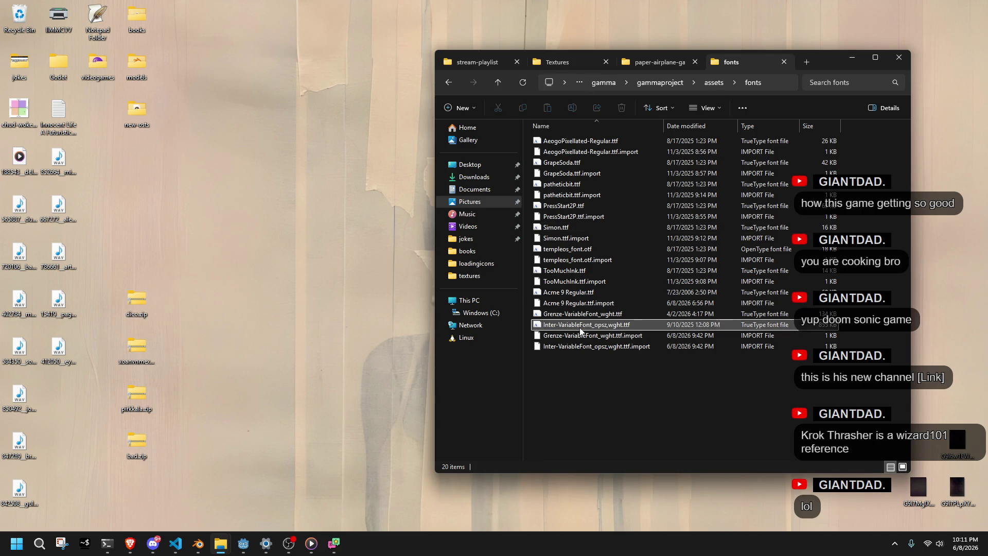
left_click(600, 349)
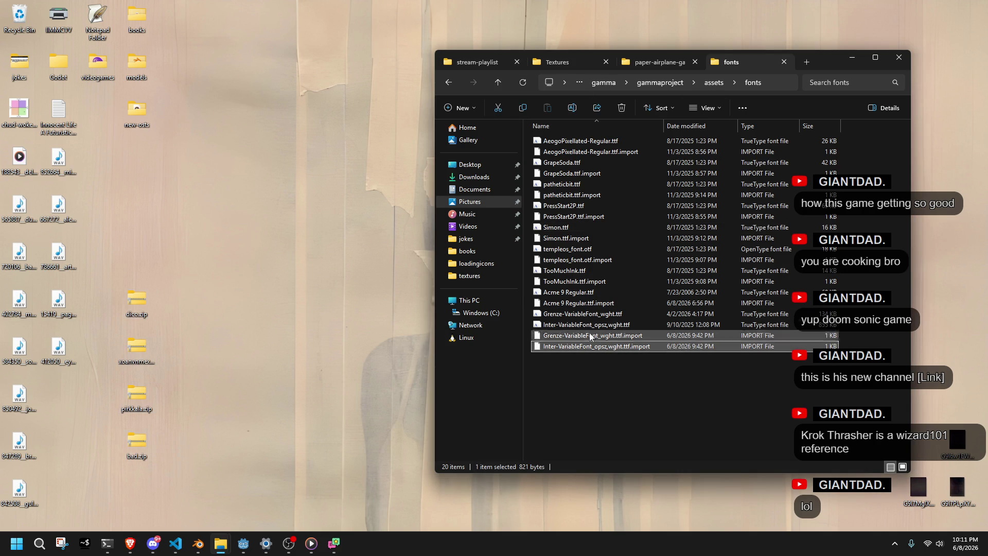
left_click(750, 126)
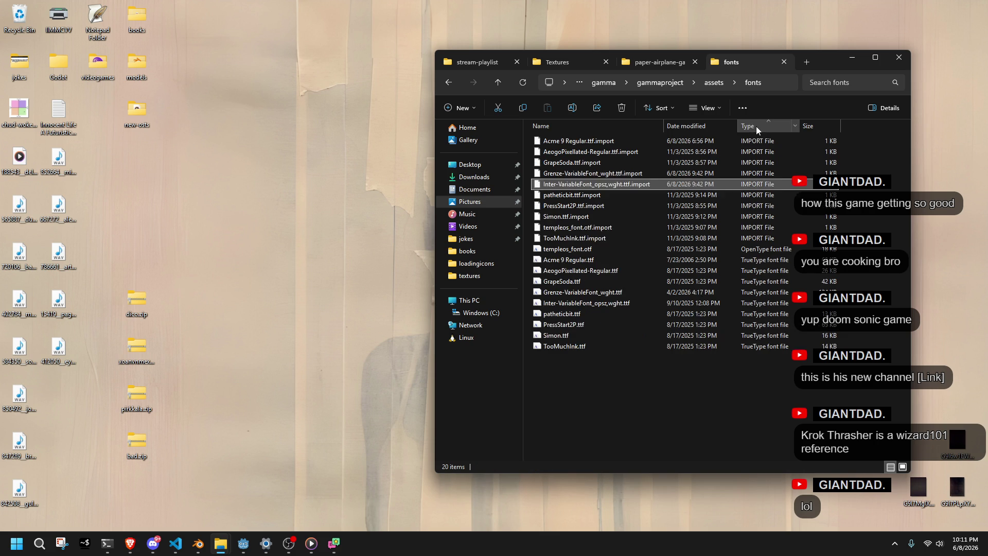
mouse_move(858, 243)
left_mouse_down()
mouse_move(795, 191)
mouse_move(698, 145)
left_mouse_up()
key("Delete")
Delete the AeogoPixellated and Acme 9 Regular font files.
left_click(696, 152)
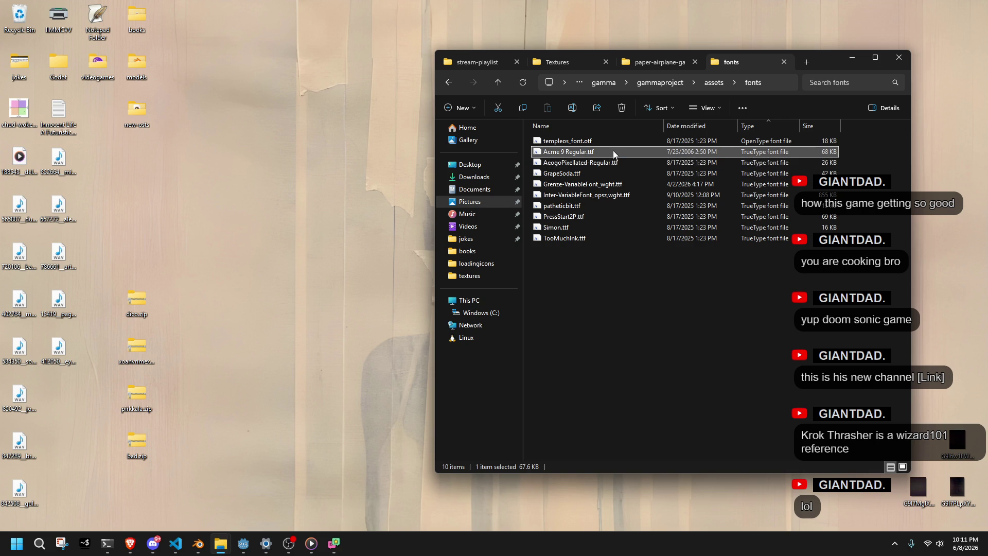
key("Up")
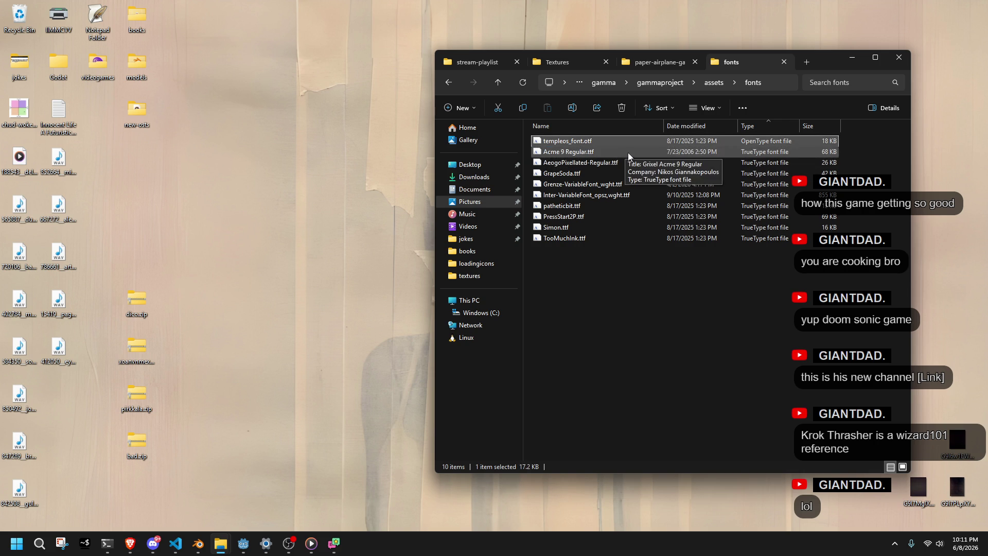
key("Down")
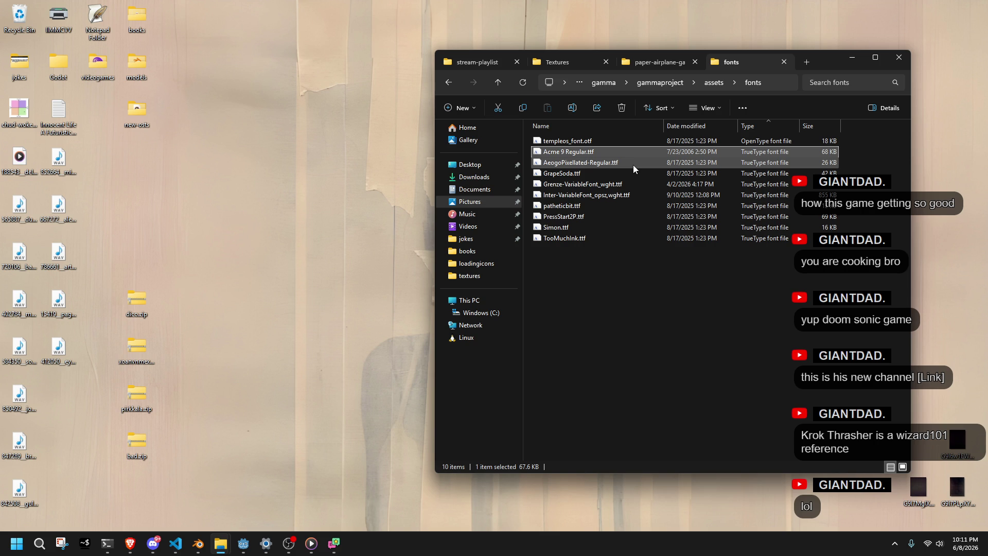
left_click(633, 163)
key("Delete")
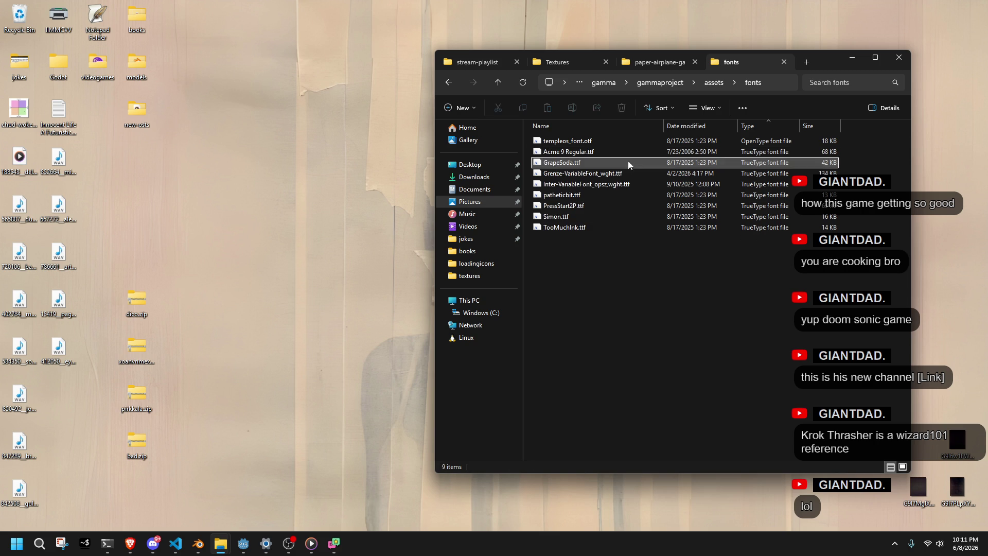
left_click(615, 152)
key("Delete")
Delete the Grenze, Inter and PressStart2P font files, leaving five fonts.
left_click(611, 157, "ctrl")
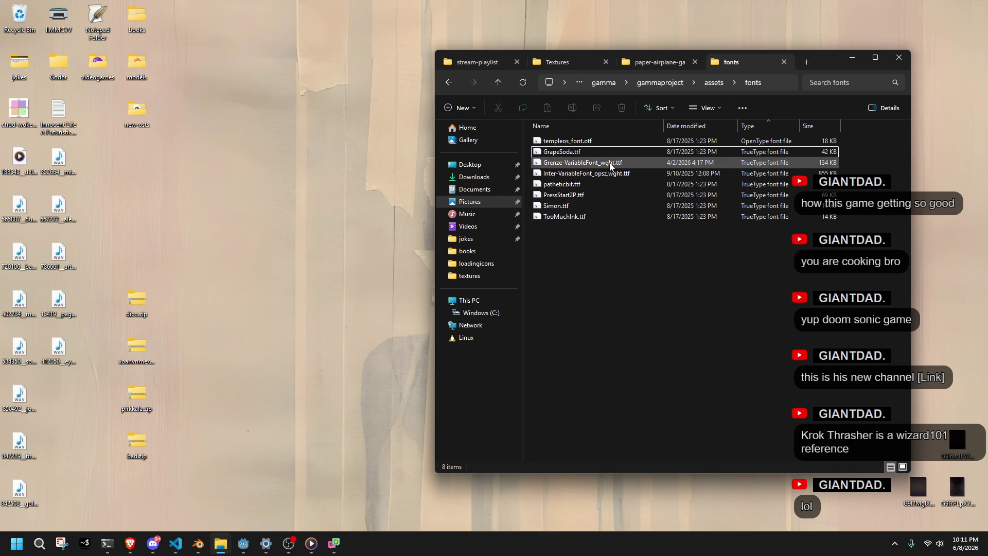
left_click(611, 164)
key("Delete")
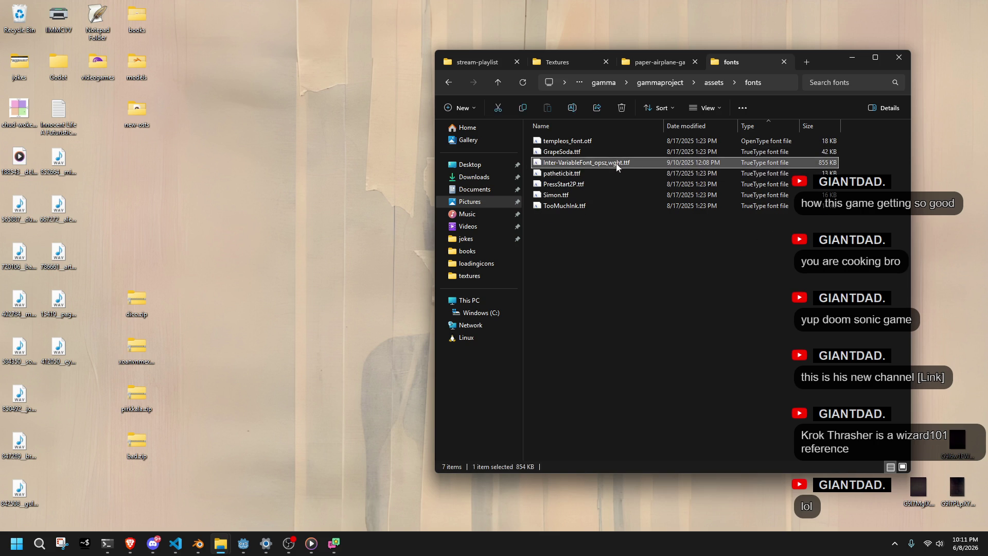
key("Delete")
left_click(616, 175)
key("Delete")
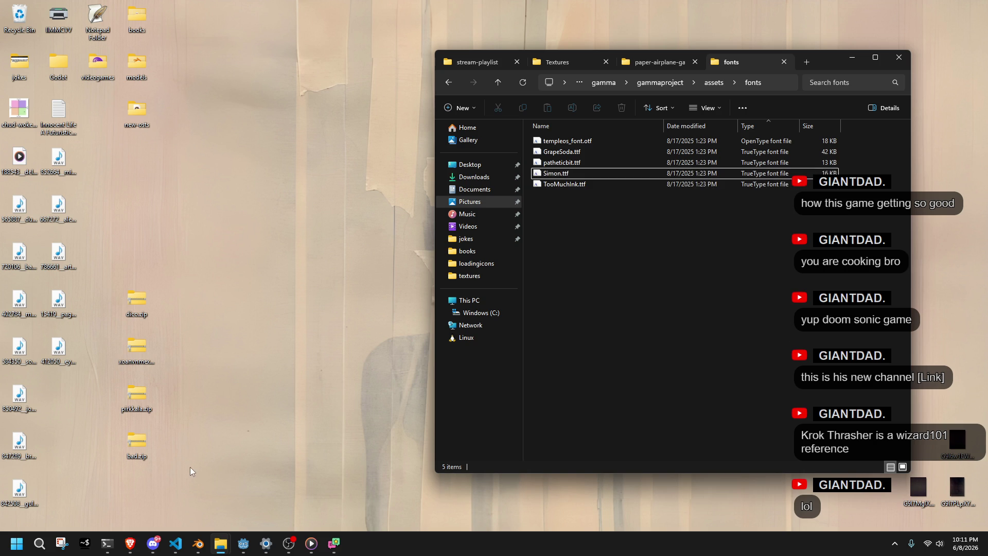
Extract each desktop font zip into its own folder with 7-Zip.
left_click(592, 153)
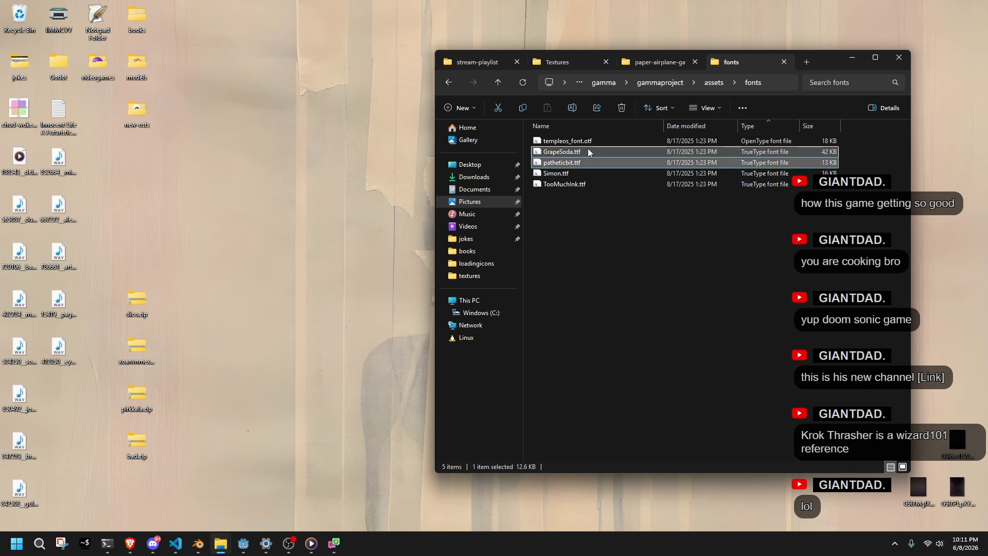
left_click_drag(198, 492, 132, 309)
right_click(132, 309)
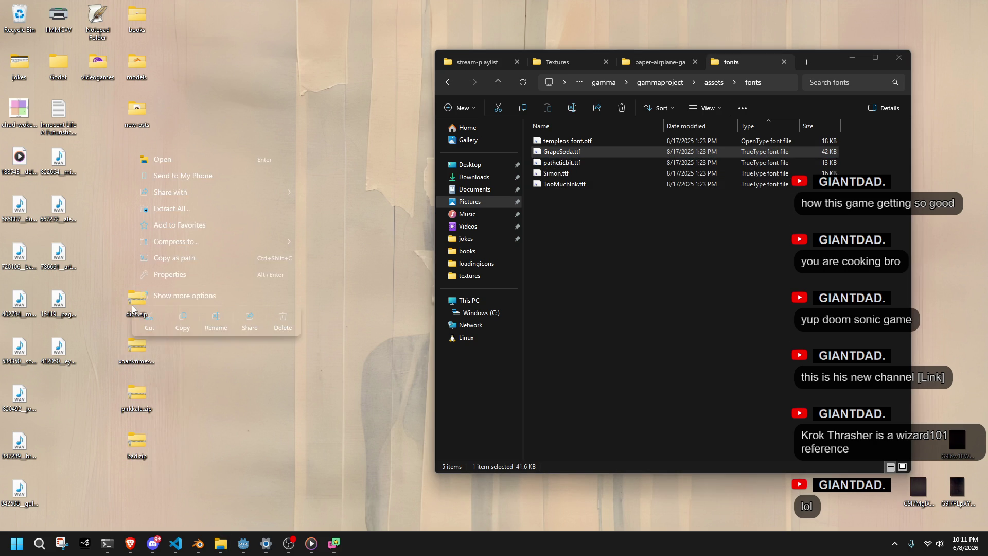
left_click(200, 294)
mouse_move(216, 118)
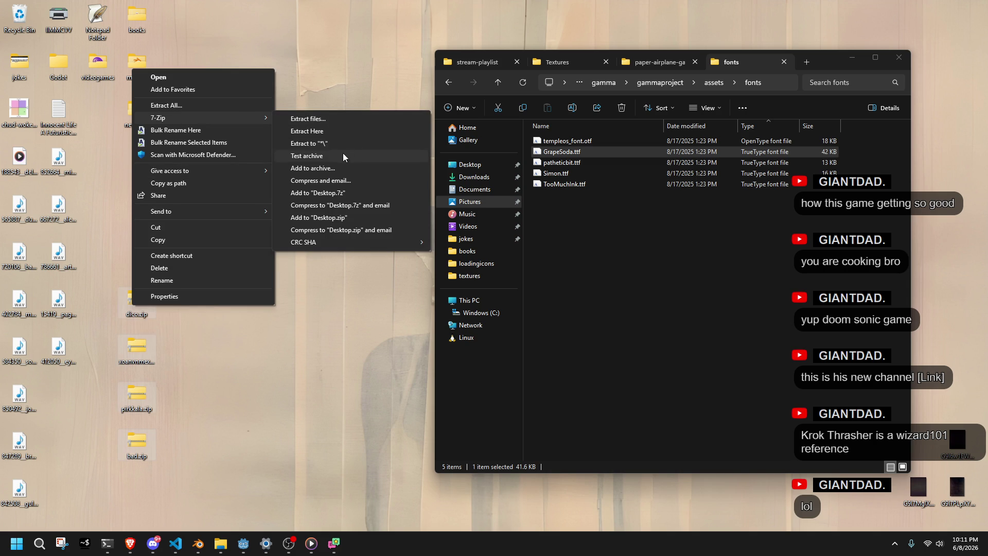
left_click(315, 145)
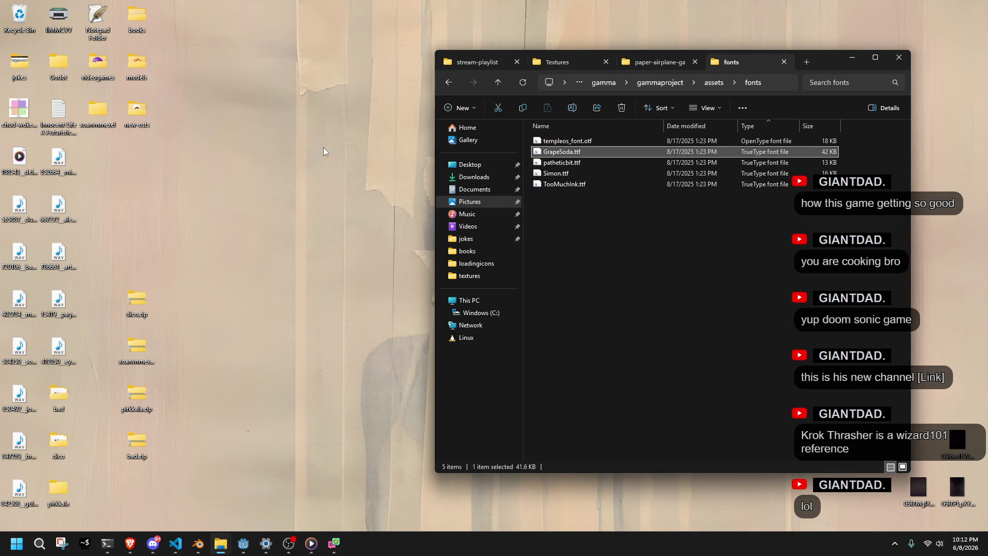
Group the extracted folders and move BAD.ttf into the project's fonts folder.
mouse_move(104, 502)
left_mouse_down()
mouse_move(42, 394)
mouse_move(169, 280)
left_mouse_up()
mouse_move(99, 117)
left_mouse_down()
mouse_move(195, 359)
mouse_move(190, 446)
left_mouse_up()
double_click(175, 301)
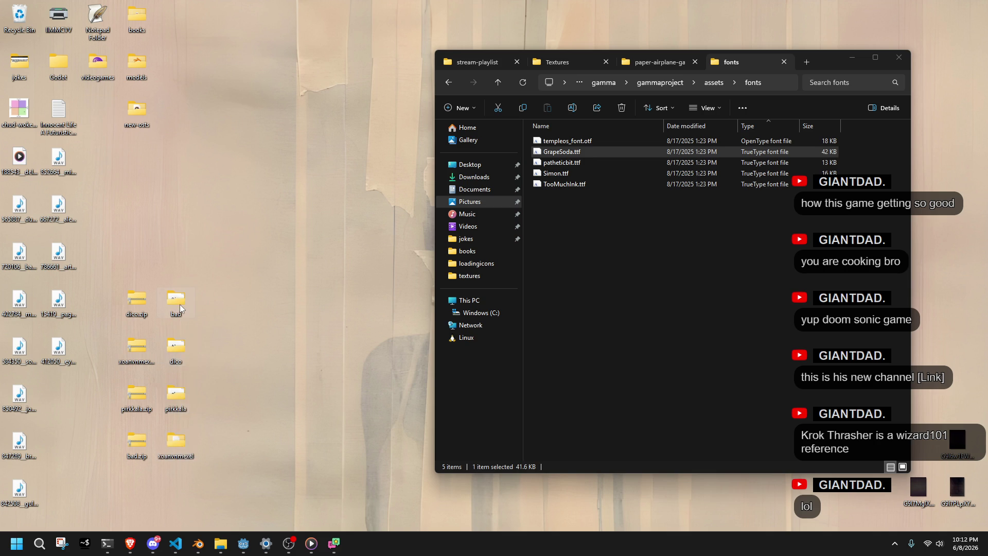
left_click_drag(140, 161, 638, 288)
left_click(128, 137)
left_click(133, 81)
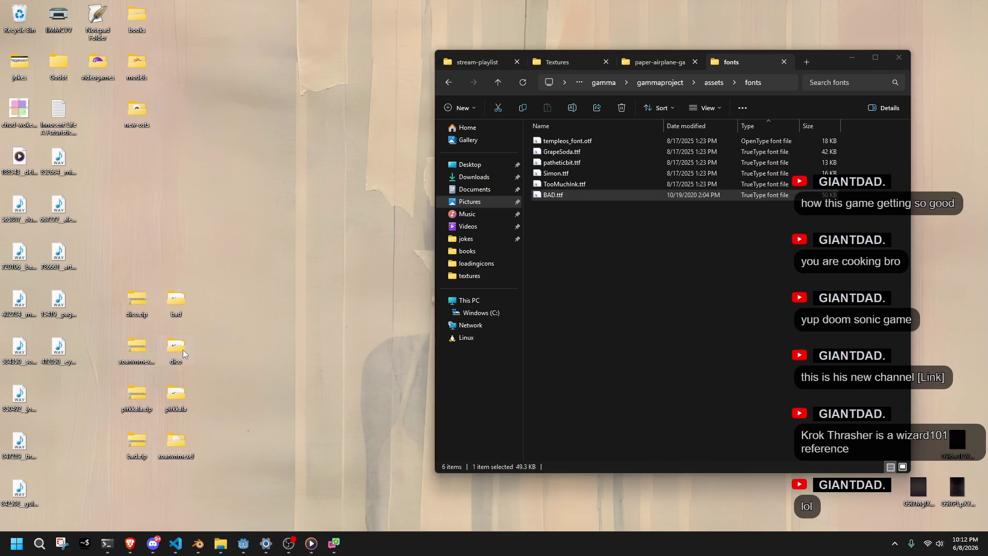
Move Dico.ttf from its extracted folder into the fonts folder.
double_click(185, 354)
left_click(156, 180)
left_click_drag(568, 295, 568, 296)
left_click(341, 342)
left_click(447, 90)
Move pirkkala.ttf and XoanVnmexelStandard.ttf into the fonts folder.
double_click(175, 396)
mouse_move(165, 187)
left_mouse_down()
mouse_move(472, 250)
mouse_move(473, 150)
left_mouse_up()
left_click(160, 107)
double_click(181, 380)
mouse_move(181, 106)
left_mouse_down()
mouse_move(624, 309)
mouse_move(617, 304)
left_mouse_up()
left_click(521, 8)
Delete the leftover zips and extracted folders from the desktop and return to Godot.
mouse_move(291, 499)
left_mouse_down()
mouse_move(259, 437)
mouse_move(134, 312)
left_mouse_up()
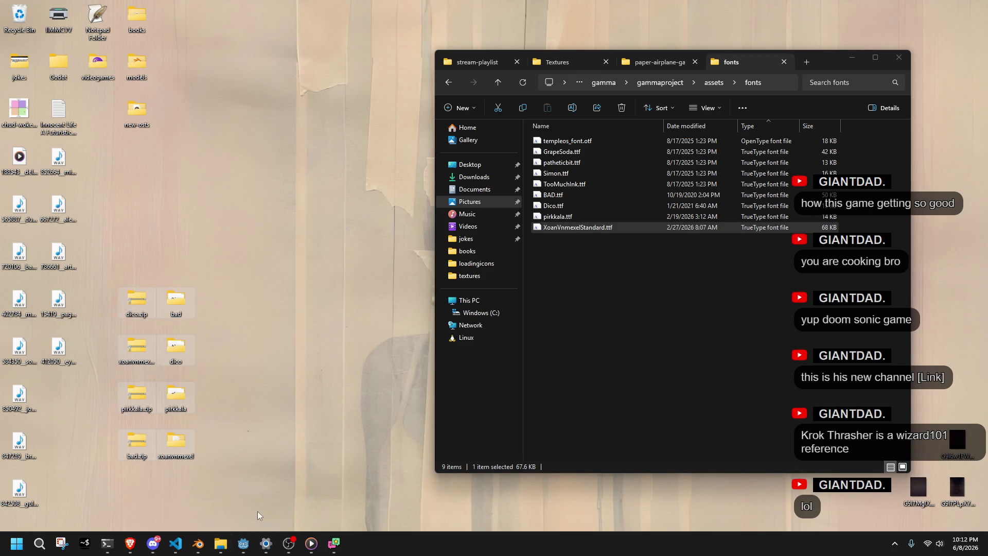
key("Delete")
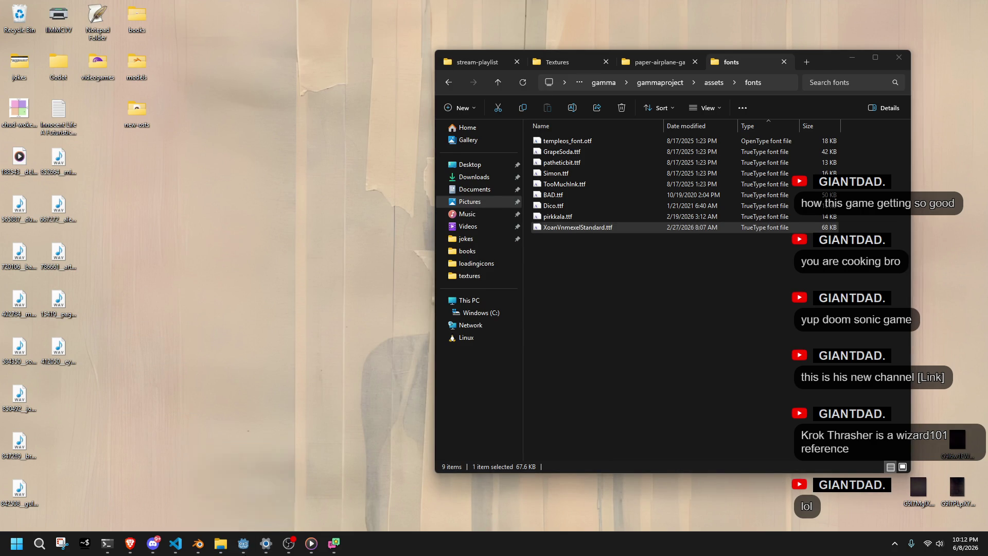
key("alt+Tab")
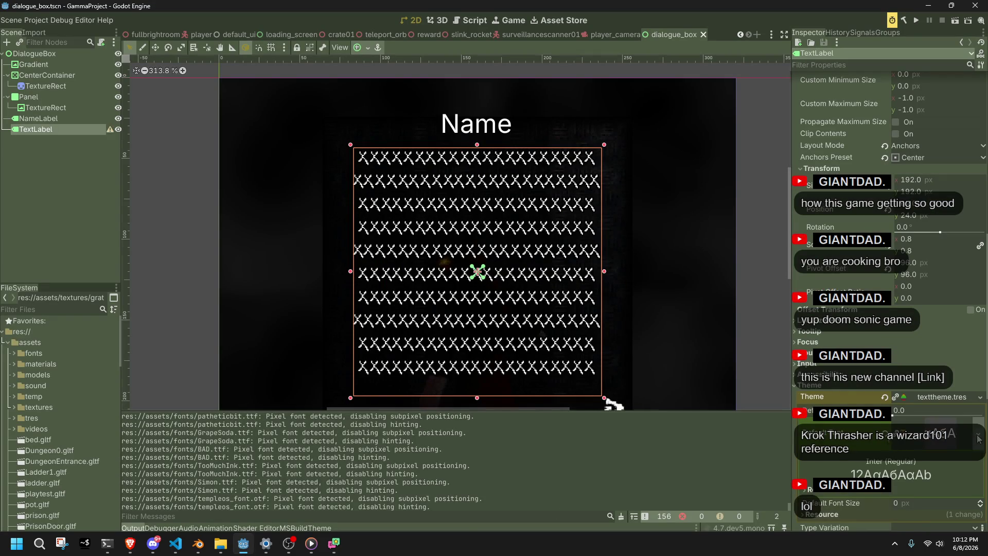
Load BAD.ttf as the theme's Default Font, then revert it and the TextLabel's Font override.
left_click(920, 458)
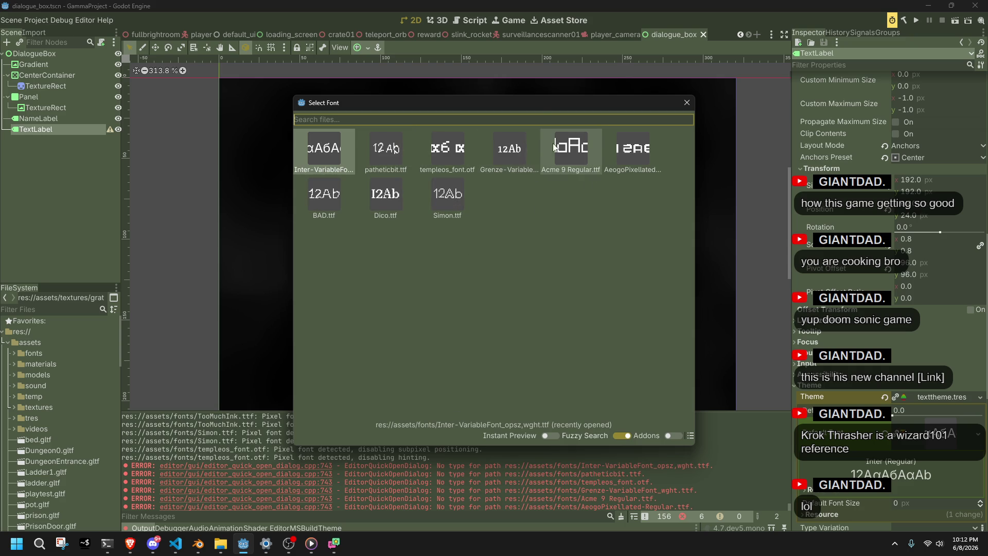
double_click(319, 210)
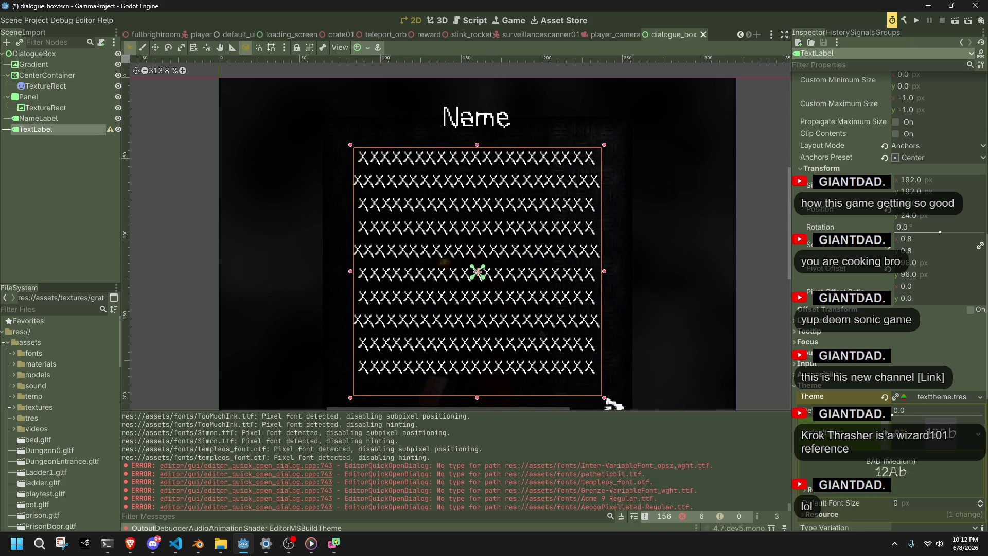
left_click(885, 424)
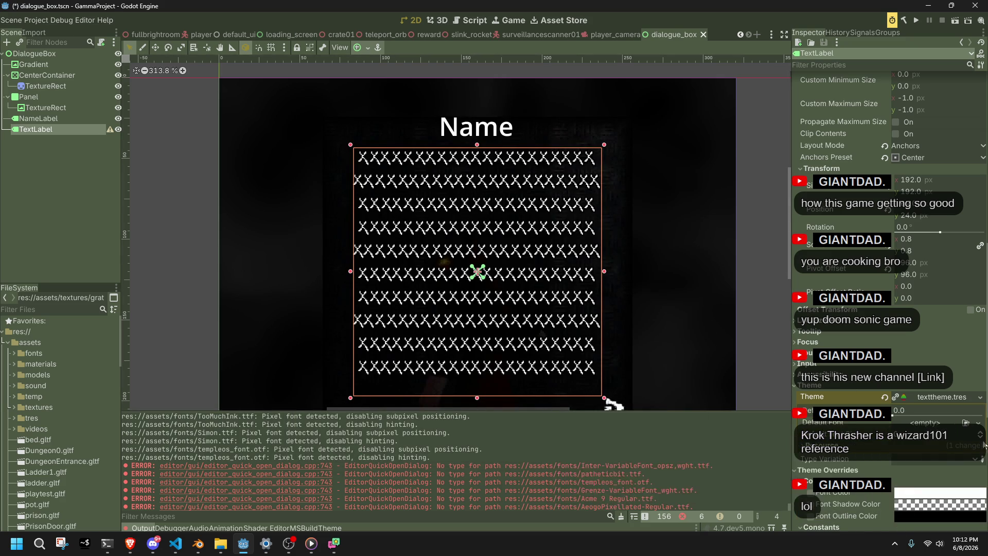
scroll(972, 436, "down", 5)
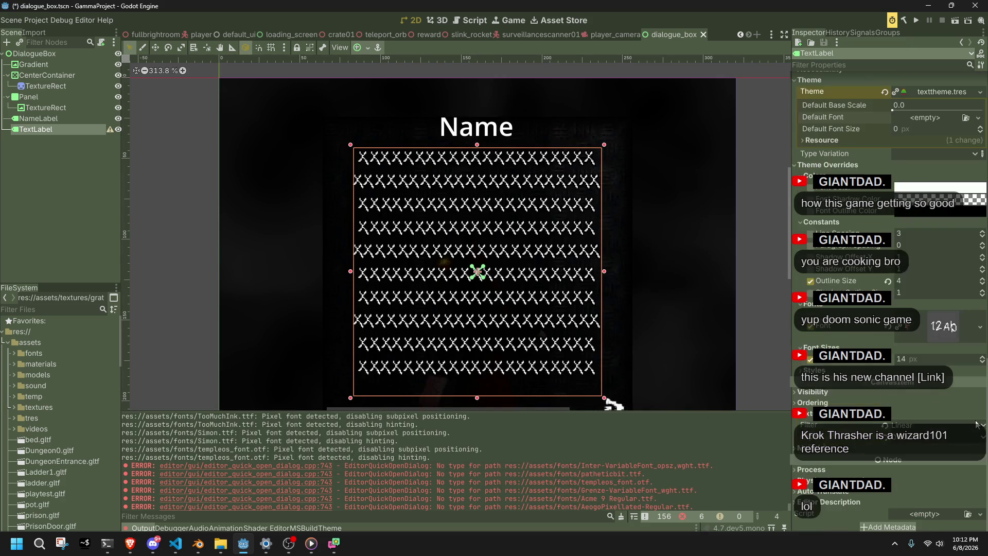
scroll(974, 424, "up", 1)
left_click(888, 384)
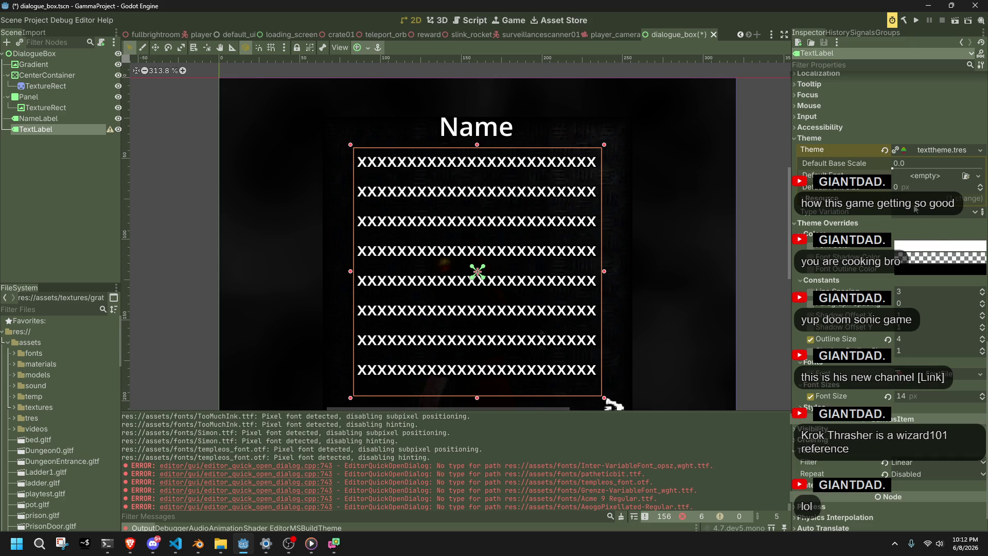
right_click(925, 148)
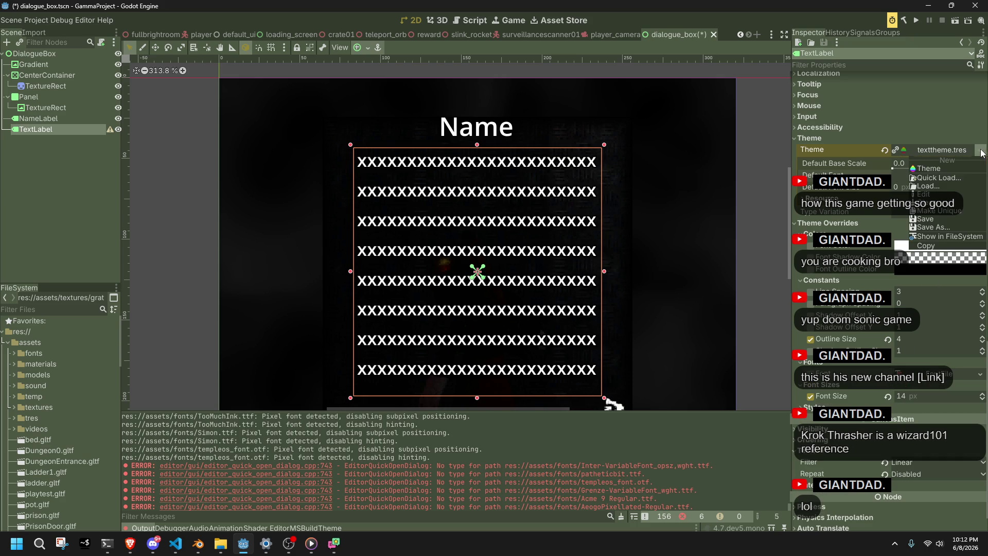
Quick Load BAD.ttf as the text theme's Default Font.
left_click(931, 180)
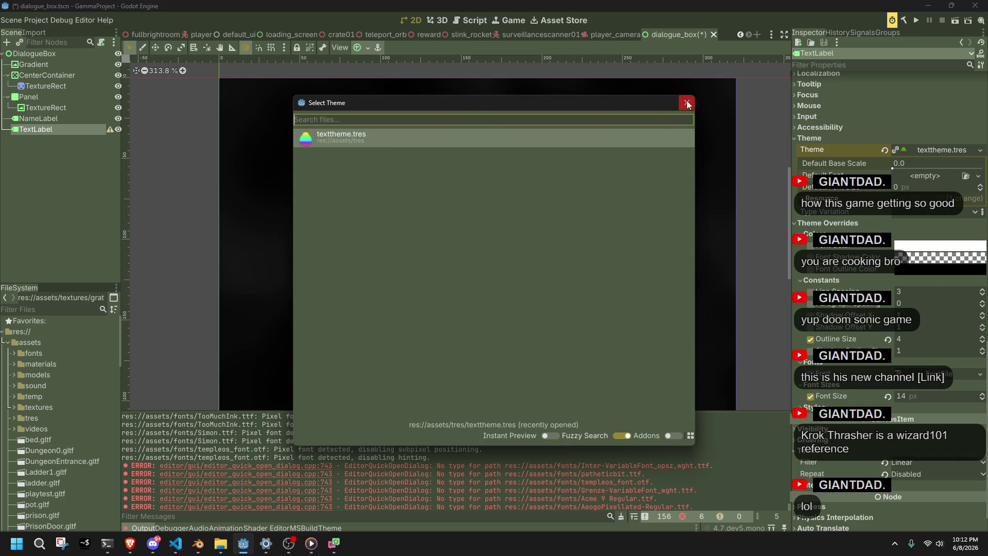
left_click(686, 102)
left_click(978, 176)
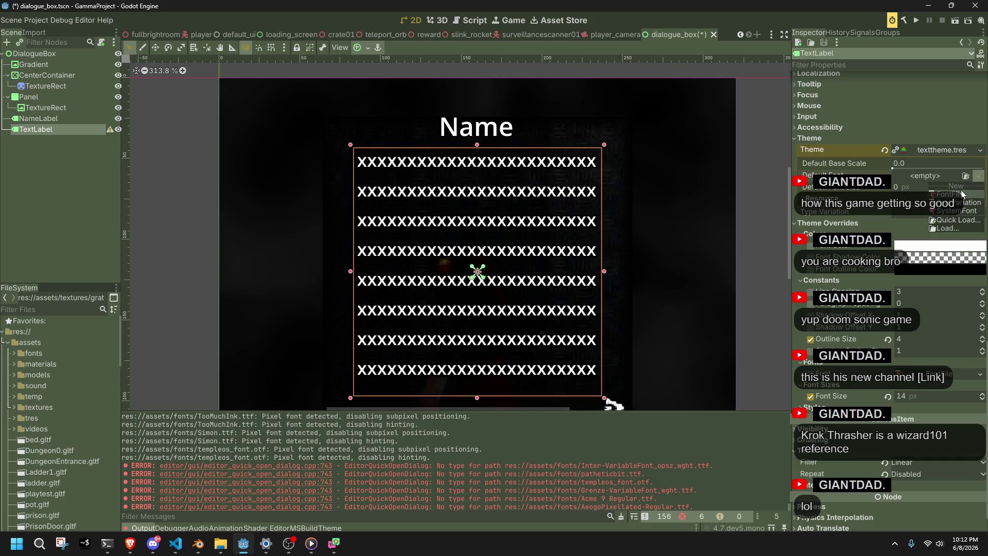
left_click(963, 222)
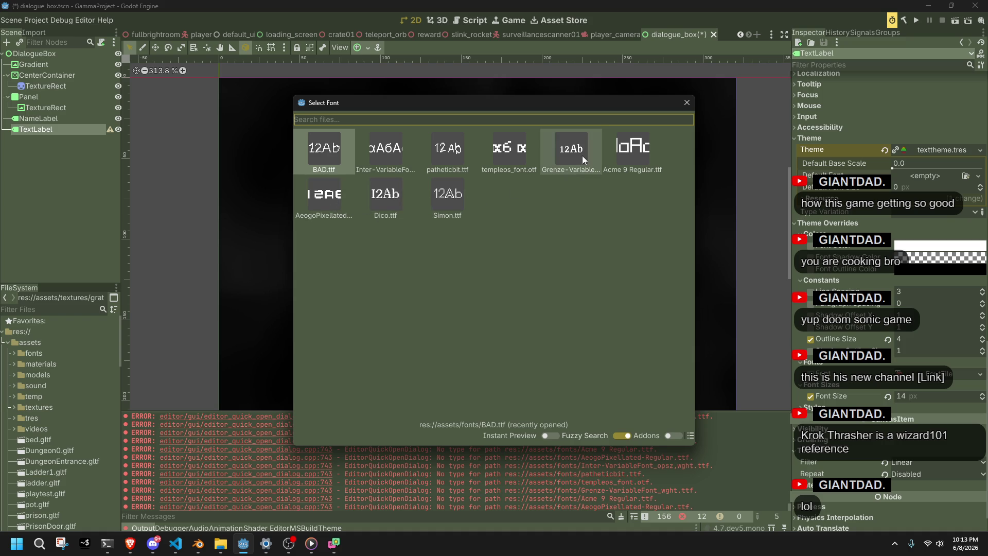
double_click(313, 152)
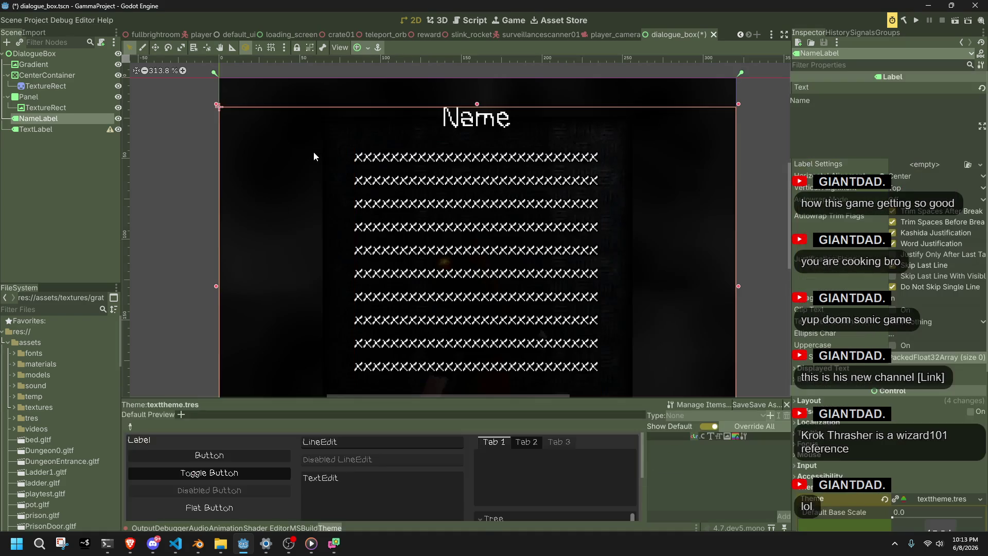
scroll(470, 167, "up", 10)
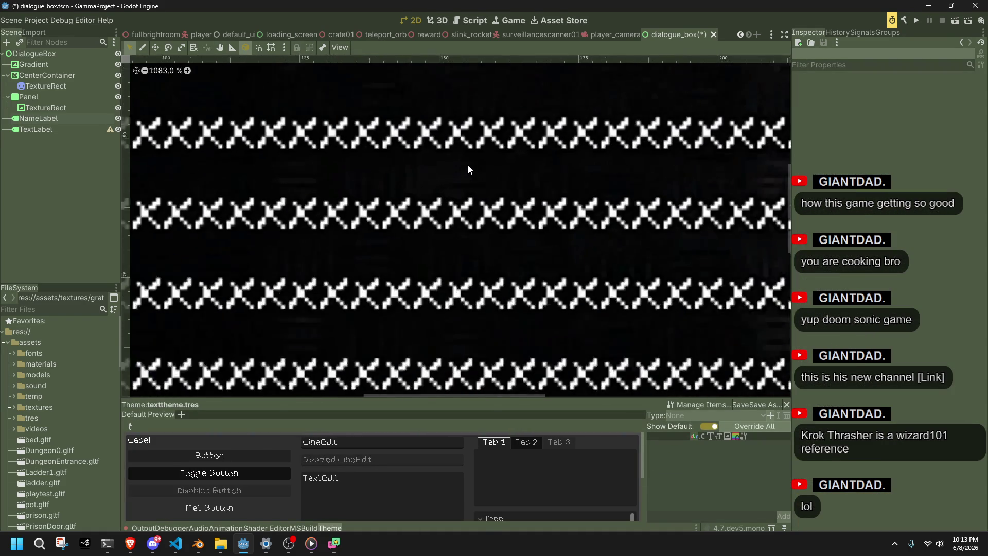
scroll(446, 129, "down", 10)
Test the theme and label font-size spinners, leaving the label at 14 px, and run the project.
left_click(443, 131)
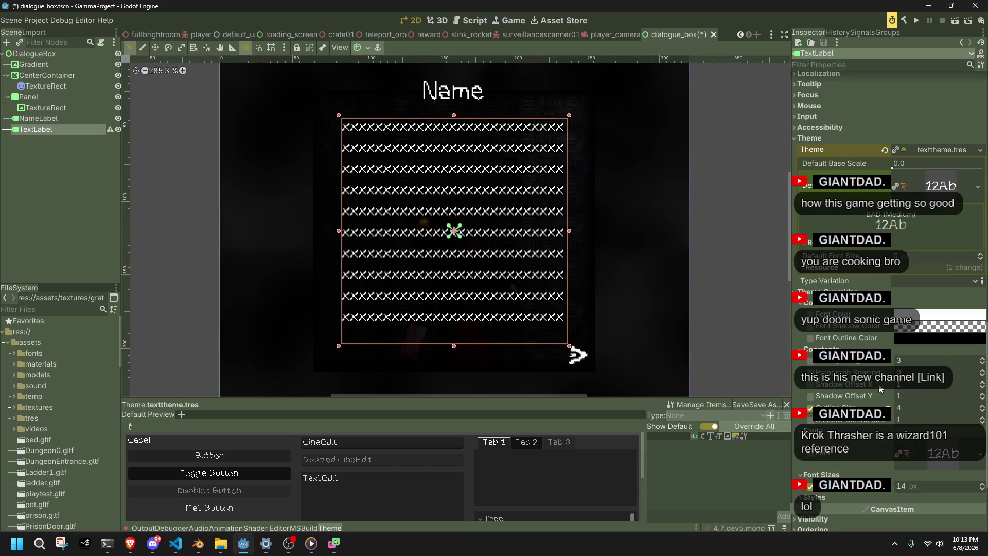
left_click(980, 255)
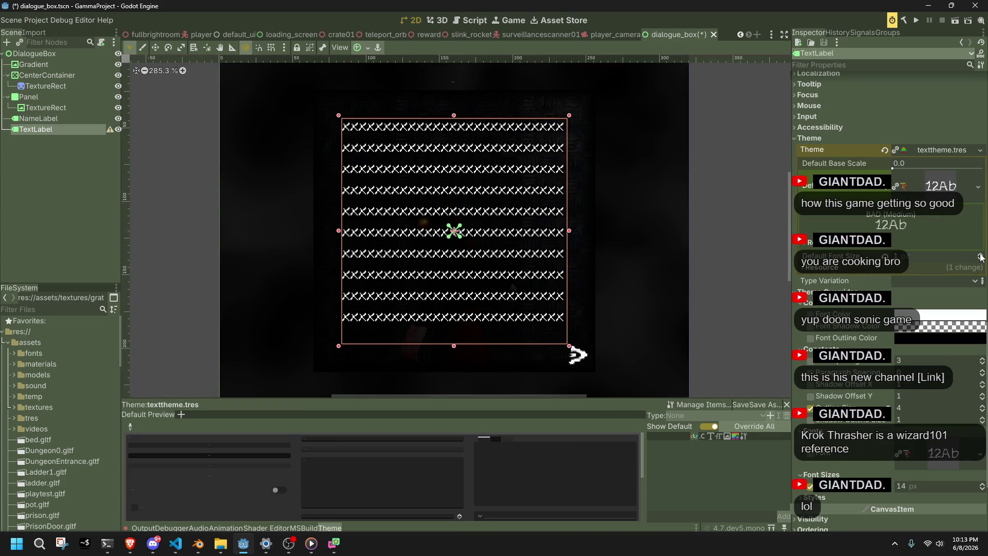
left_click(981, 259)
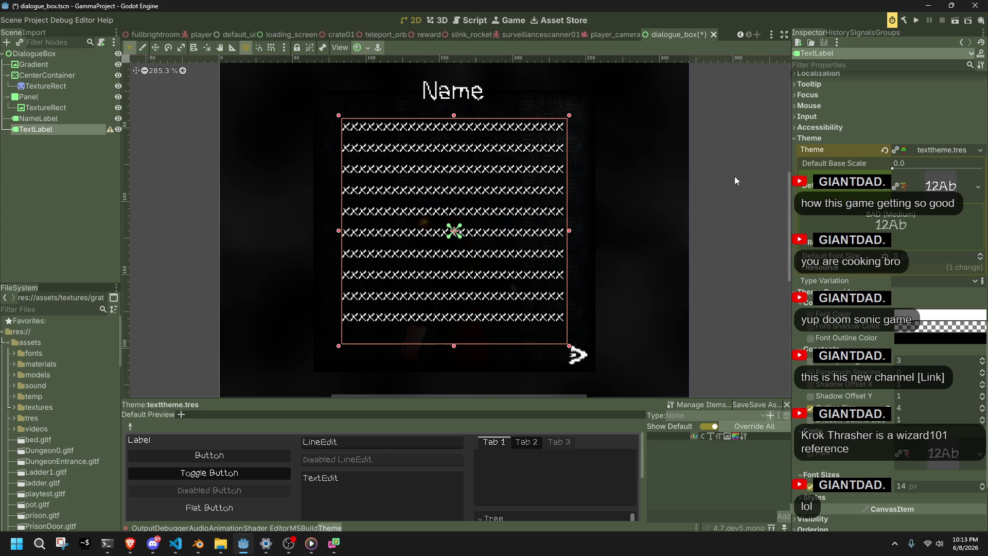
left_click(981, 485)
left_click(982, 484)
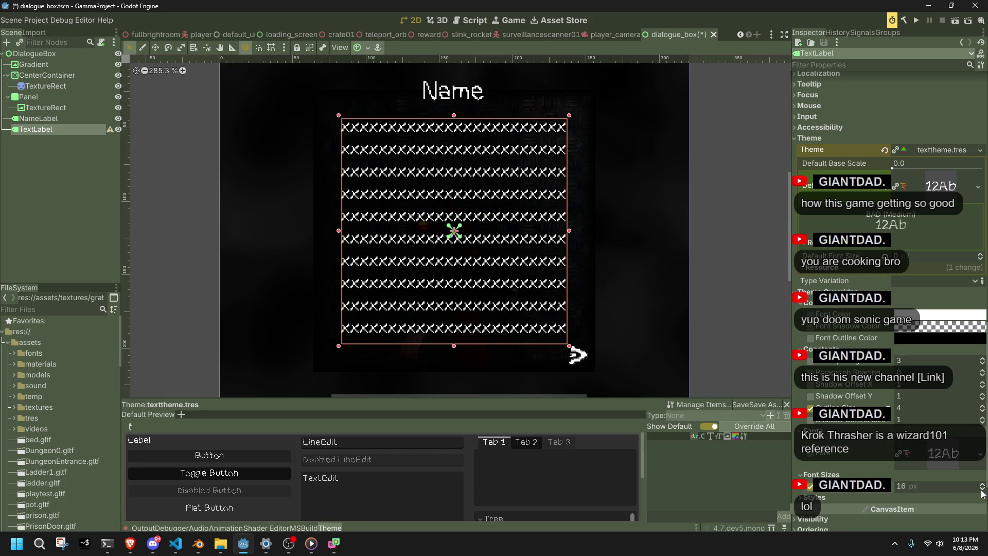
left_click(981, 488)
left_click(981, 487)
left_click(920, 20)
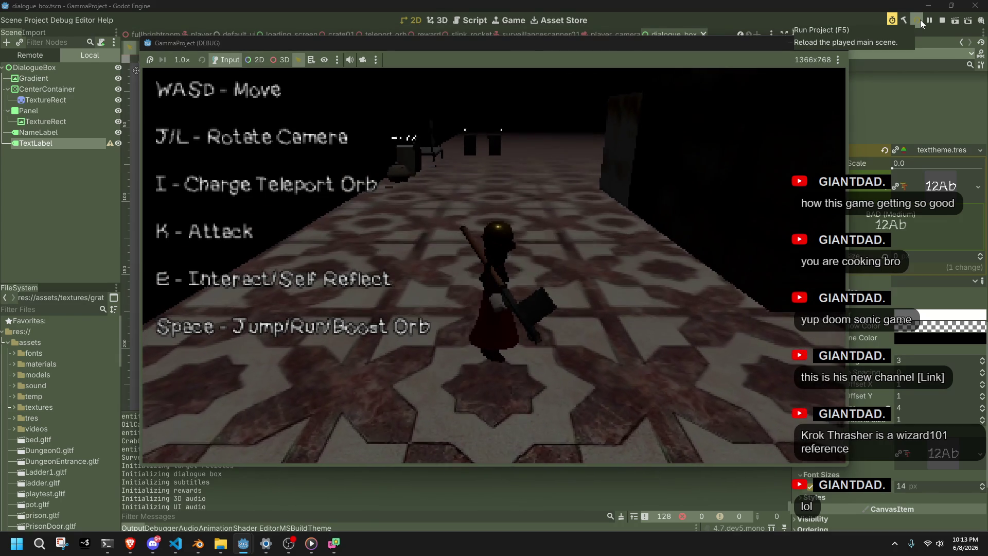
Walk the character into the dialogue trigger to check the BAD.ttf text, then close the game.
key("w")
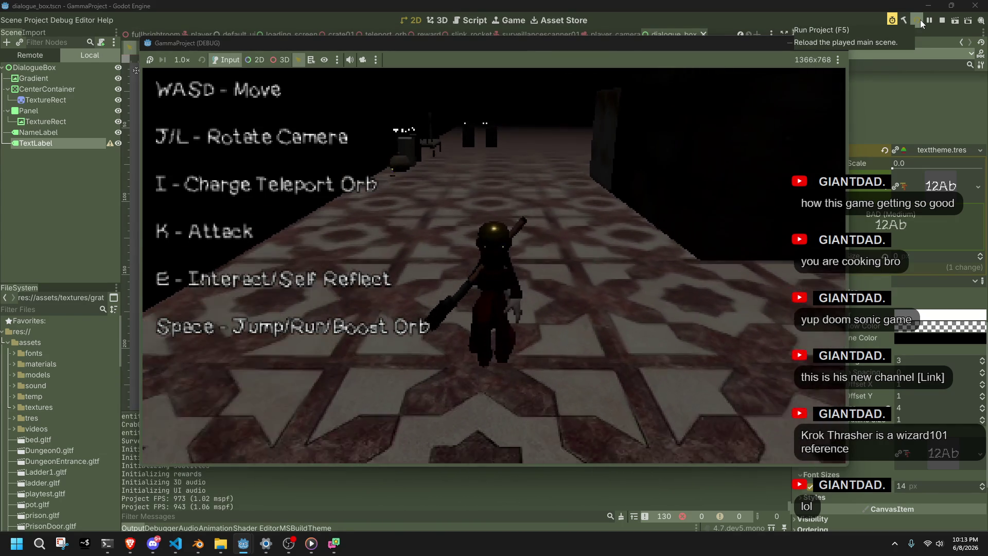
key("e")
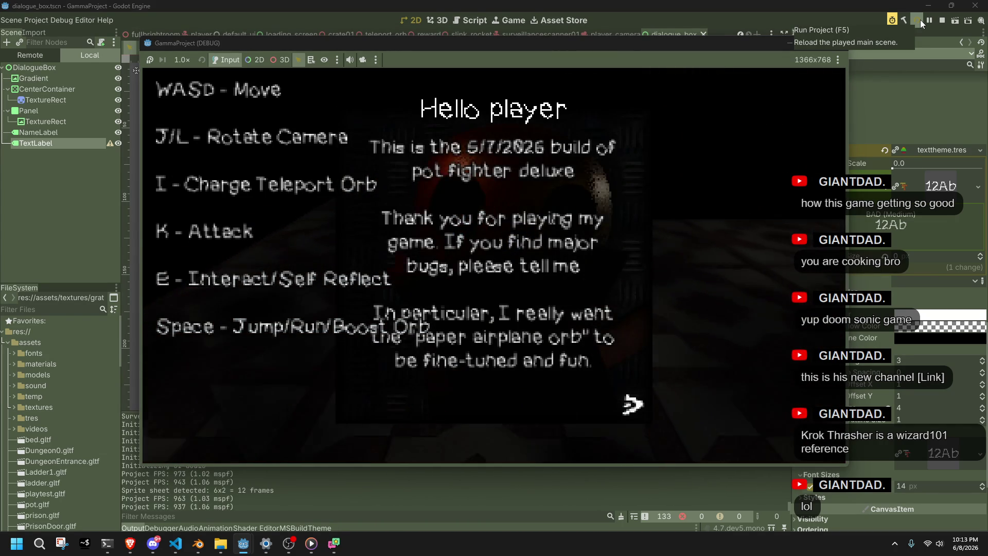
key("space")
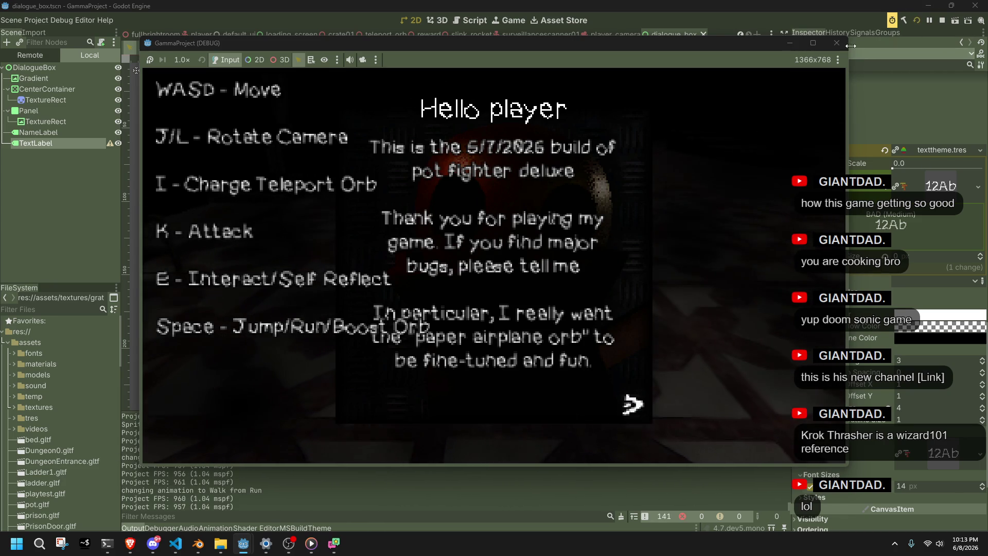
left_click(836, 43)
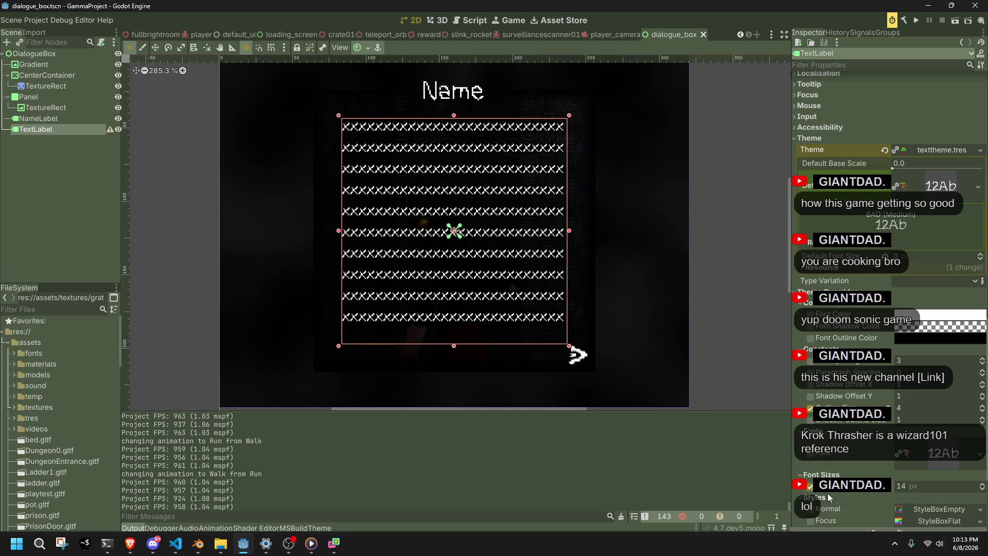
Raise the label font size to 16 and playtest the dialogue in-game.
scroll(827, 492, "down", 3)
left_click_drag(906, 428, 912, 428)
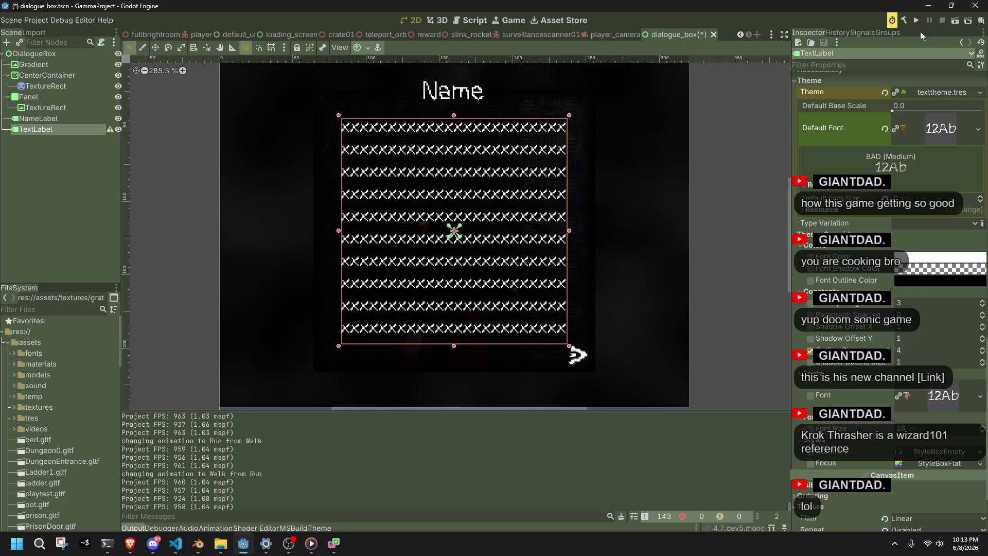
left_click(918, 19)
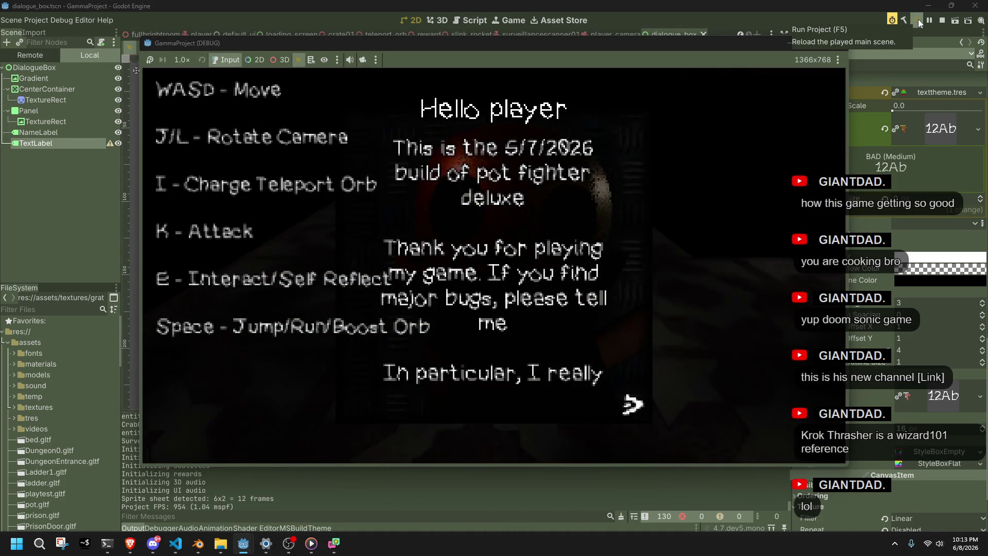
key("e")
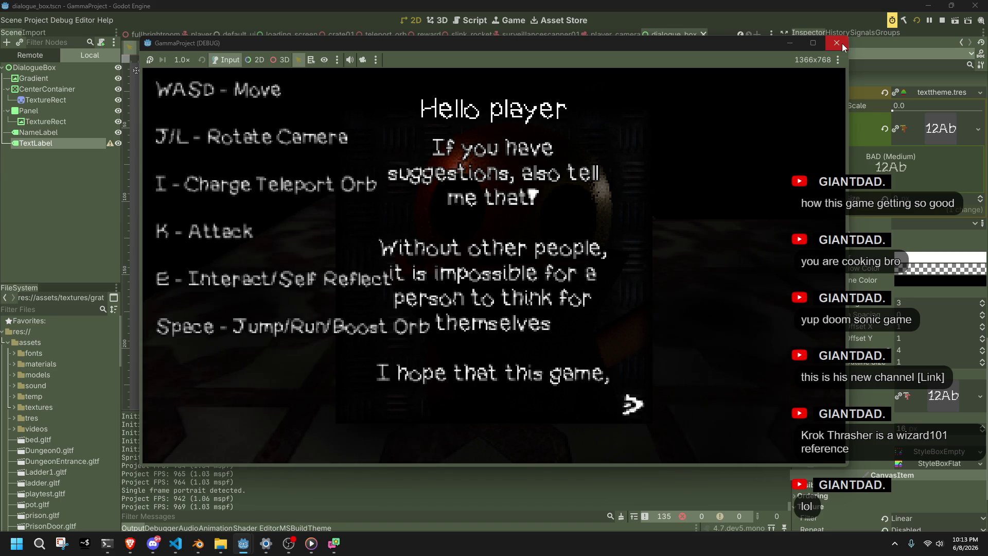
left_click(836, 43)
Set the label's font override to Dico.ttf and run the game again.
left_click(979, 396)
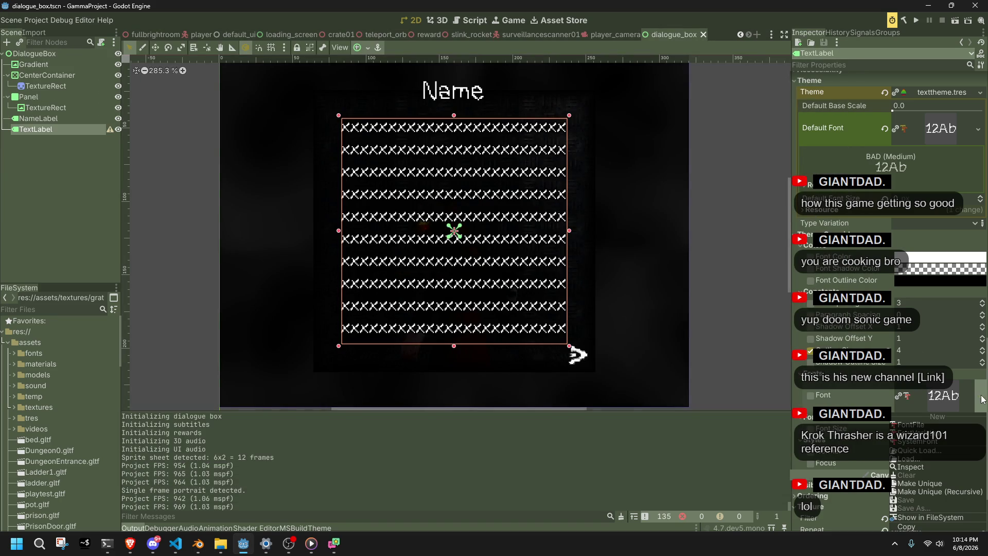
left_click(926, 457)
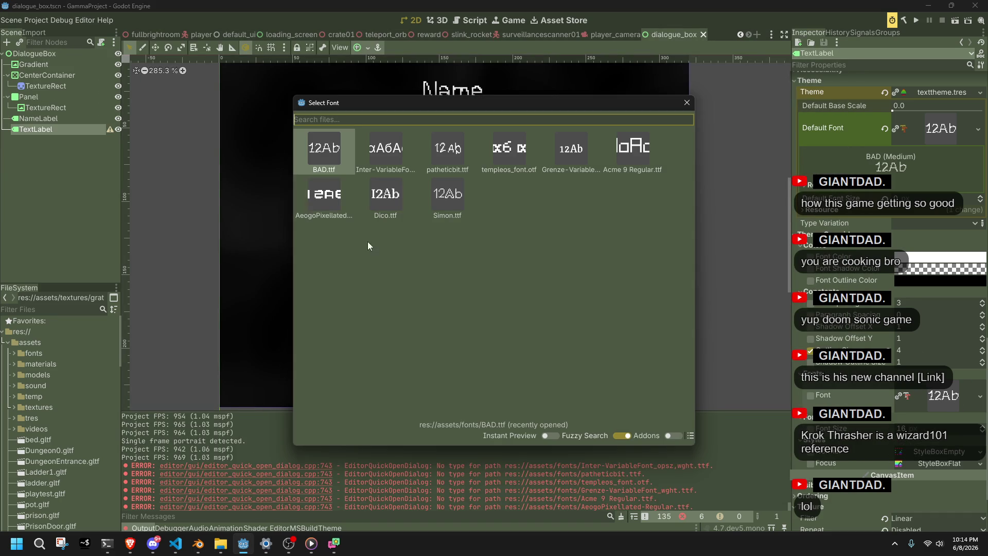
double_click(402, 210)
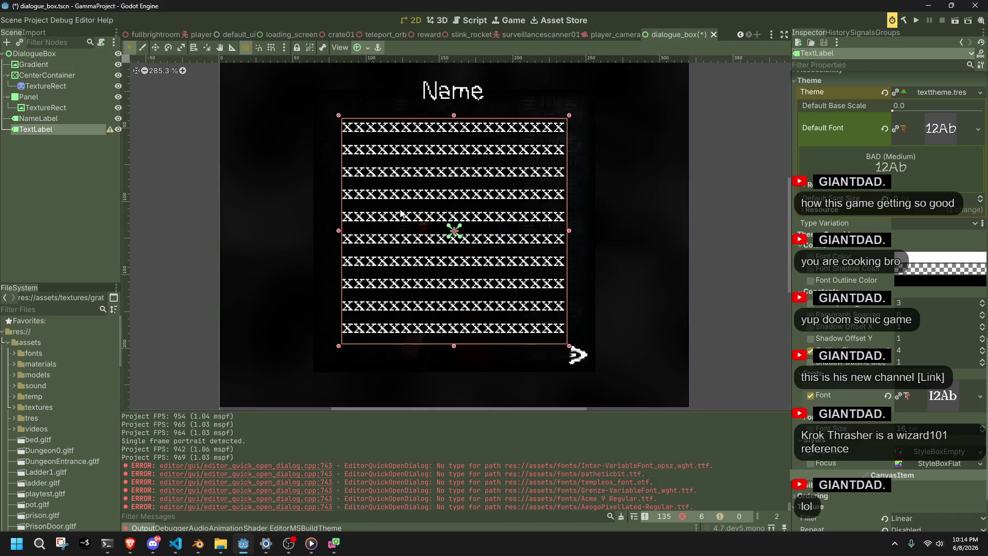
left_click(915, 20)
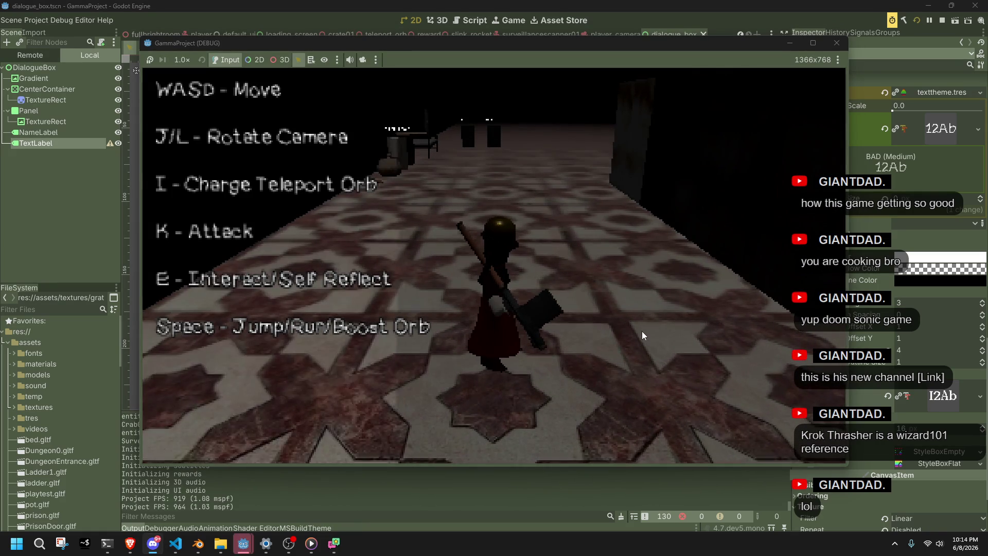
Move the character and advance through the dialogue messages, then close the game.
key("w")
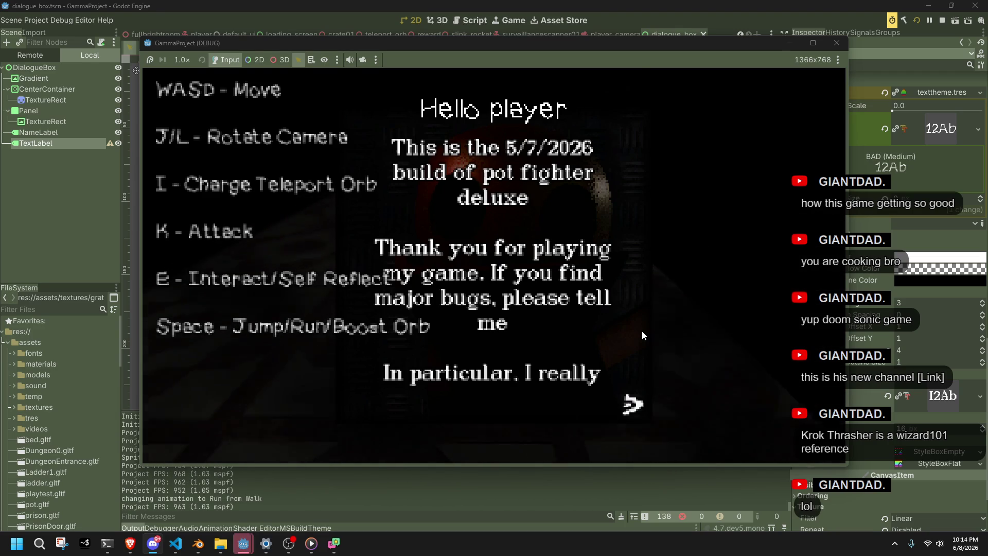
left_click(642, 335)
left_click(641, 333)
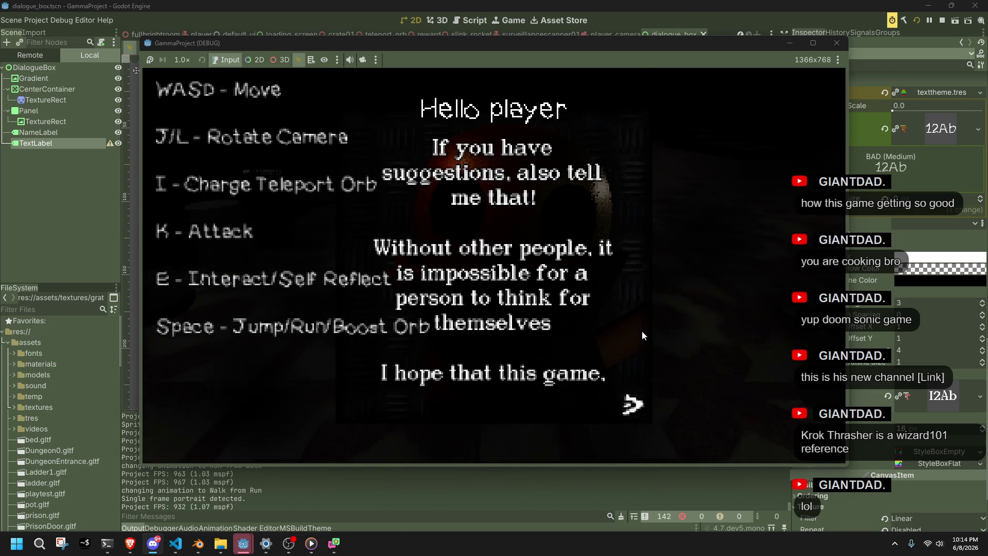
left_click(835, 43)
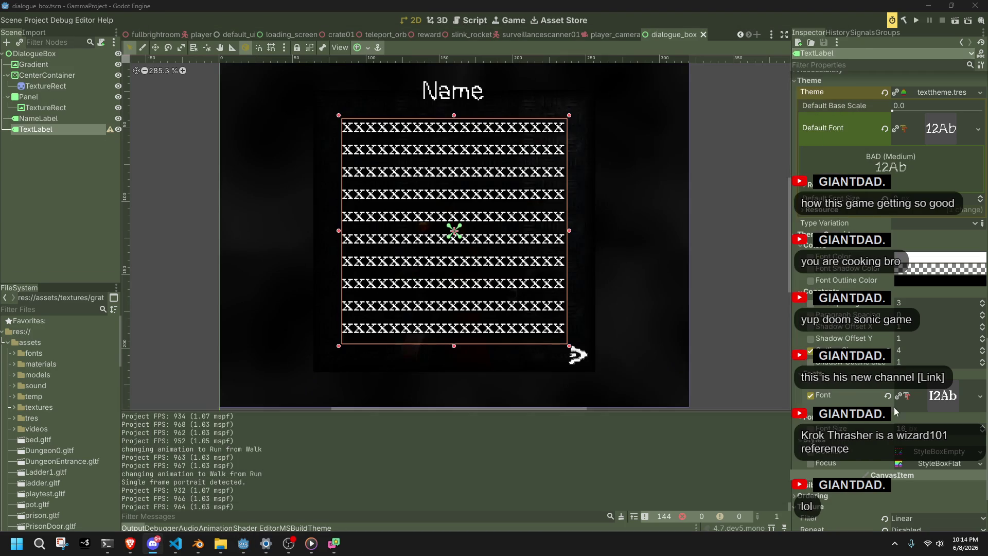
Lower the label font size, retest in-game, then remove the Dico font override.
left_click_drag(908, 428, 898, 428)
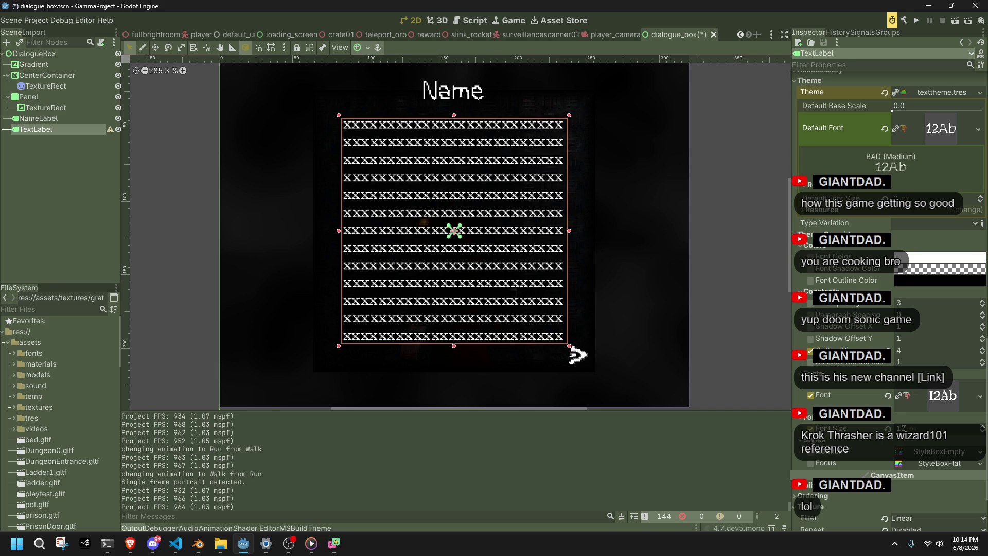
left_click(916, 20)
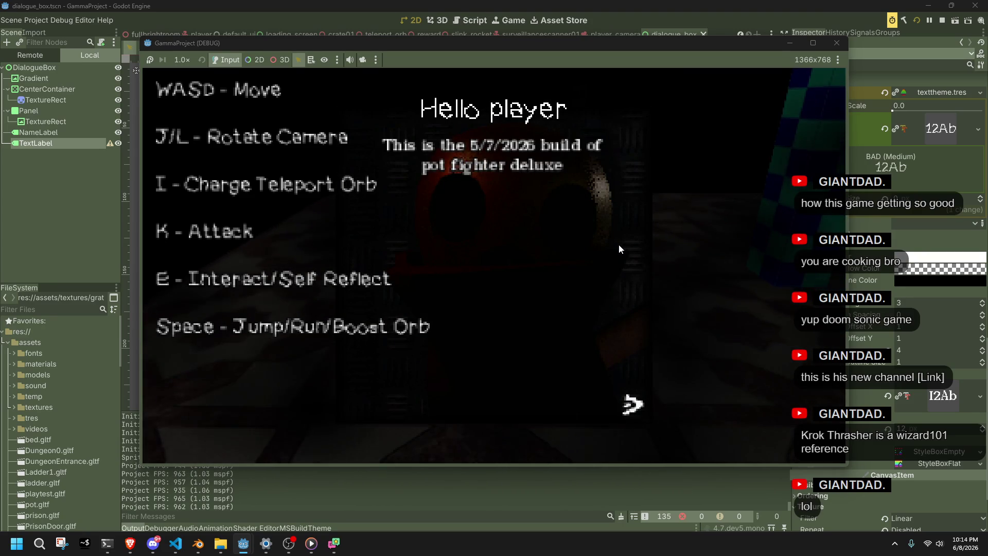
left_click(836, 43)
left_click(887, 395)
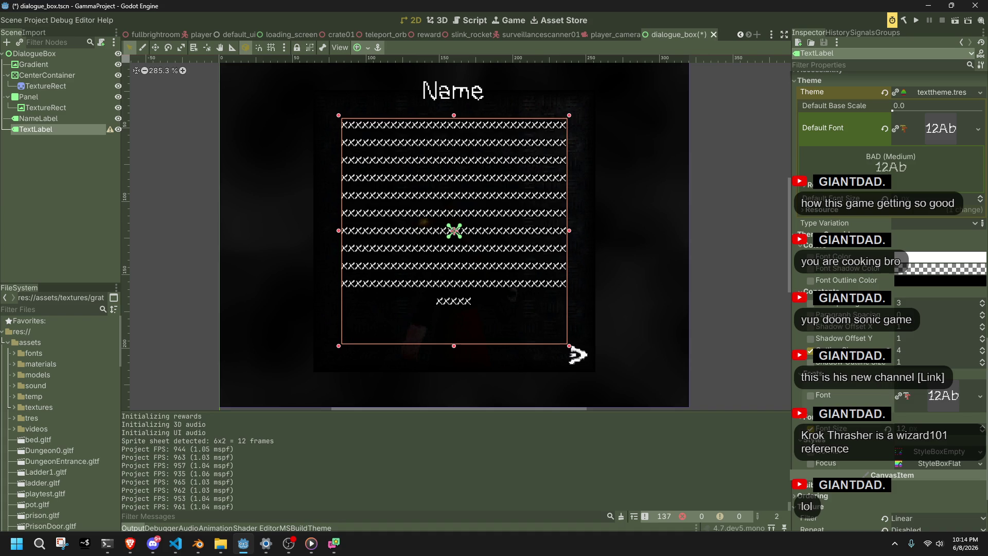
Make Dico.ttf the theme's default font and run the game to test it.
left_click(977, 129)
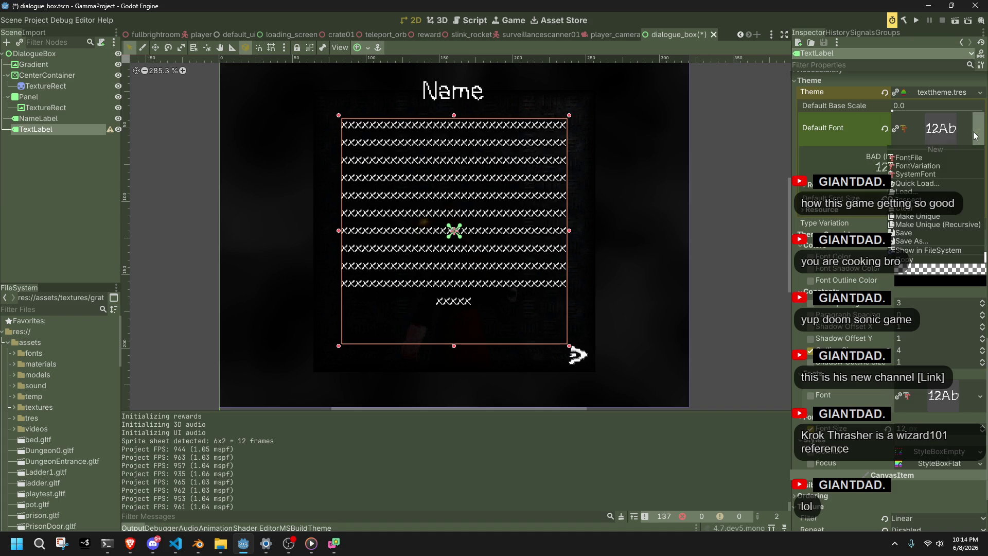
left_click(924, 183)
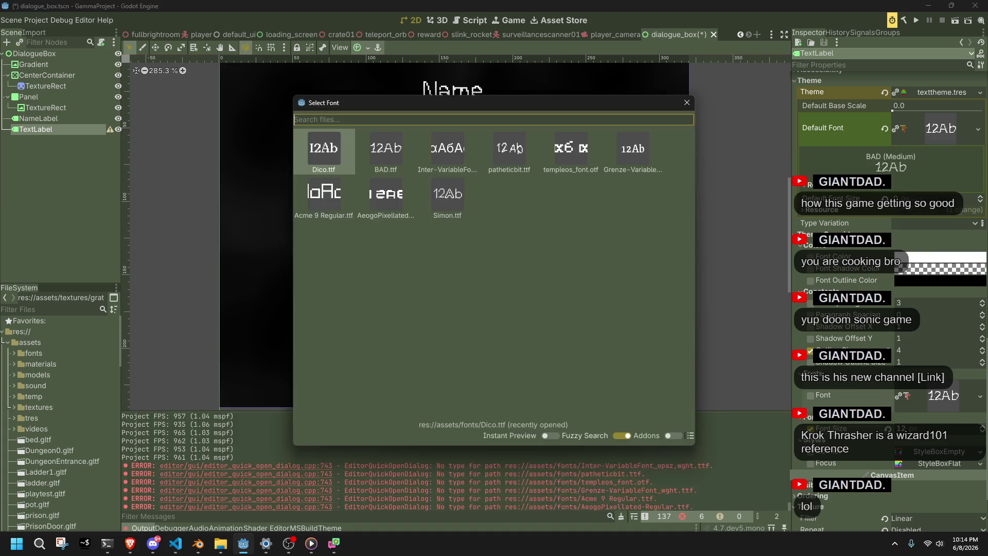
double_click(323, 150)
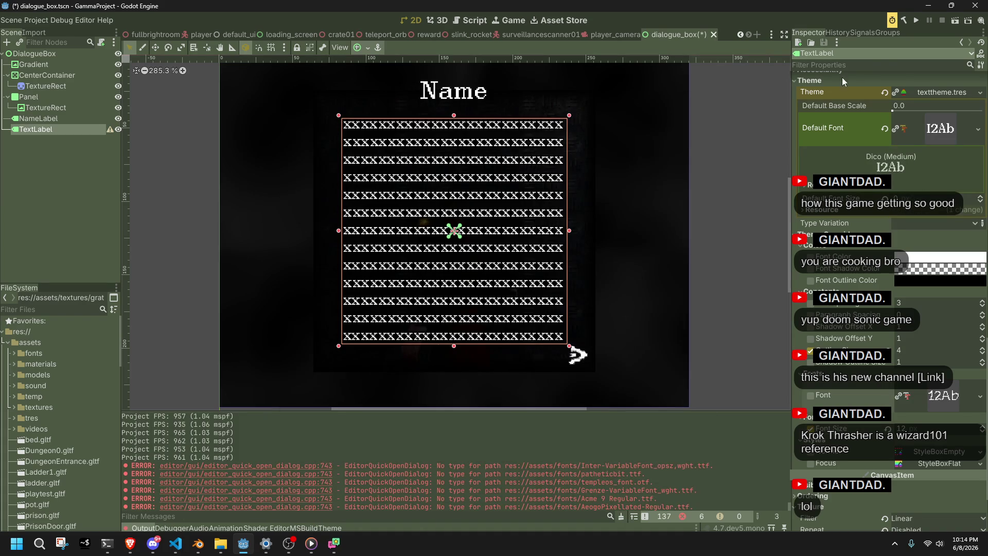
left_click(913, 24)
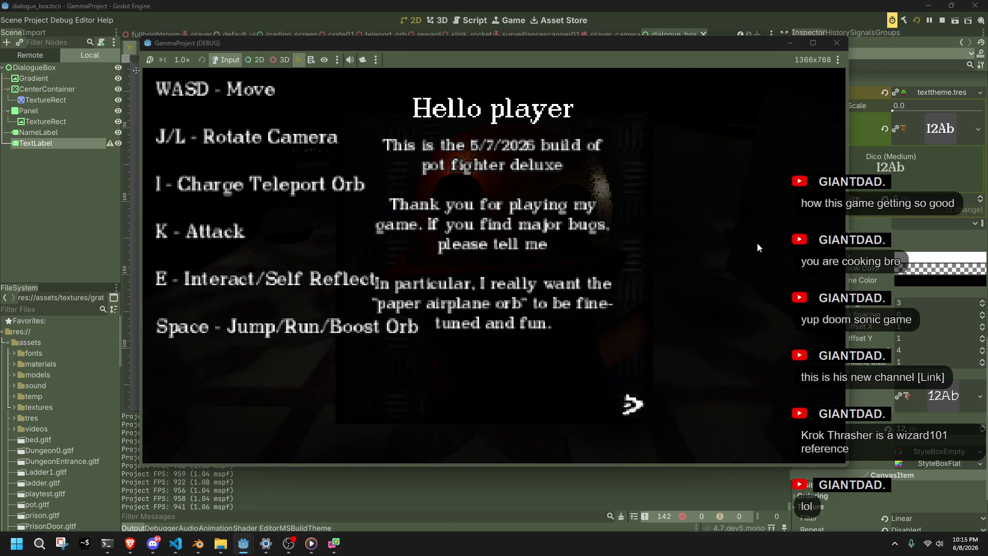
Enable a custom font outline colour and set it to dark grey 404347.
left_click(835, 43)
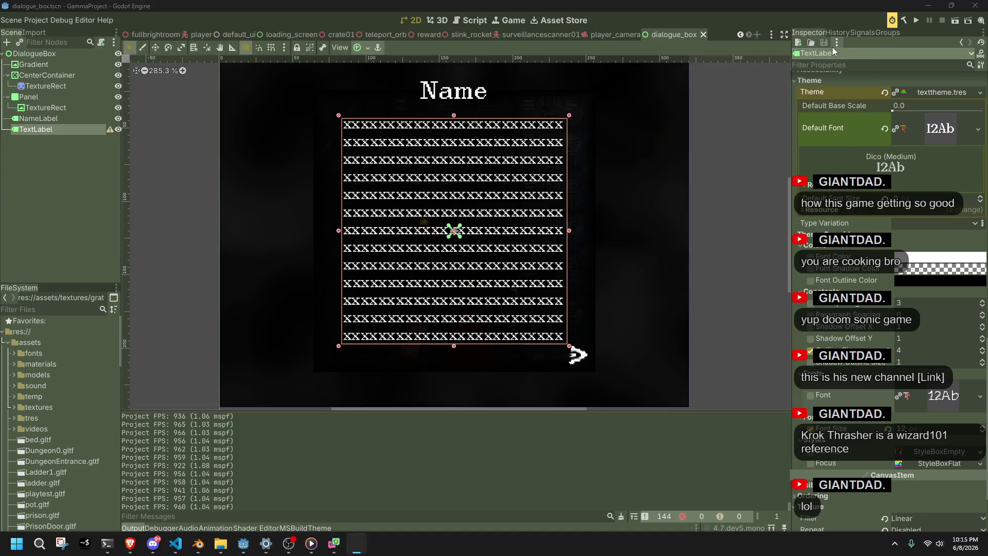
left_click(910, 282)
left_click(936, 282)
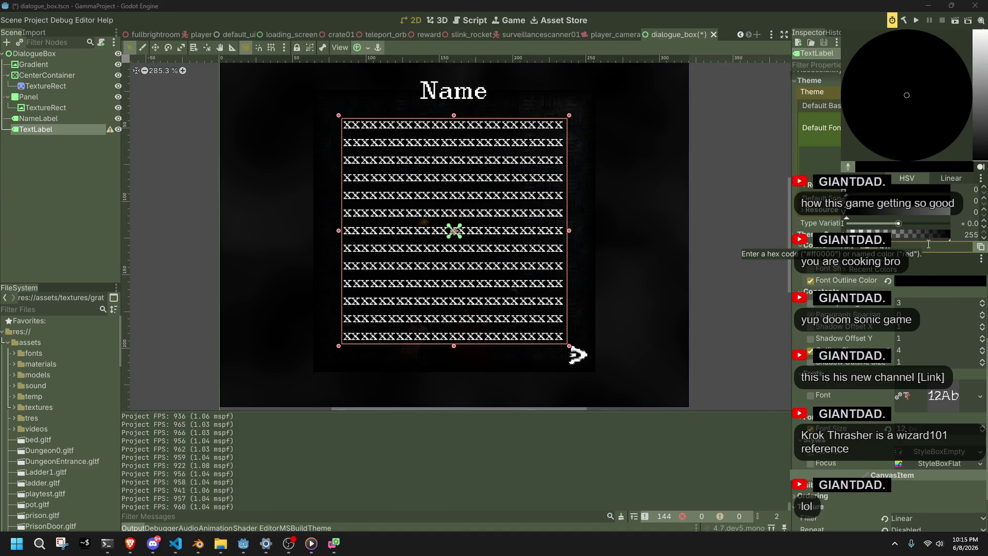
key("Return")
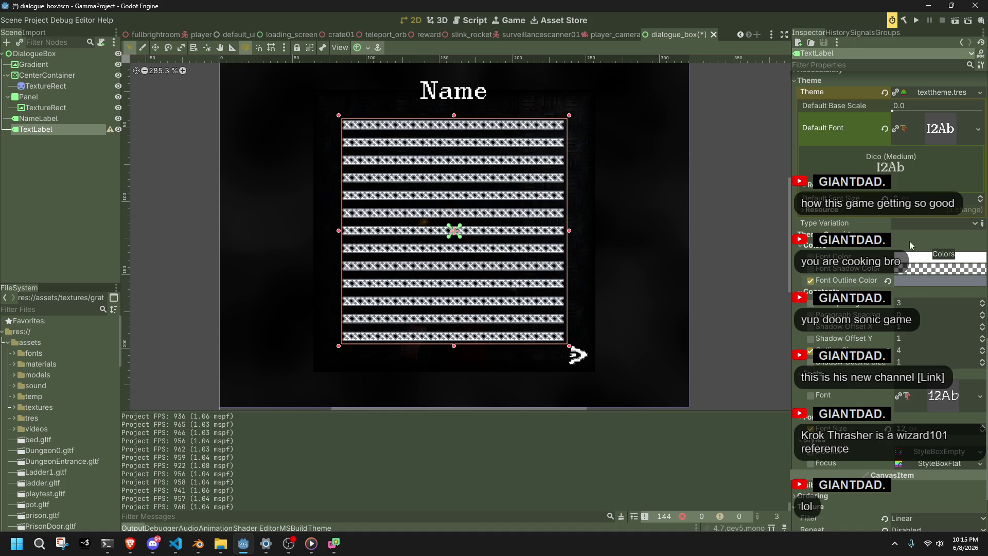
left_click(942, 281)
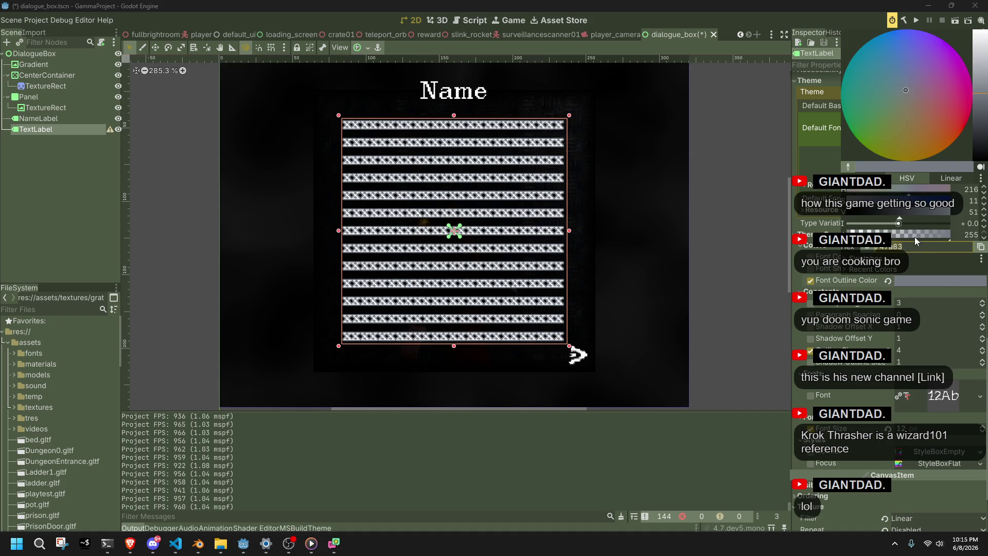
left_click_drag(896, 219, 878, 217)
left_click(772, 252)
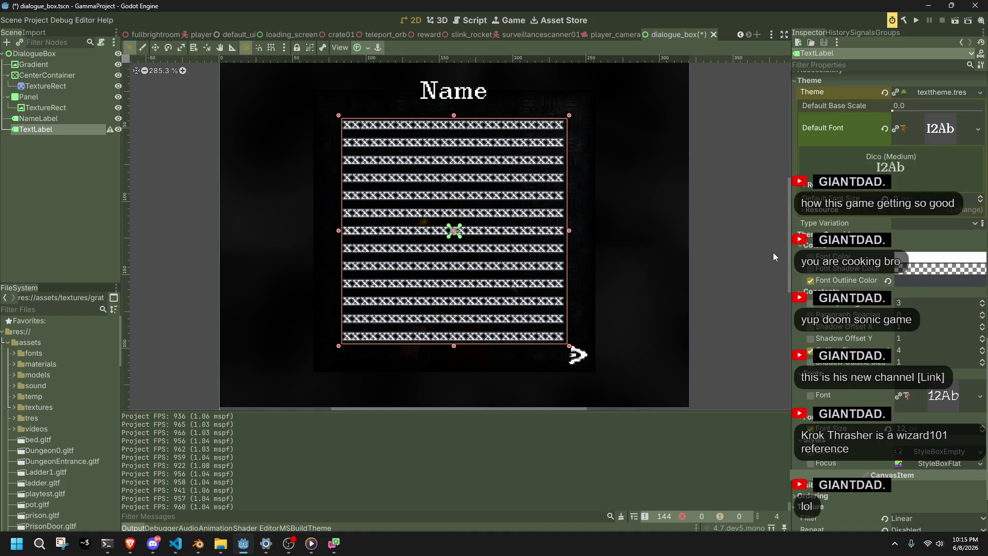
Select the Panel and CenterContainer TextureRects, then save and run the game.
scroll(626, 233, "down", 1)
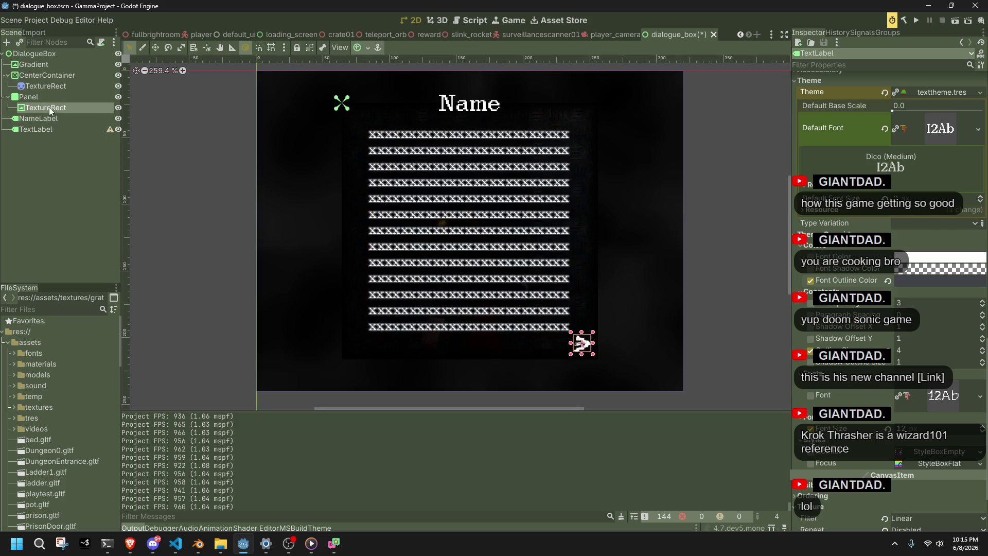
left_click(48, 107)
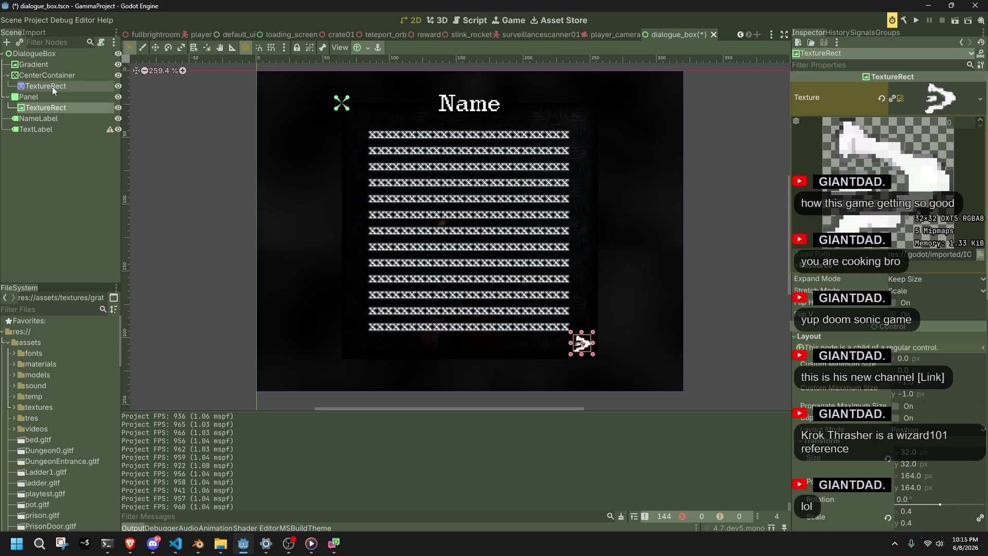
left_click(52, 86)
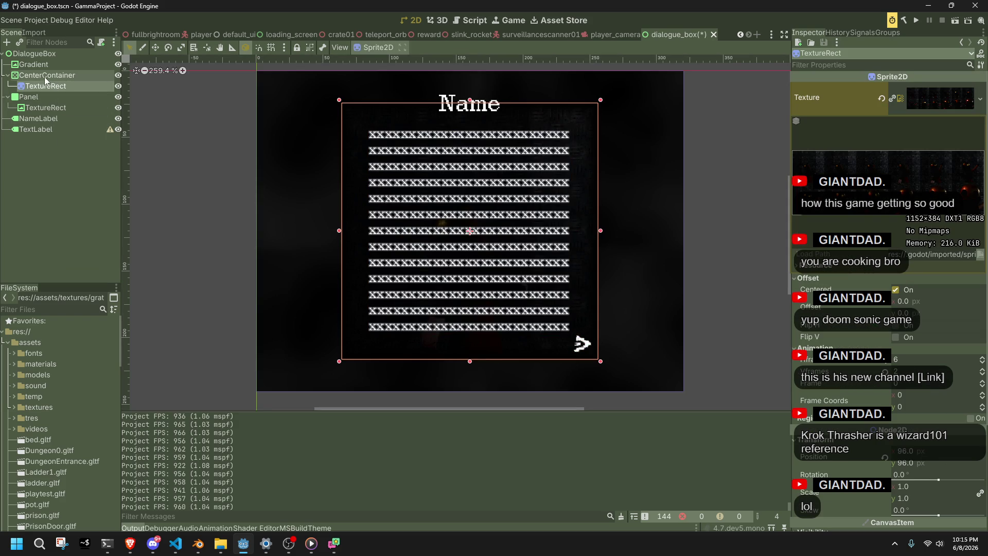
left_click(914, 26)
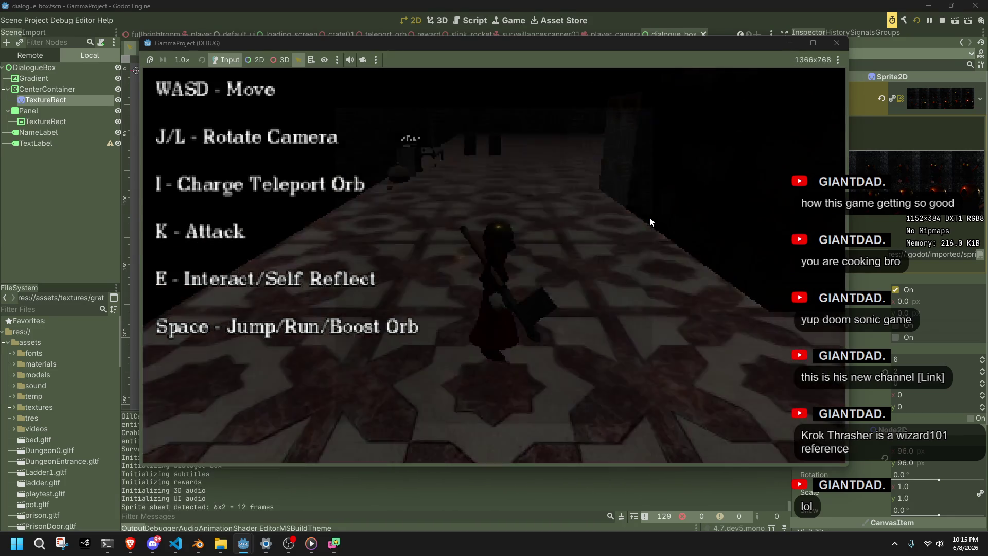
key("e")
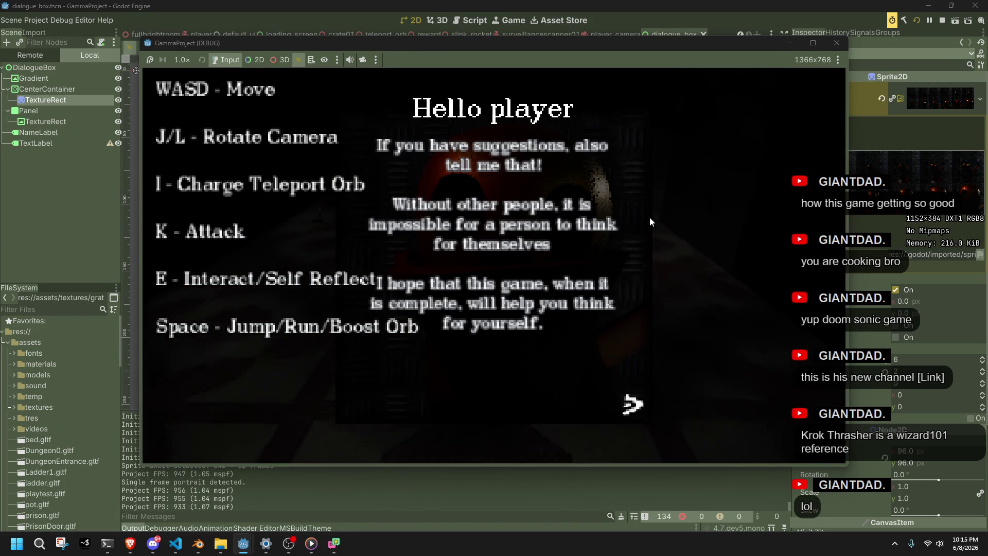
left_click(836, 43)
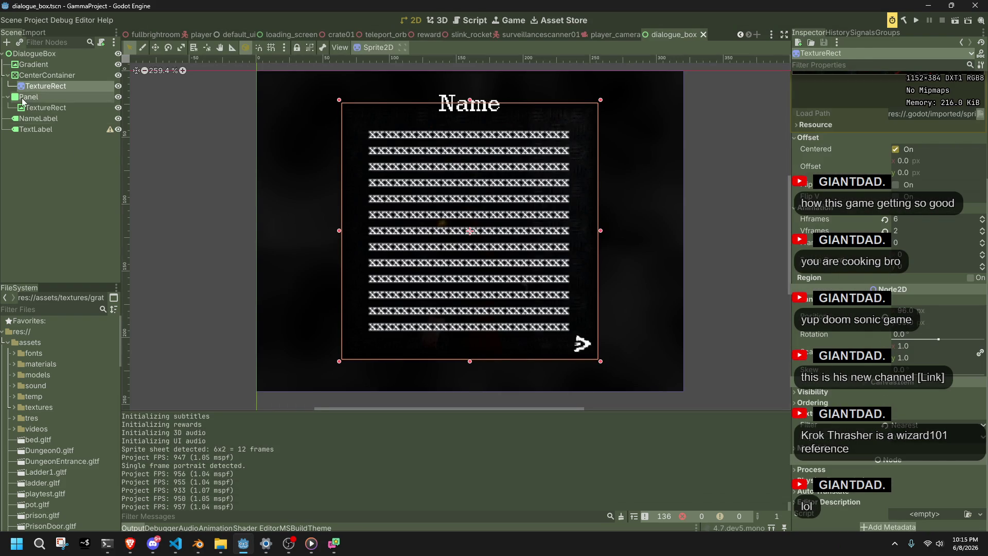
Select TextLabel and view, then dismiss, its configuration warning.
left_click(51, 130)
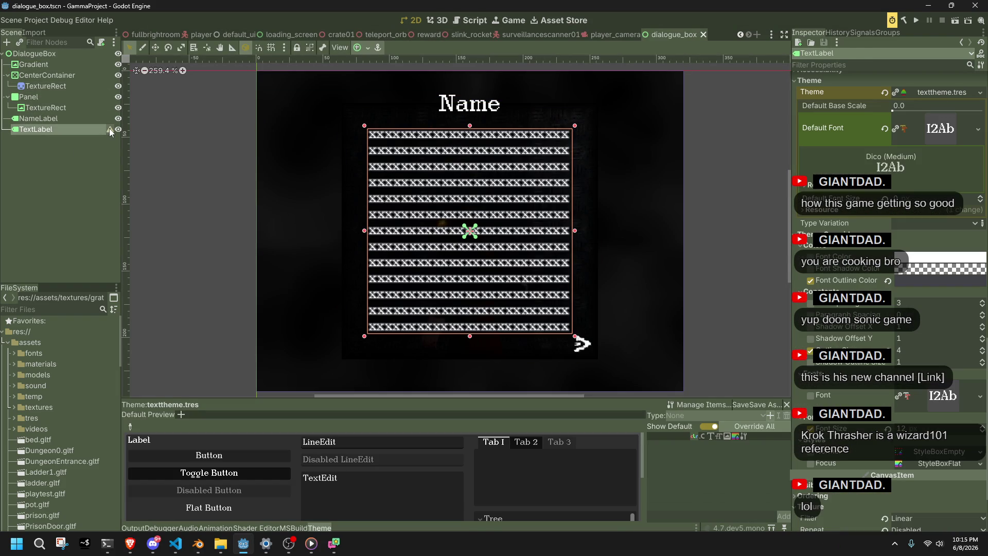
scroll(730, 302, "up", 3)
scroll(815, 333, "up", 5)
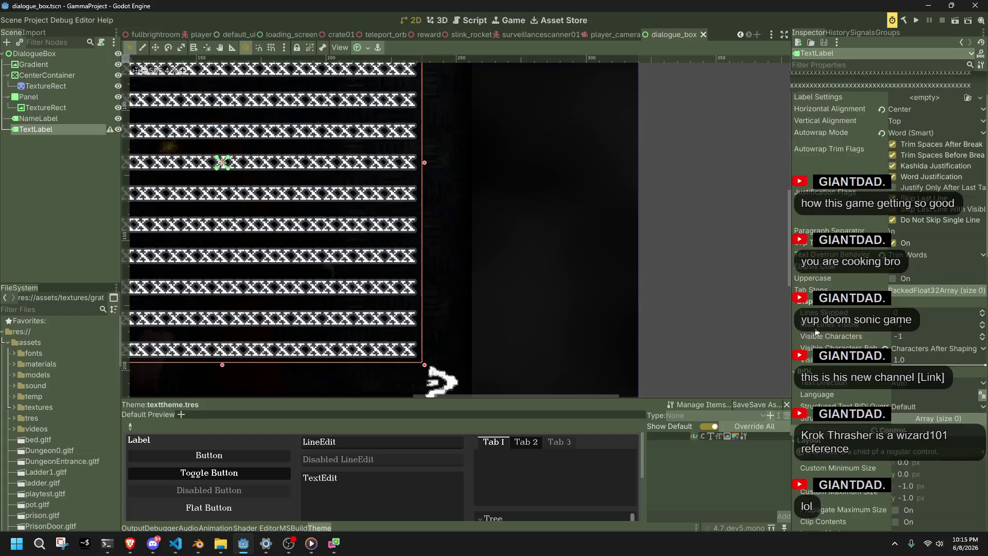
scroll(630, 335, "down", 5)
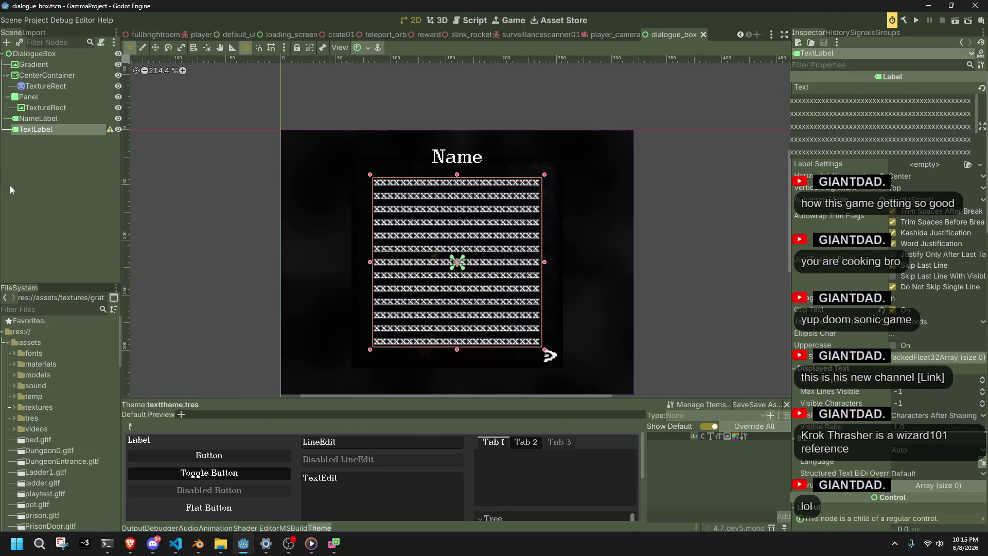
mouse_move(113, 131)
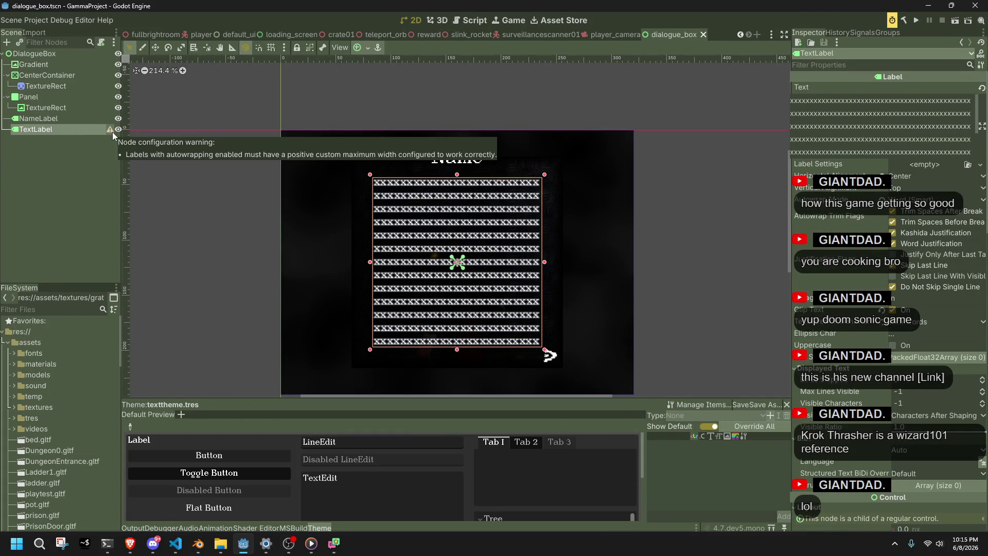
left_click(112, 131)
left_click(506, 299)
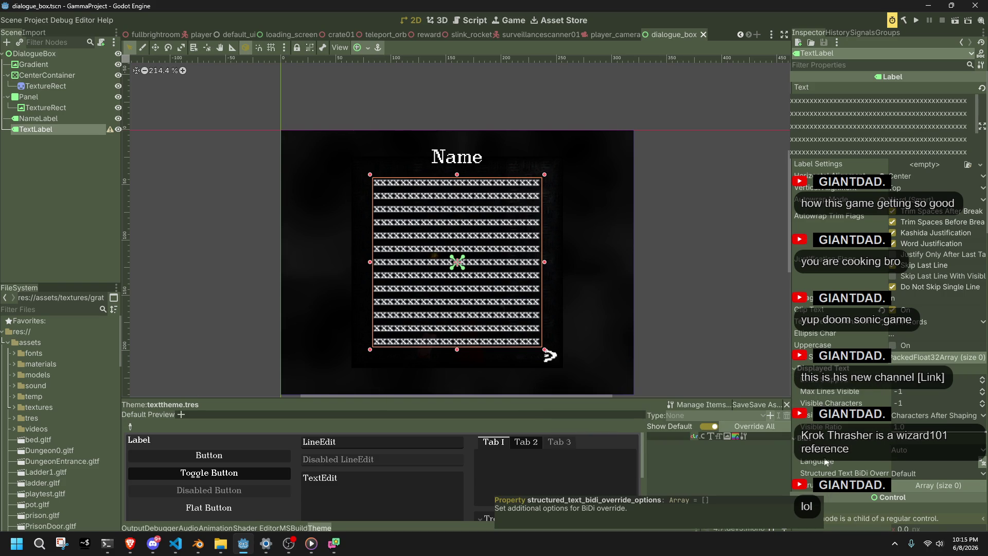
scroll(826, 467, "down", 5)
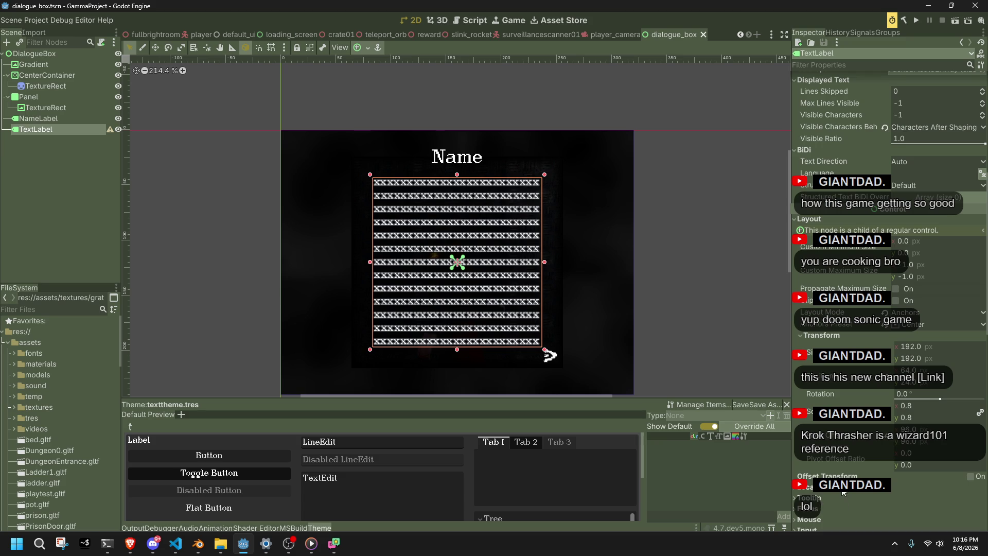
scroll(888, 299, "down", 5)
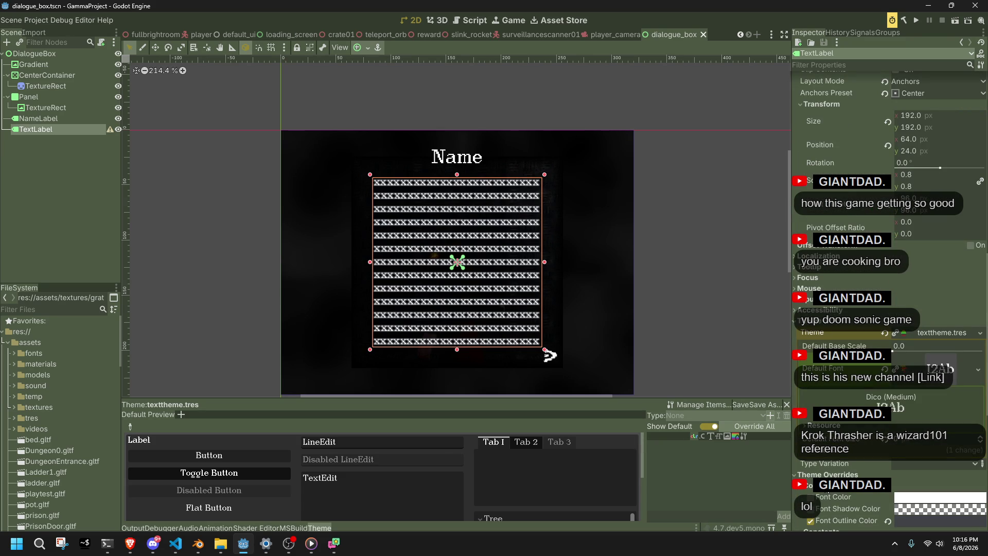
Give NameLabel an outline size constant override of 4 and run the game.
left_click(37, 118)
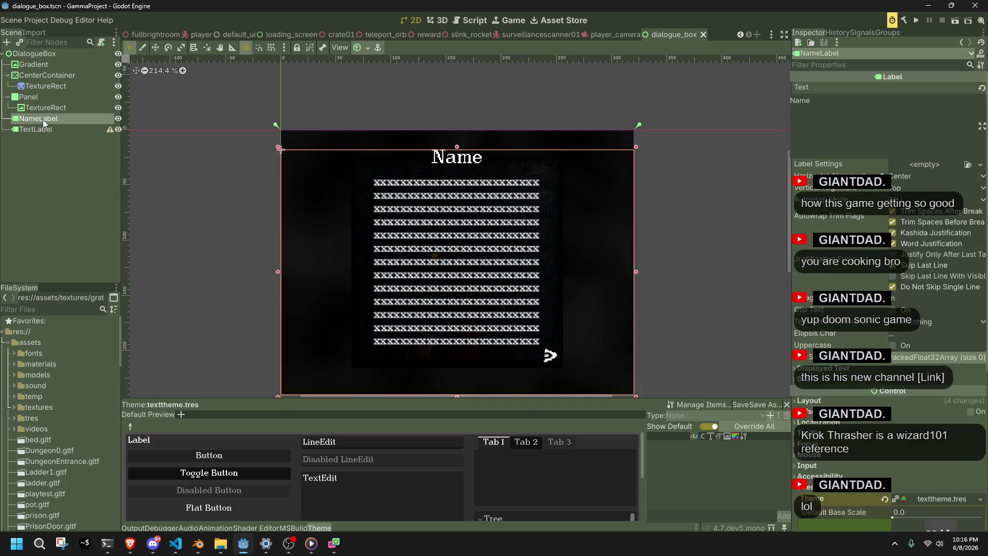
scroll(833, 387, "down", 5)
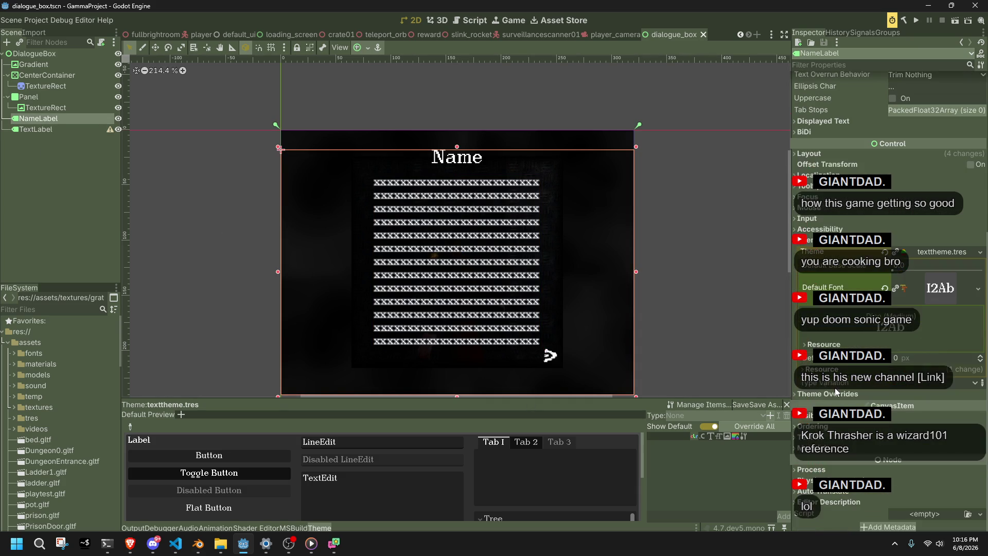
left_click(835, 391)
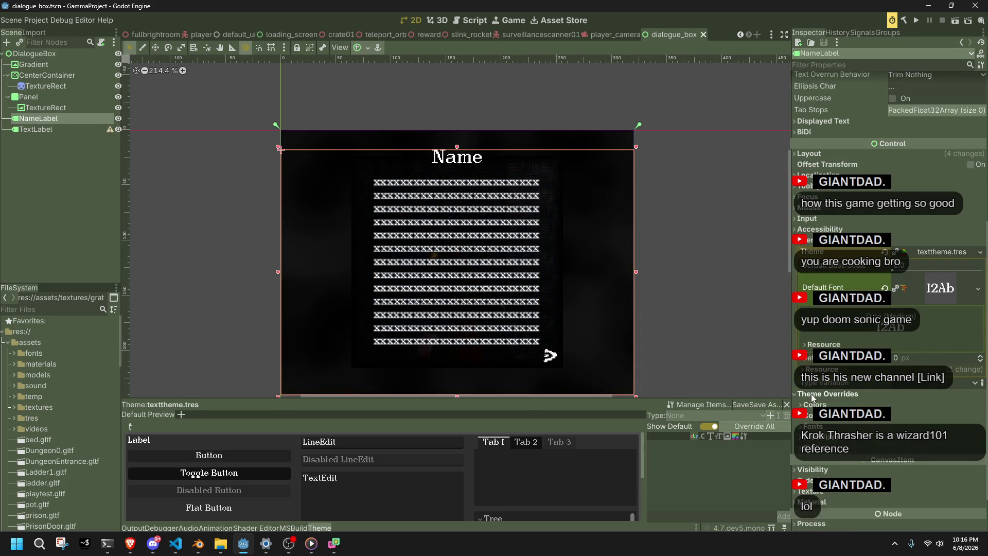
left_click(814, 417)
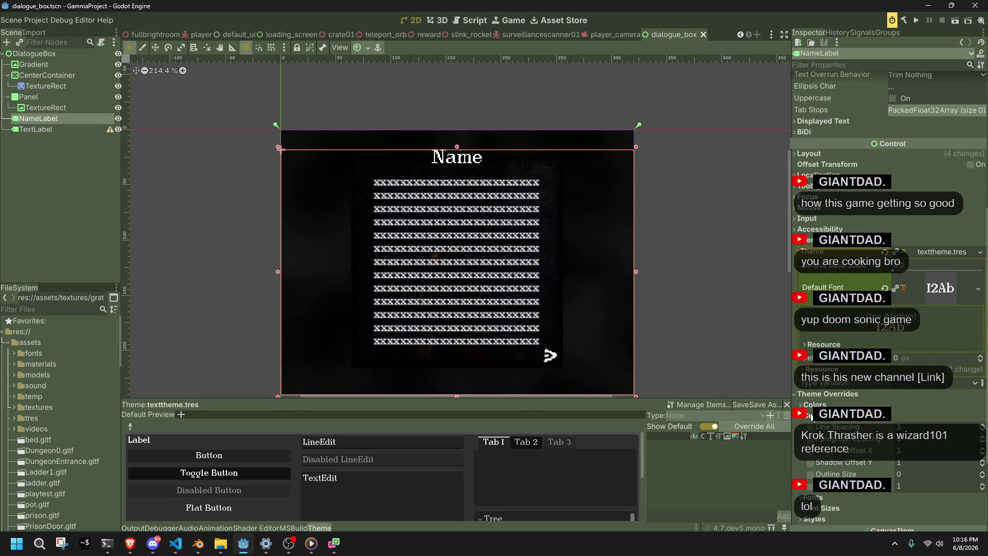
left_click(811, 473)
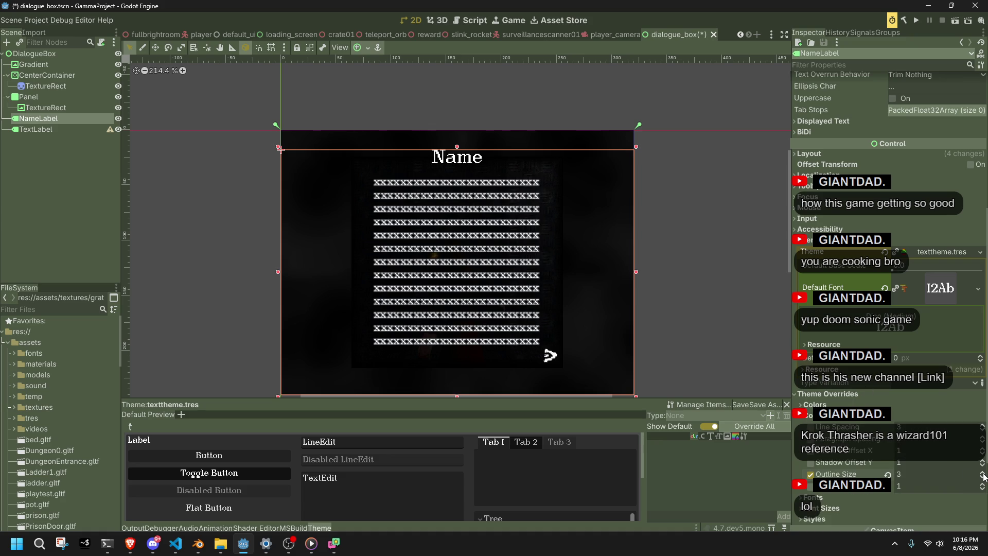
left_click(919, 23)
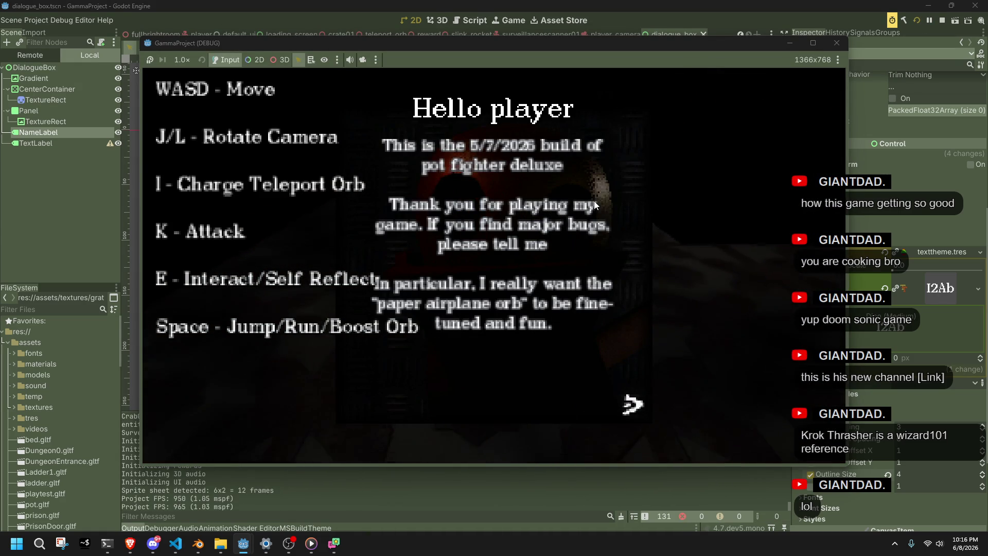
Close the game and set the TextLabel's font outline colour to pure black.
key("l")
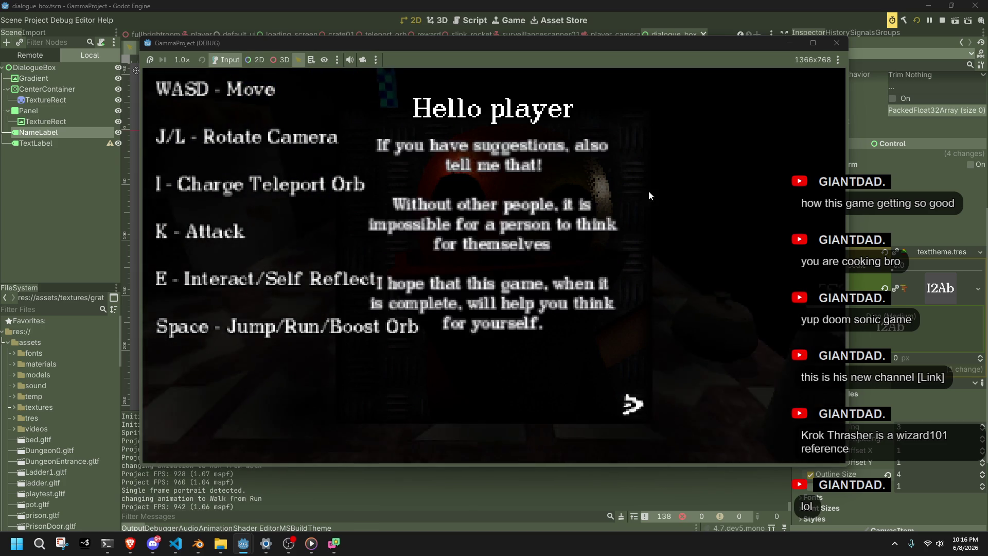
left_click(835, 43)
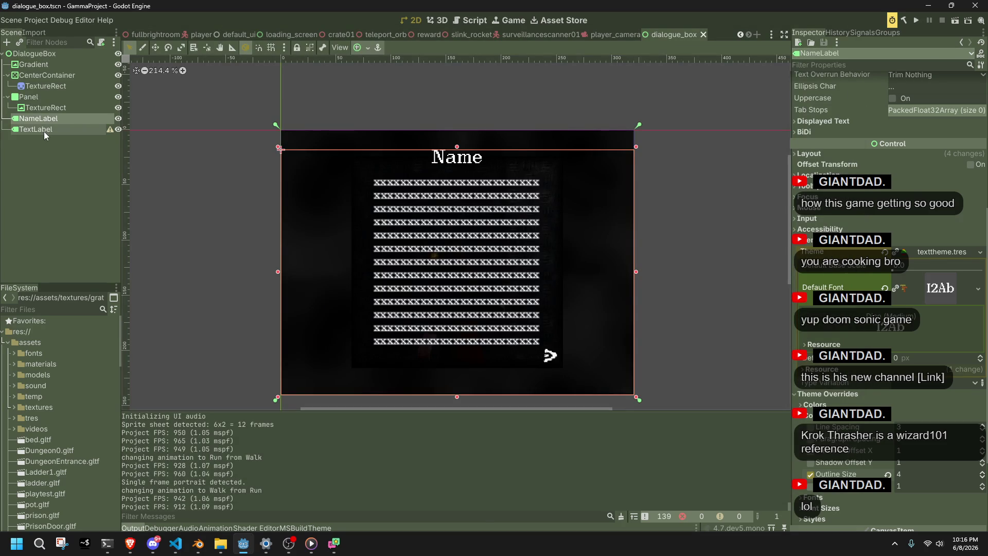
left_click(44, 130)
scroll(912, 441, "down", 5)
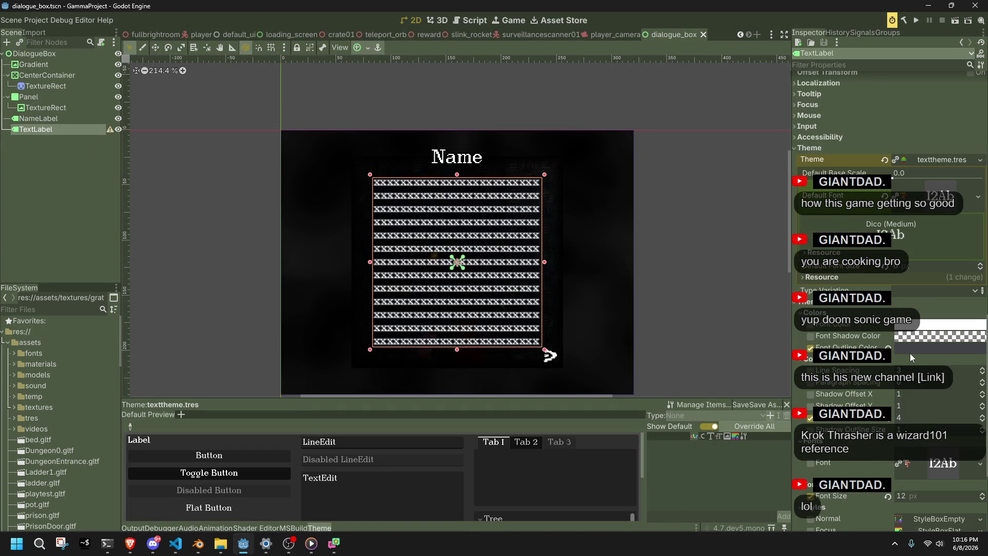
left_click(908, 351)
left_click_drag(970, 207, 977, 232)
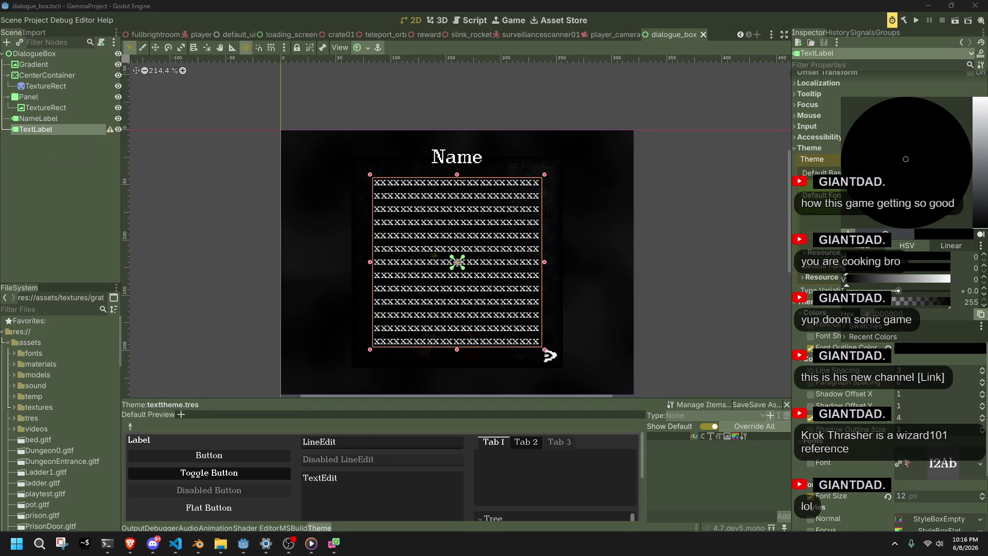
left_click(859, 453)
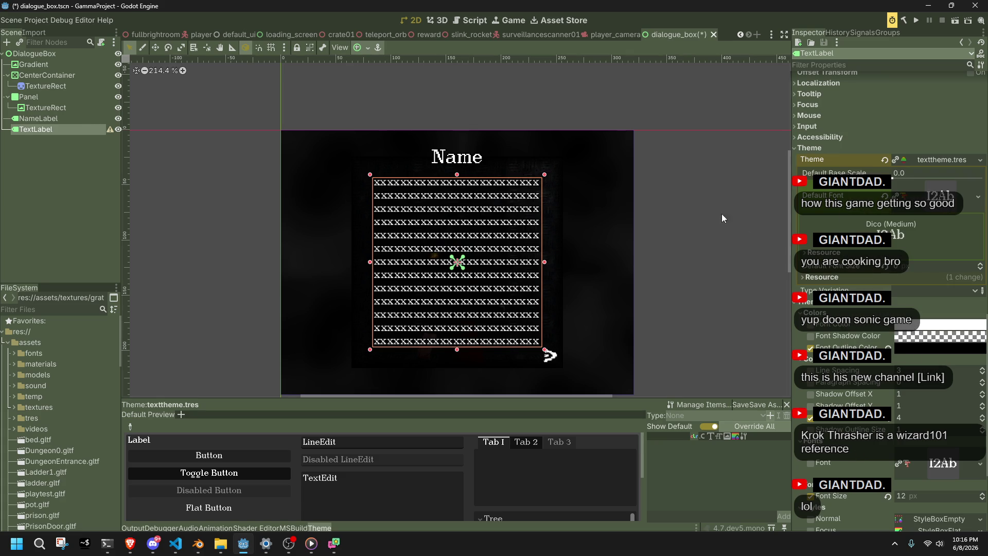
Verify the black outline colour, save the dialogue box scene, and run the game.
left_click(915, 345)
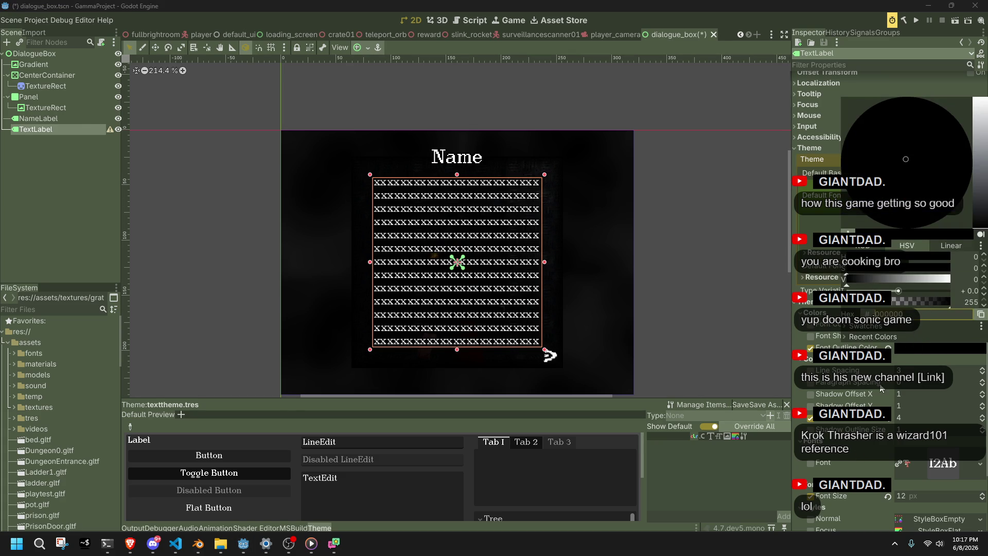
left_click(914, 345)
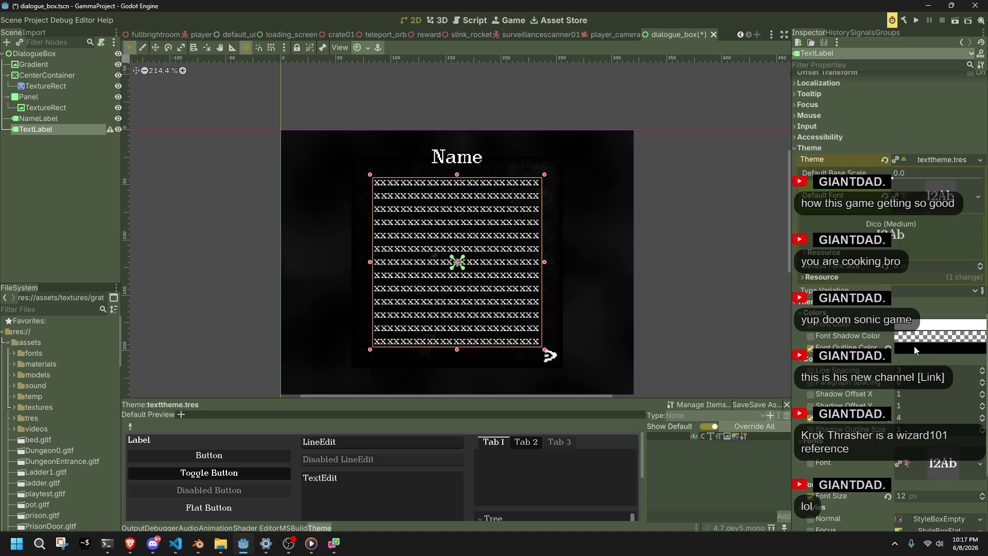
key("ctrl+s")
left_click(916, 20)
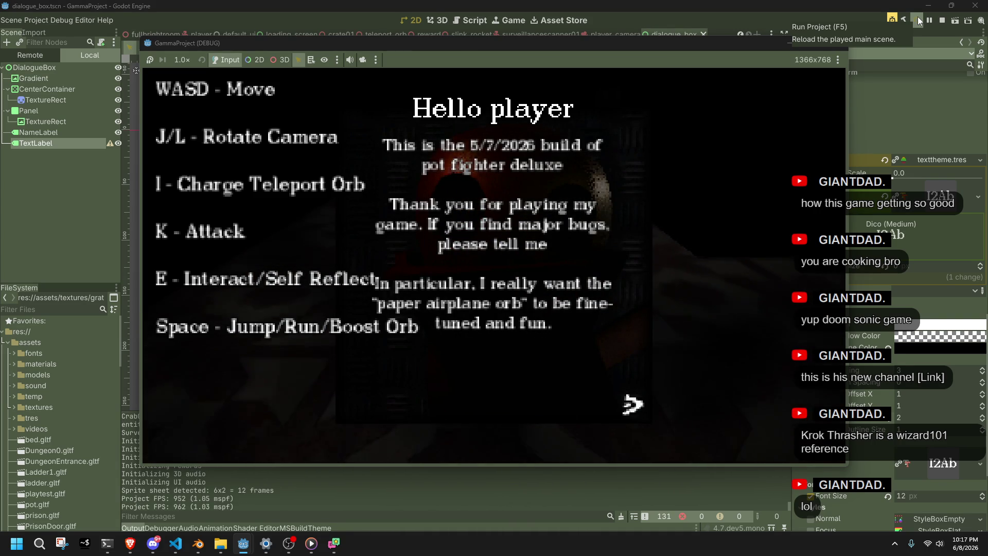
Set the TextLabel's texture filter to Nearest, then save and run the game.
left_click(838, 41)
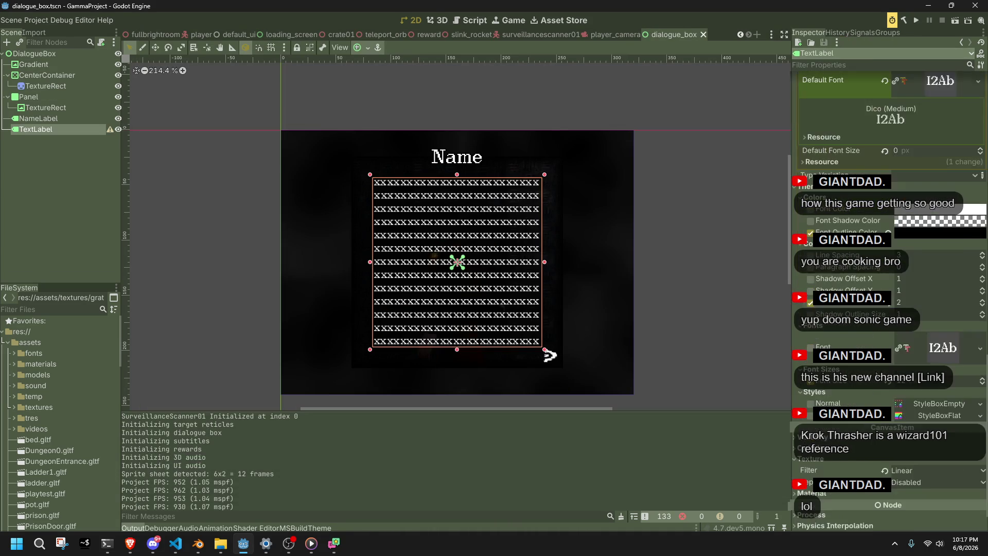
scroll(919, 445, "down", 2)
left_click(884, 425)
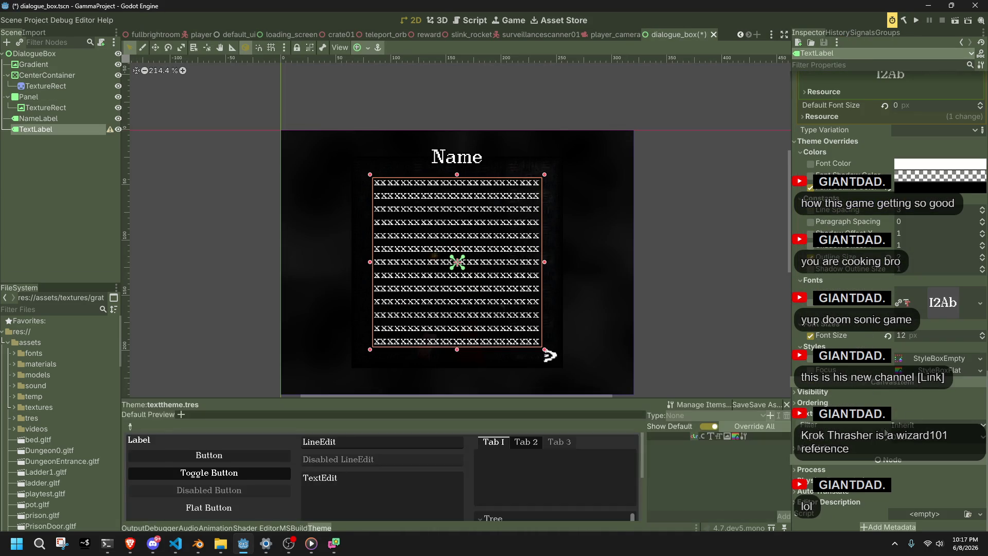
left_click(900, 428)
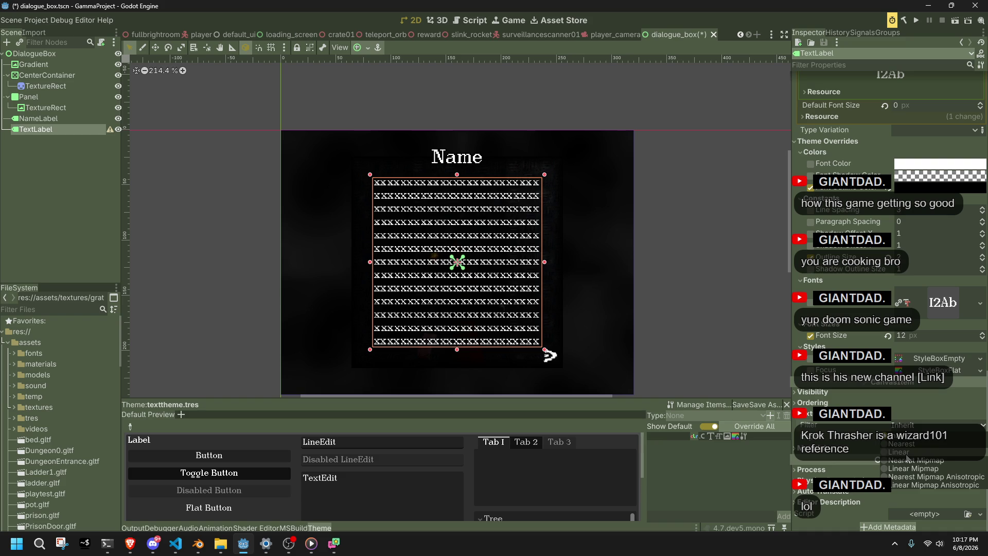
left_click(901, 444)
key("F5")
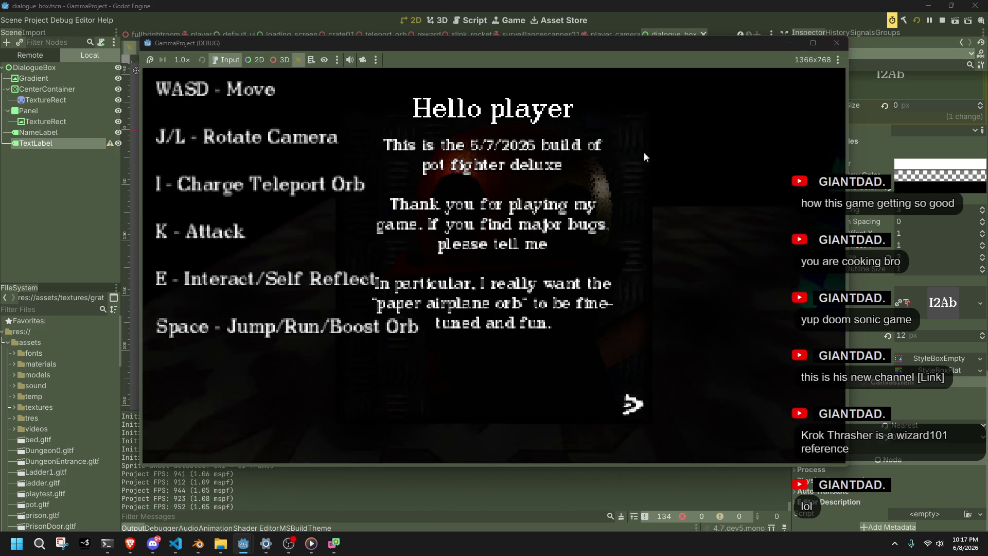
Enlarge the game window to inspect the text, close it, and relaunch the game.
left_click_drag(850, 468, 940, 473)
mouse_move(607, 471)
left_mouse_down()
mouse_move(854, 504)
mouse_move(867, 492)
left_mouse_up()
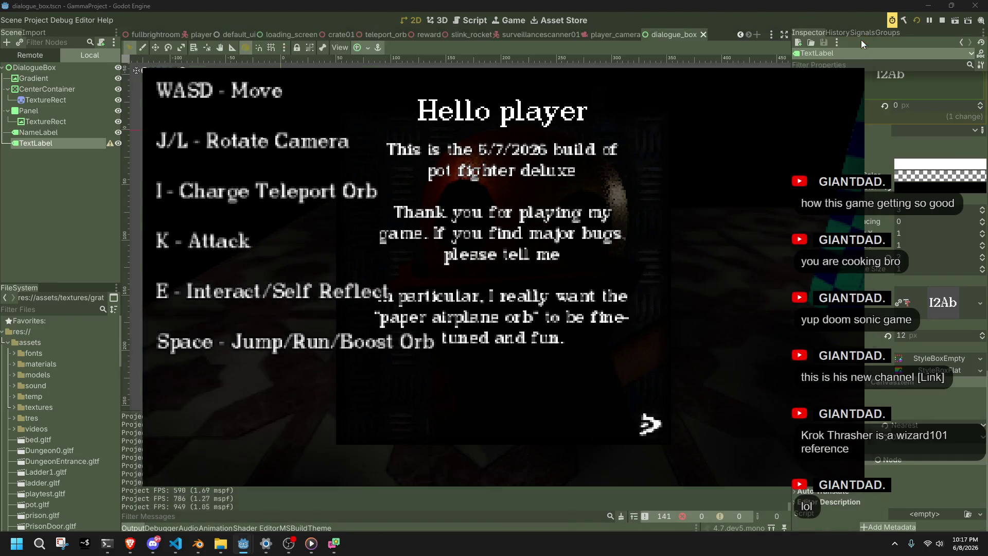
left_click(855, 44)
scroll(887, 332, "up", 4)
key("F5")
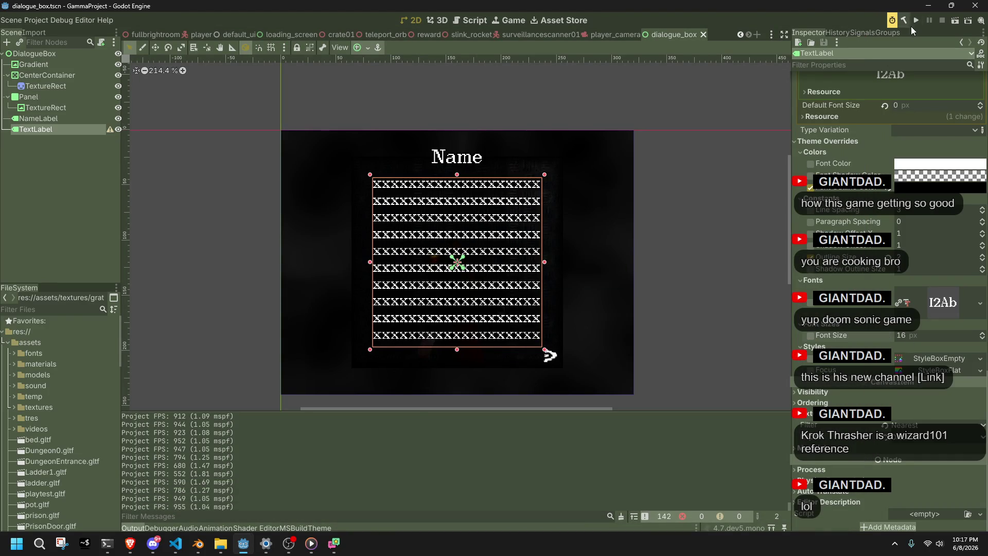
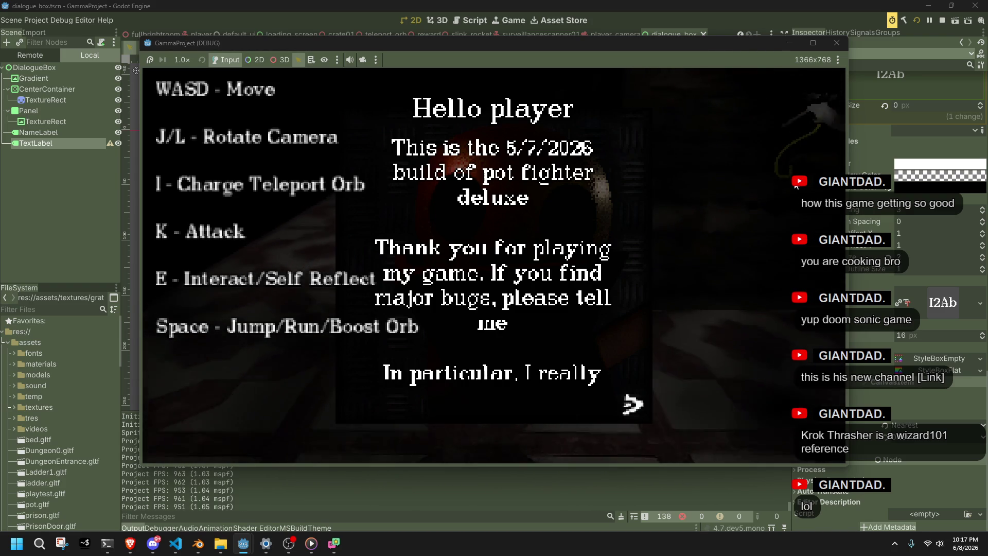
Advance through the remaining dialogue pages and close the running game.
key("e")
key("e")
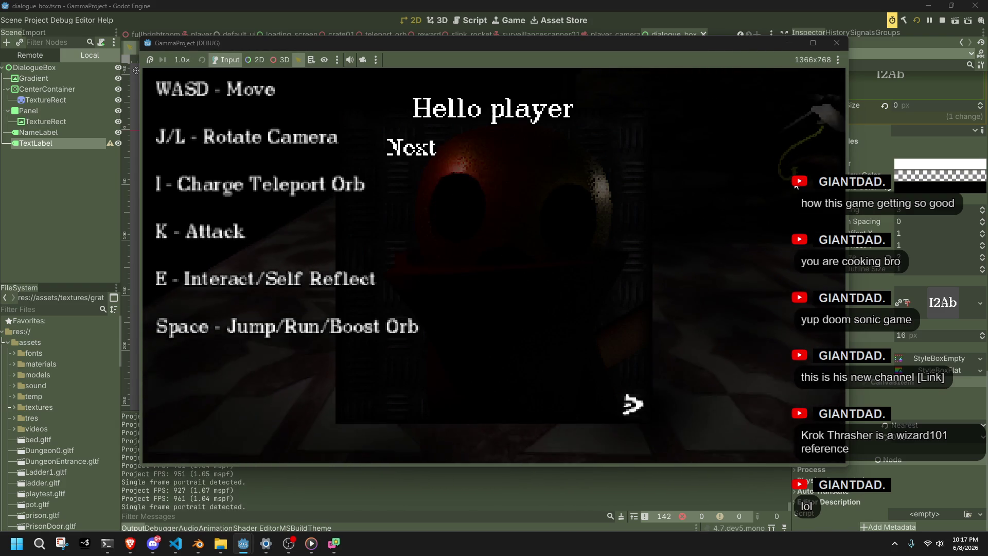
key("e")
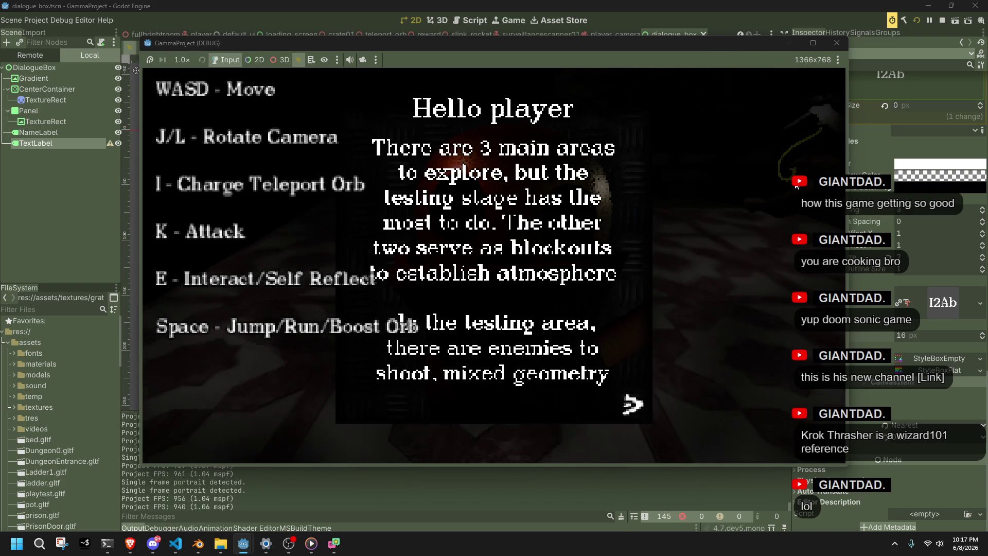
key("e")
left_click(838, 42)
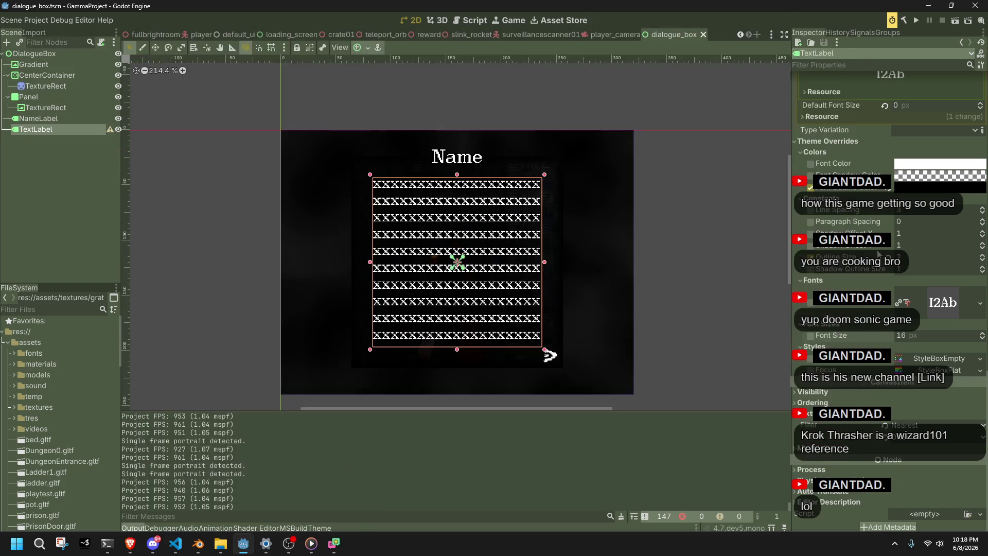
Set the TextLabel's Texture Filter to Linear, then test-run the game and close it.
left_click(910, 427)
left_click(910, 452)
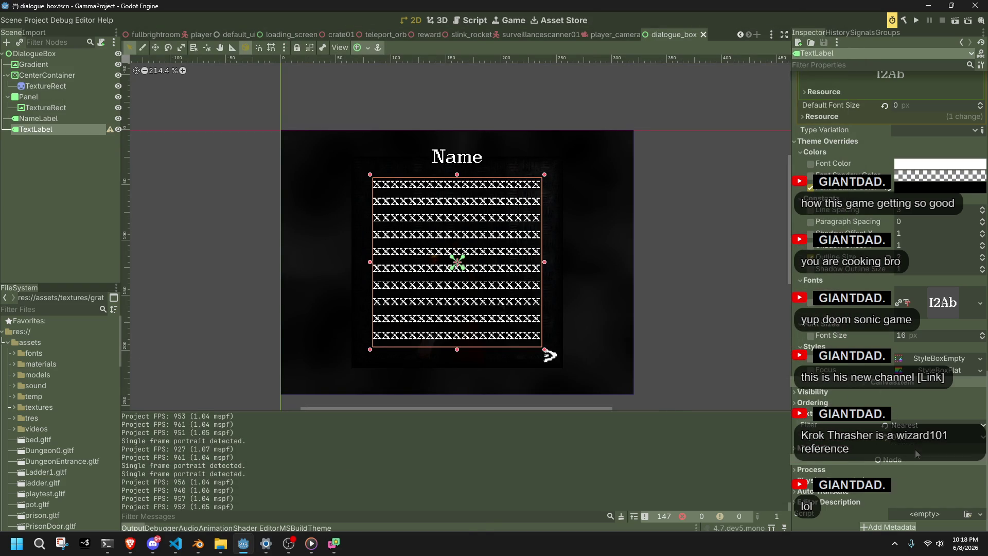
left_click(917, 23)
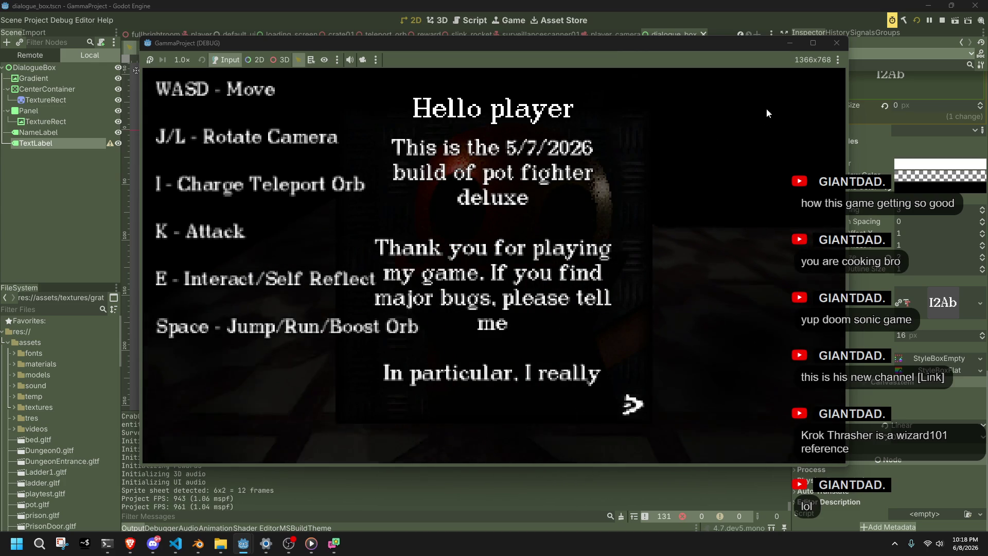
left_click(837, 46)
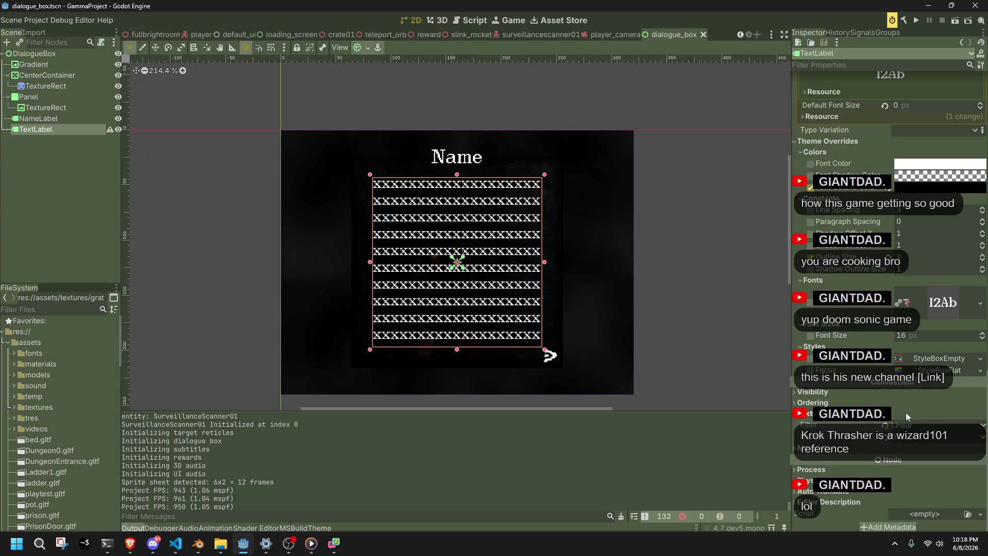
scroll(942, 296, "up", 5)
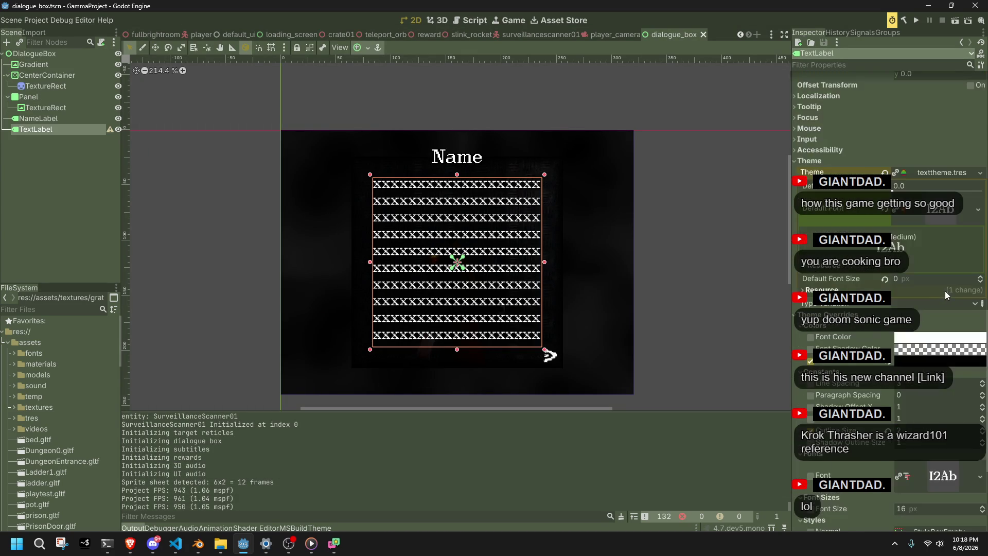
Open Quick Load for the label's Default Font after checking pirkkala.ttf in the fonts folder.
left_click(977, 267)
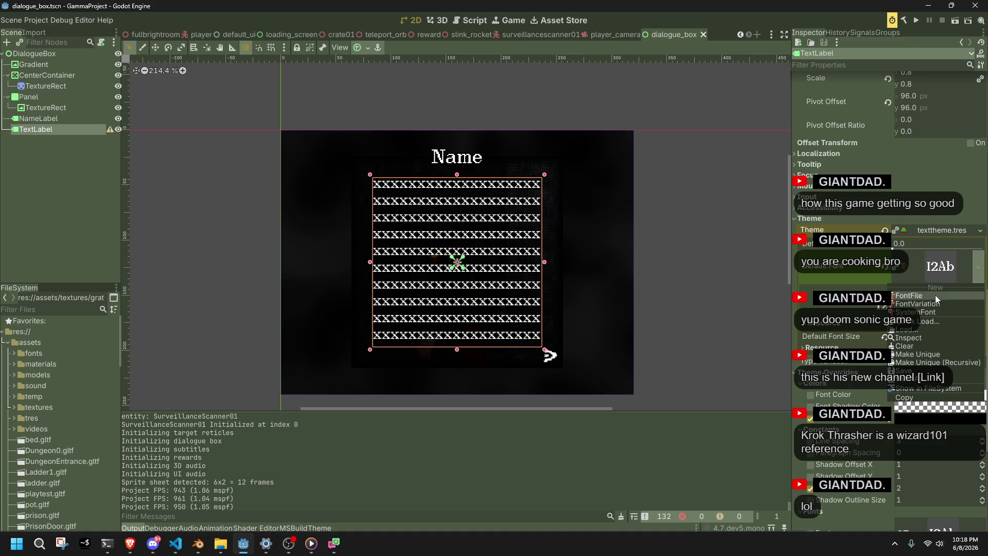
left_click(915, 329)
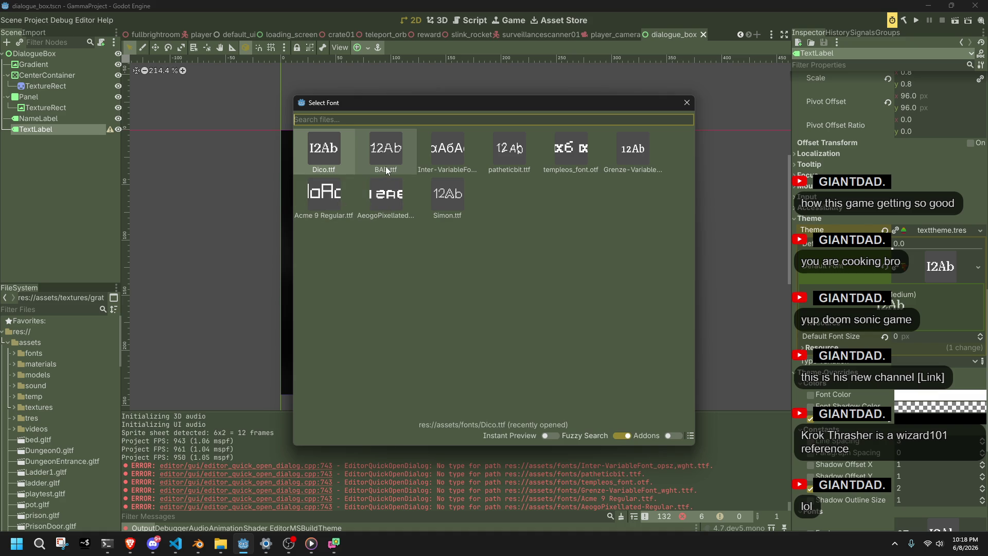
left_click(927, 7)
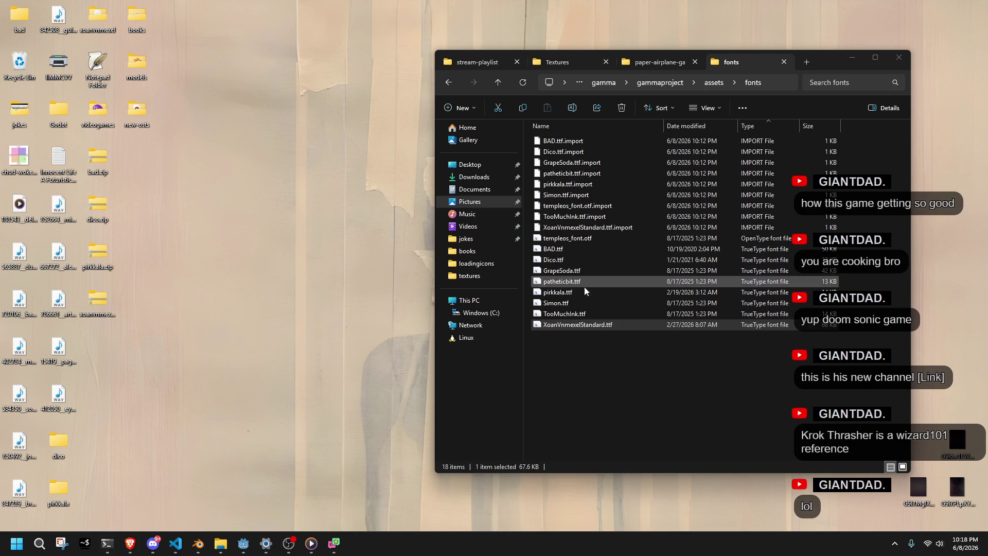
left_click(576, 293)
left_click(604, 357)
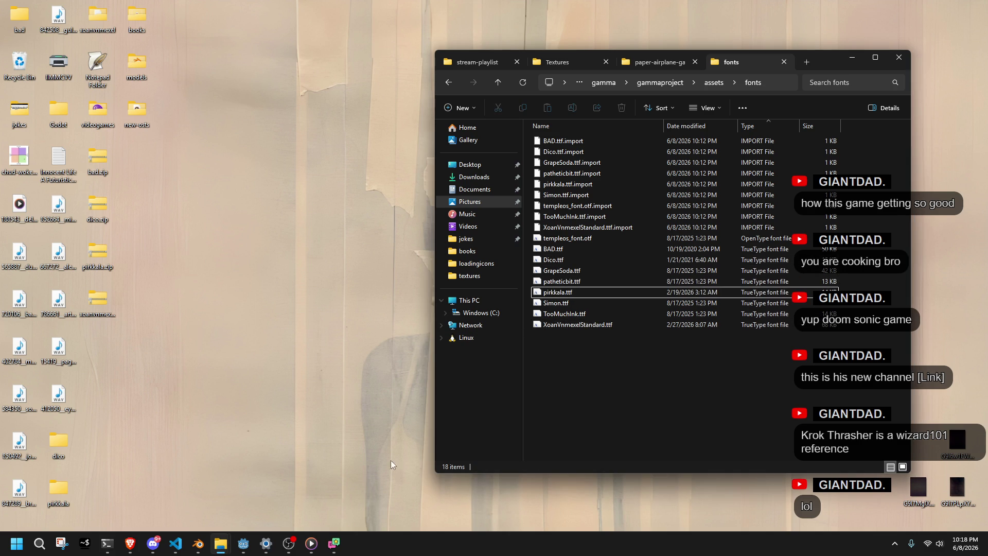
left_click(243, 541)
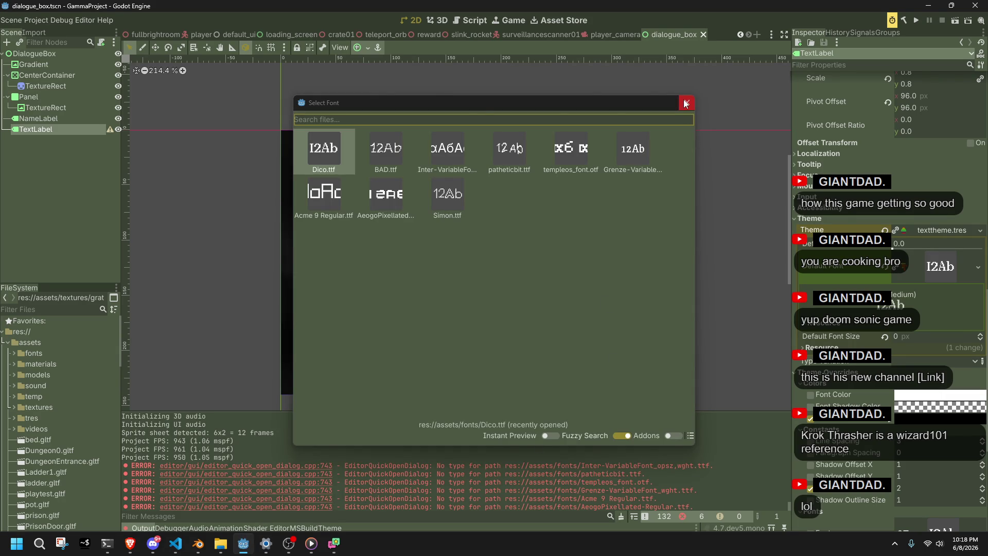
Make Pirkkala the label's default font, raise the outline size from 2 to 4, and save.
type("pirkkala")
key("Return")
key("ctrl+s")
scroll(455, 125, "up", 3)
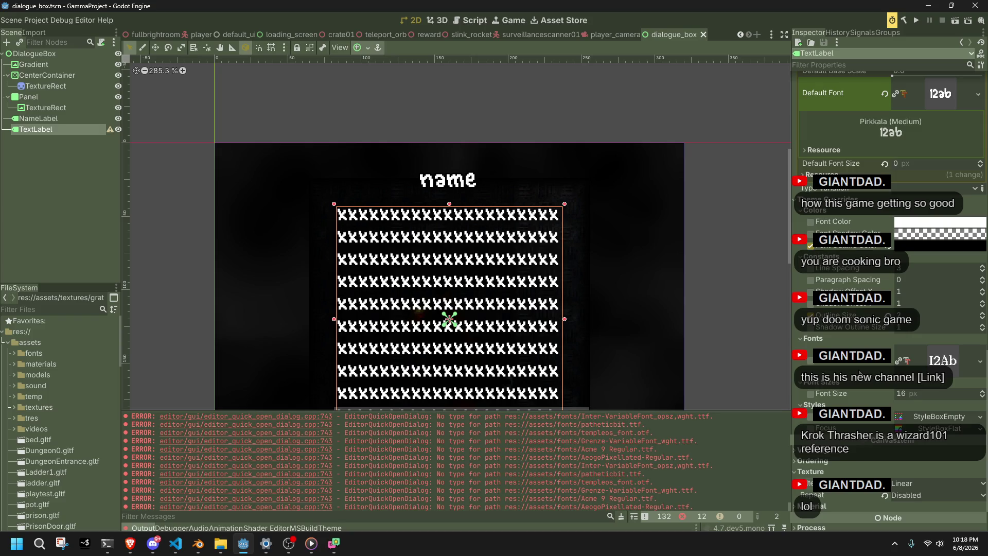
left_click_drag(918, 318, 928, 318)
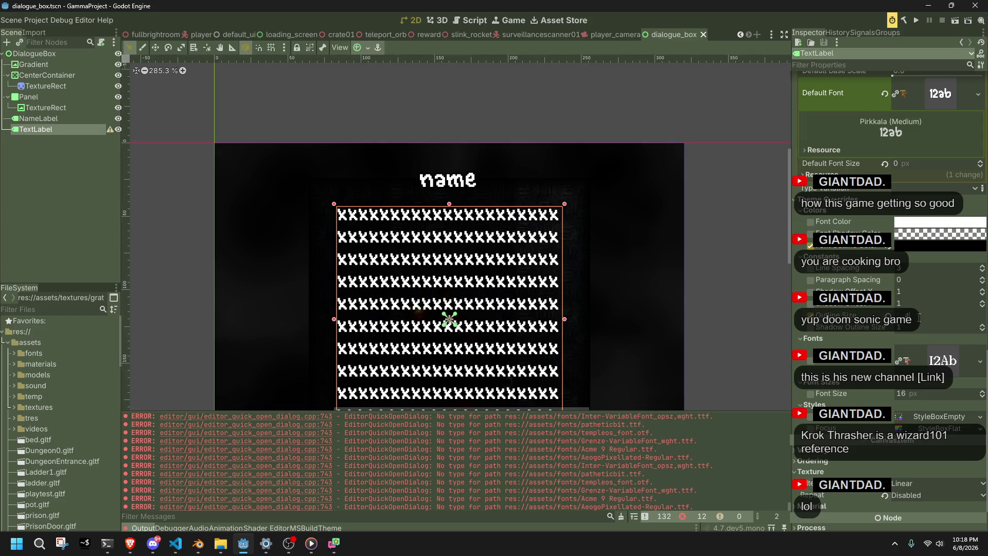
key("ctrl+s")
Play the game to check the dialogue in the Pirkkala font, then close it.
left_click(915, 21)
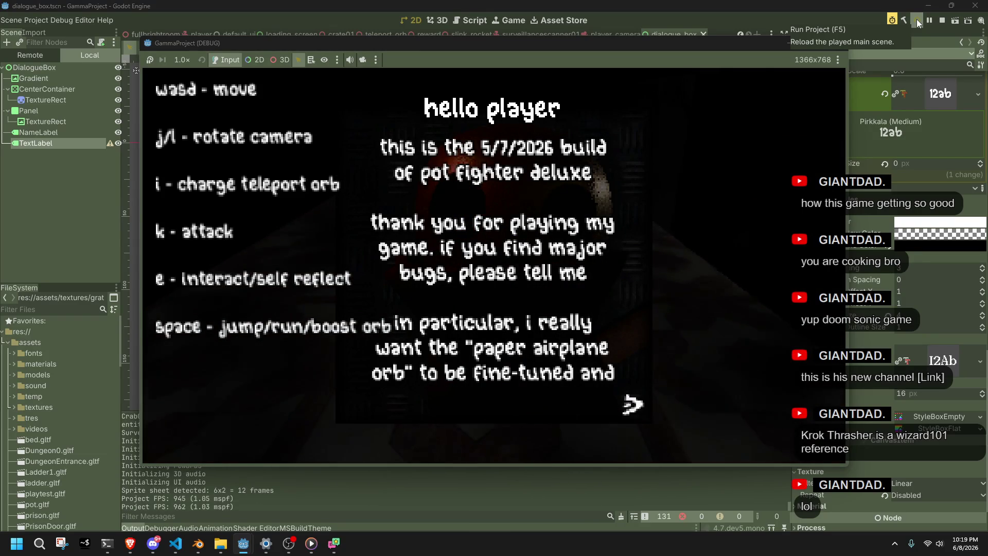
key("e")
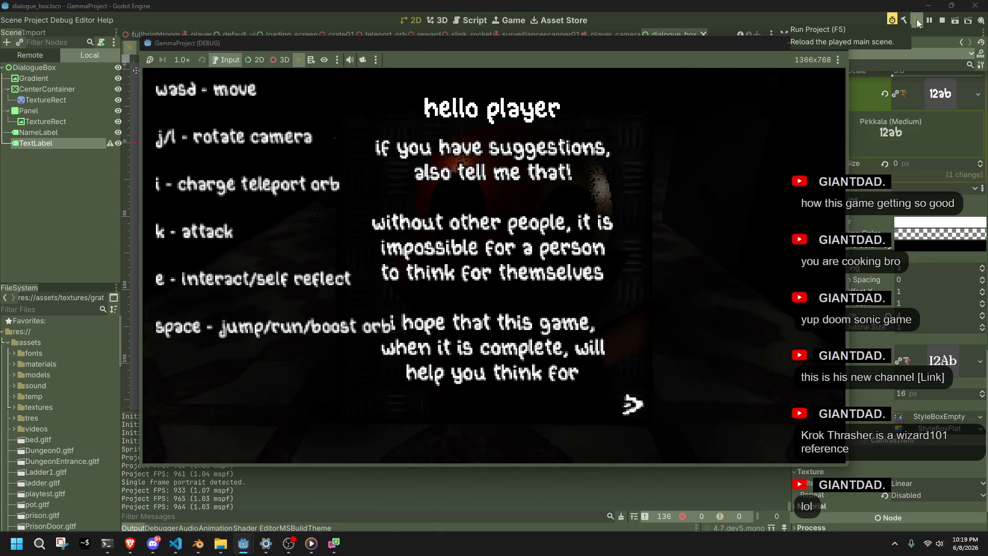
key("e")
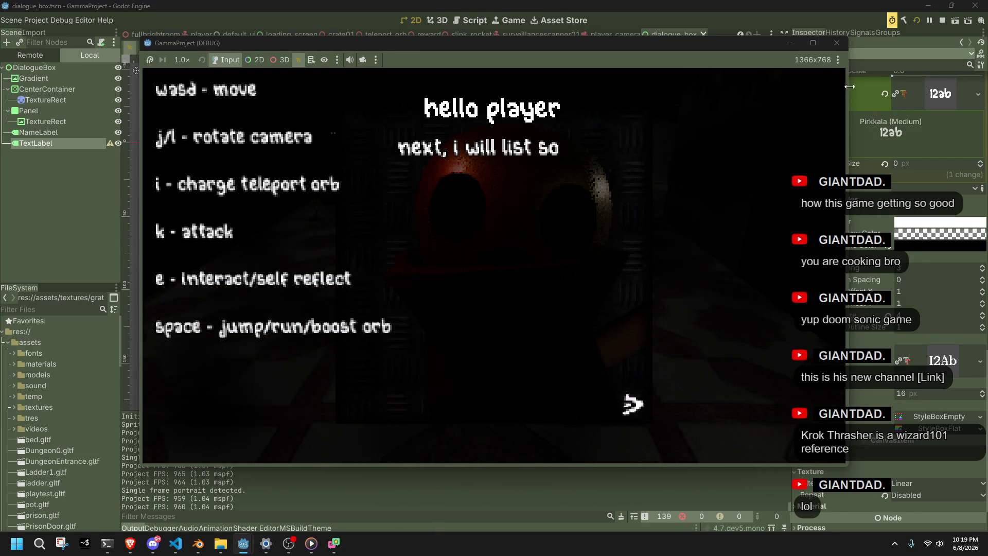
left_click(835, 43)
left_click(960, 362)
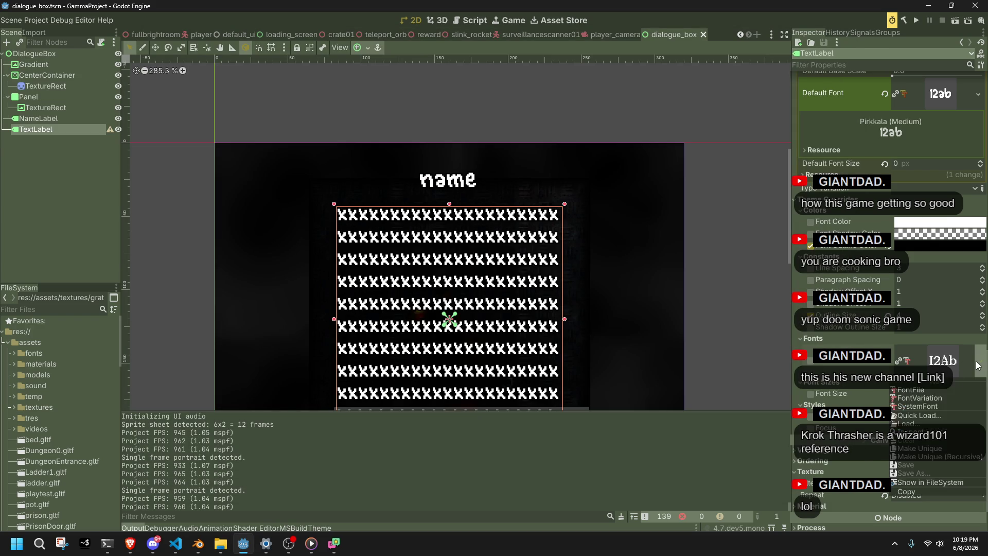
Load the font override from a file, browsing into the assets/fonts folder.
left_click(925, 419)
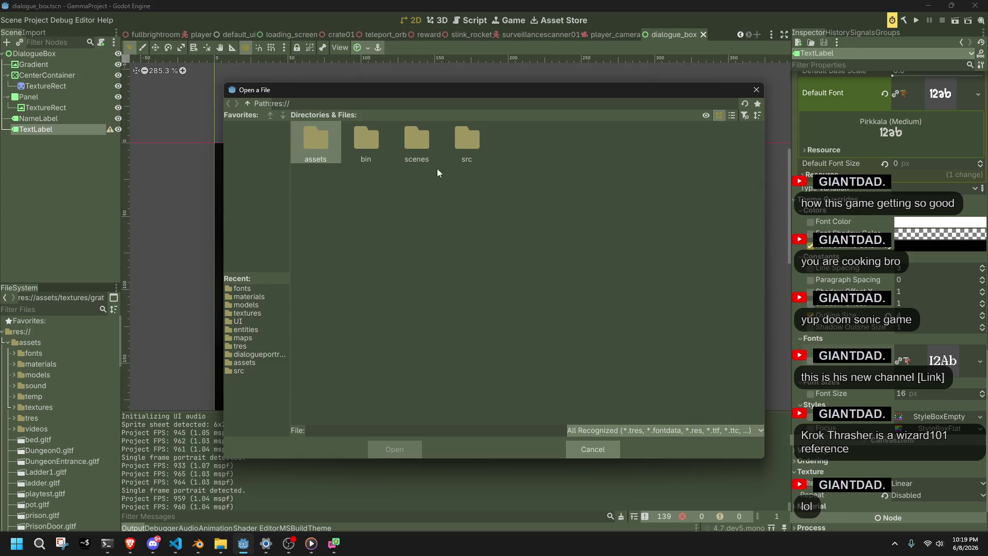
double_click(321, 136)
double_click(316, 141)
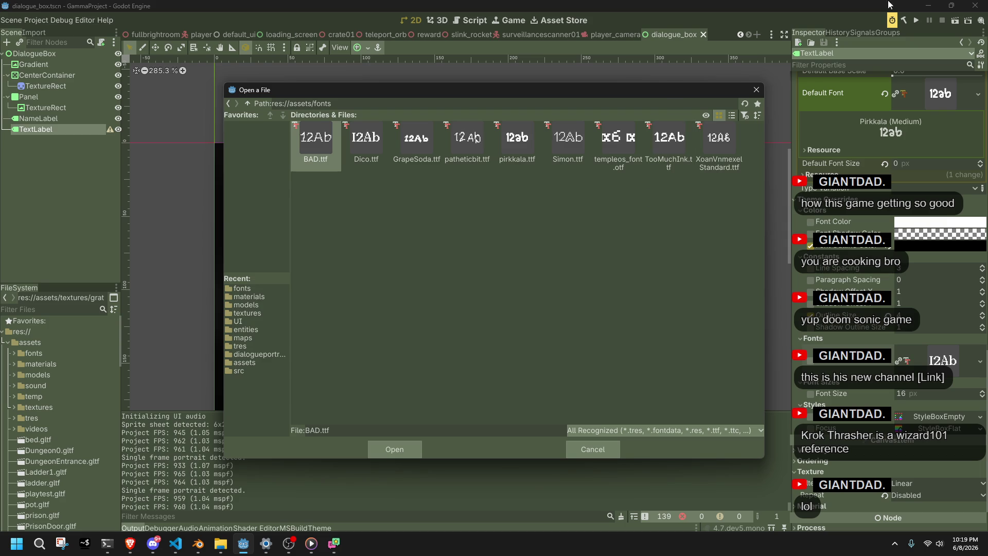
left_click(927, 6)
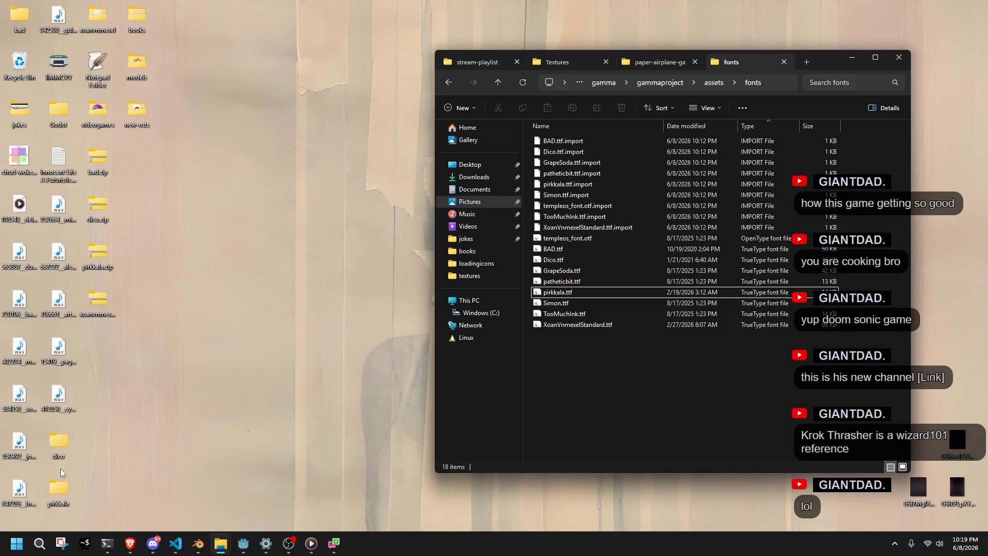
Return from the desktop to Godot's Open a File dialog showing res://assets/fonts.
left_click(66, 499)
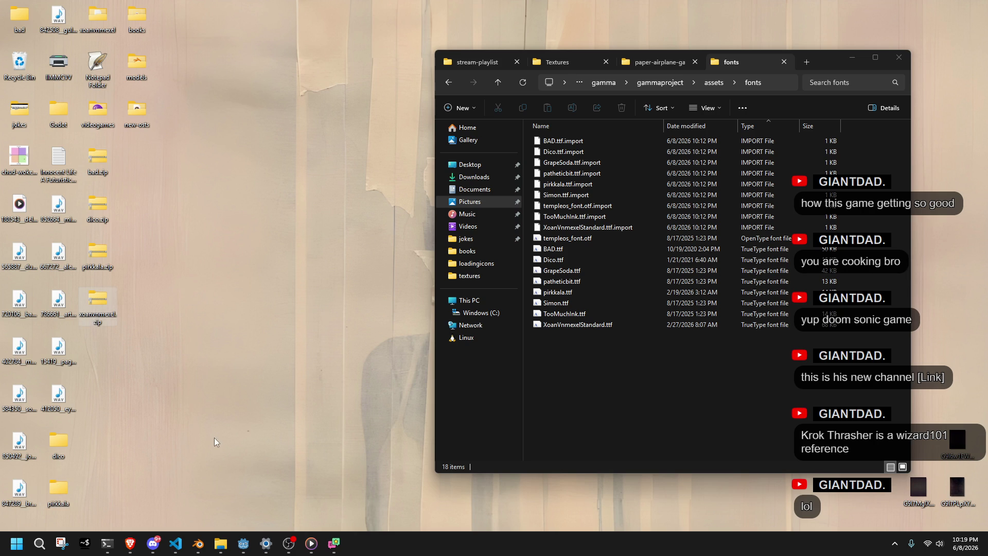
mouse_move(335, 543)
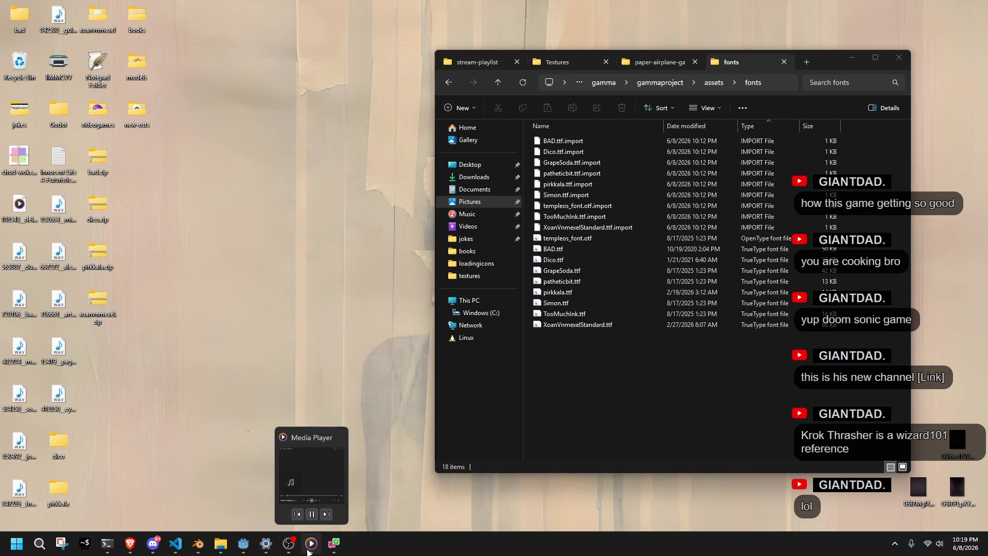
left_click(244, 542)
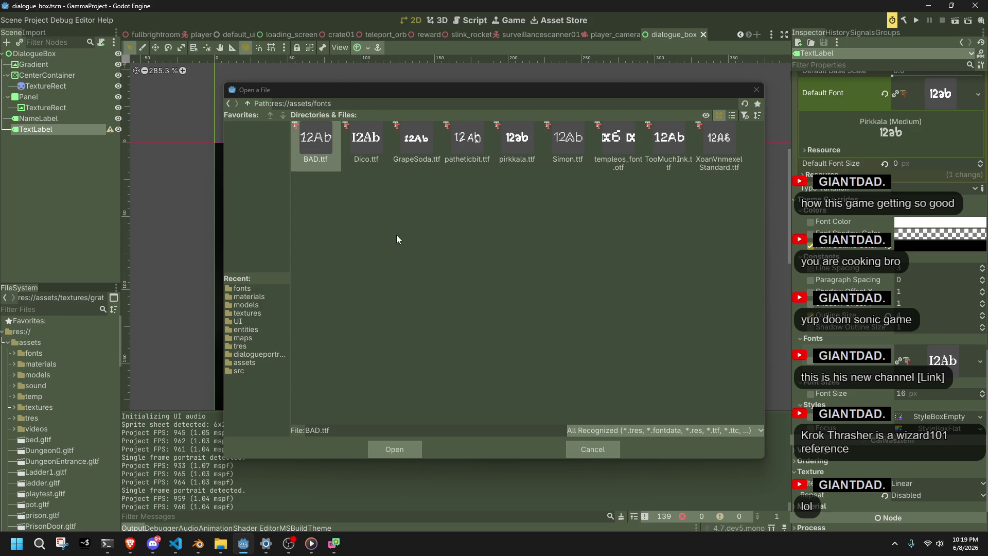
Load the XoanVnmexelStandard font for the label and raise its font size override to 22 px.
double_click(723, 160)
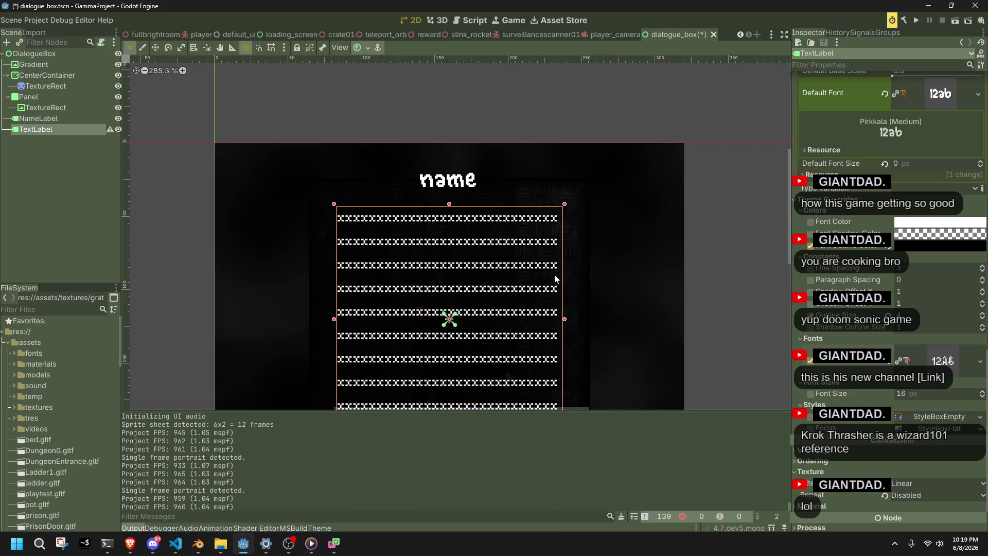
scroll(546, 275, "up", 3)
scroll(546, 275, "down", 3)
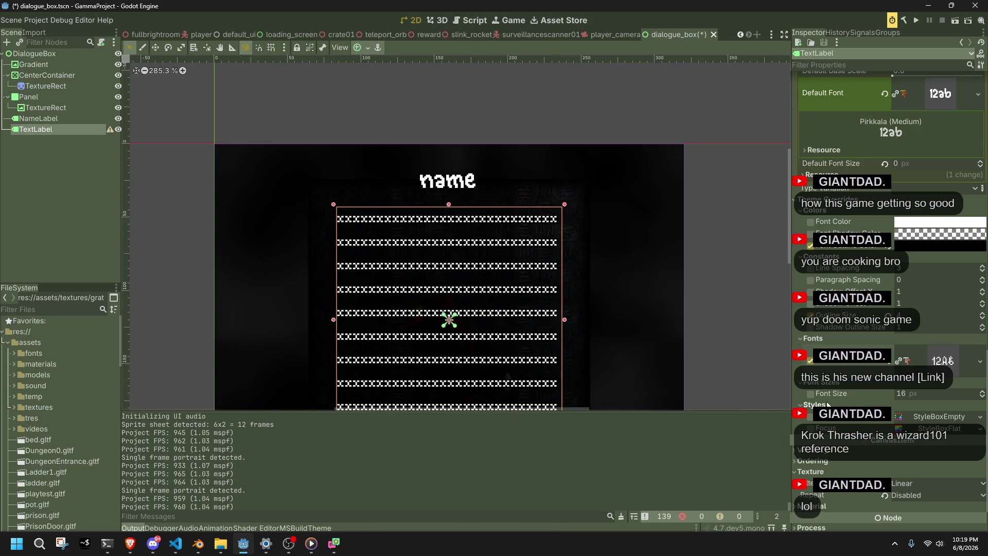
left_click(811, 394)
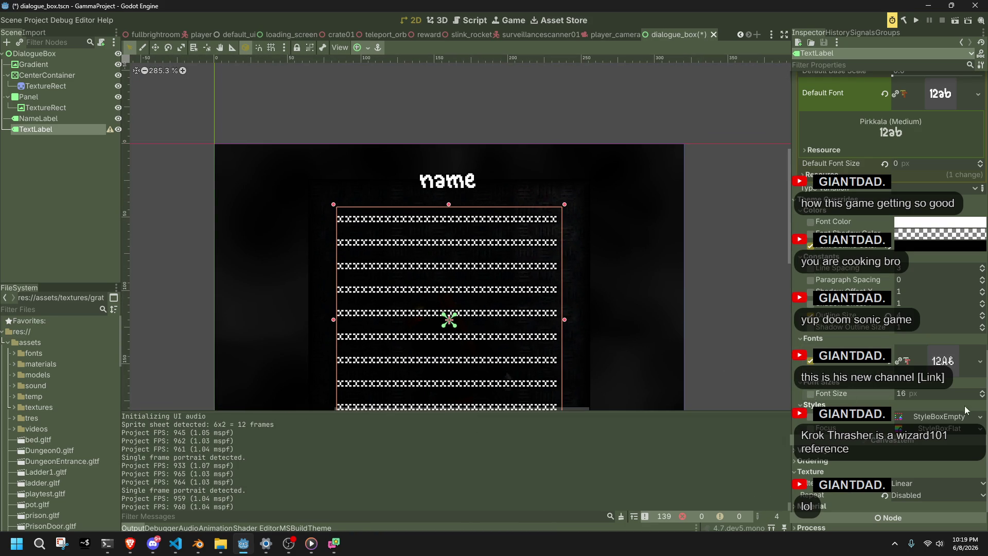
left_click(982, 391)
left_click(982, 392)
left_click(982, 391)
left_click(982, 392)
left_click(982, 392)
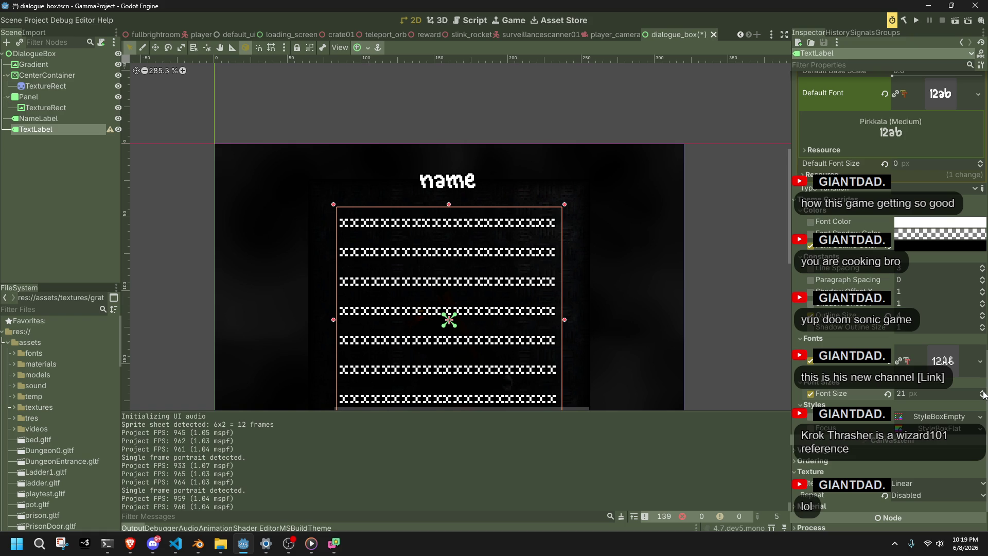
left_click(982, 392)
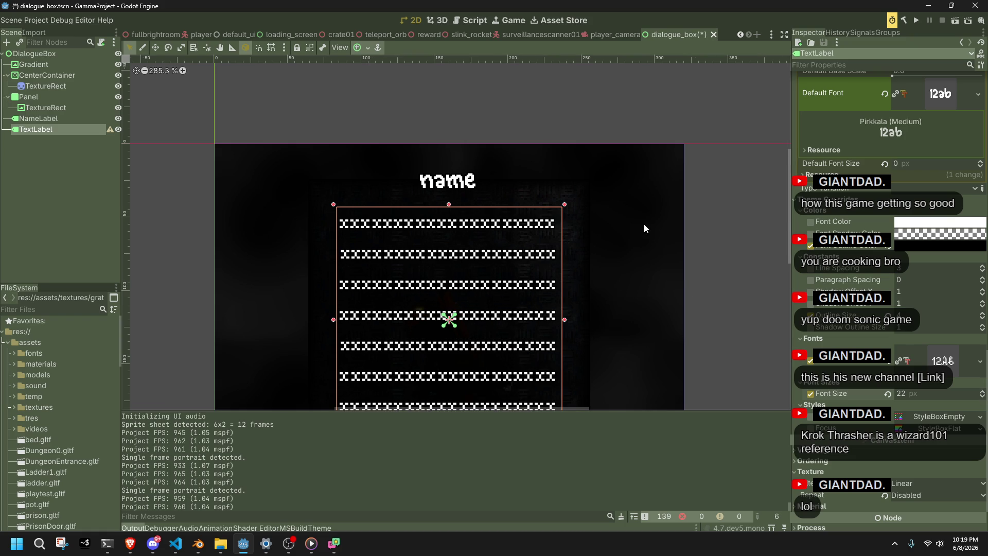
Run the game to check the dialogue in the new font, then close it.
scroll(642, 223, "up", 3)
scroll(394, 237, "down", 3)
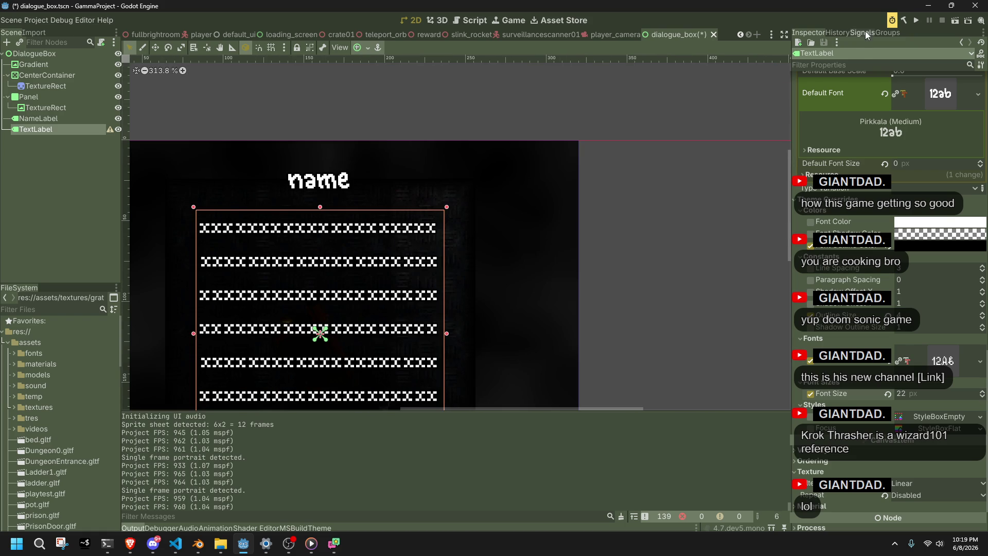
left_click(915, 21)
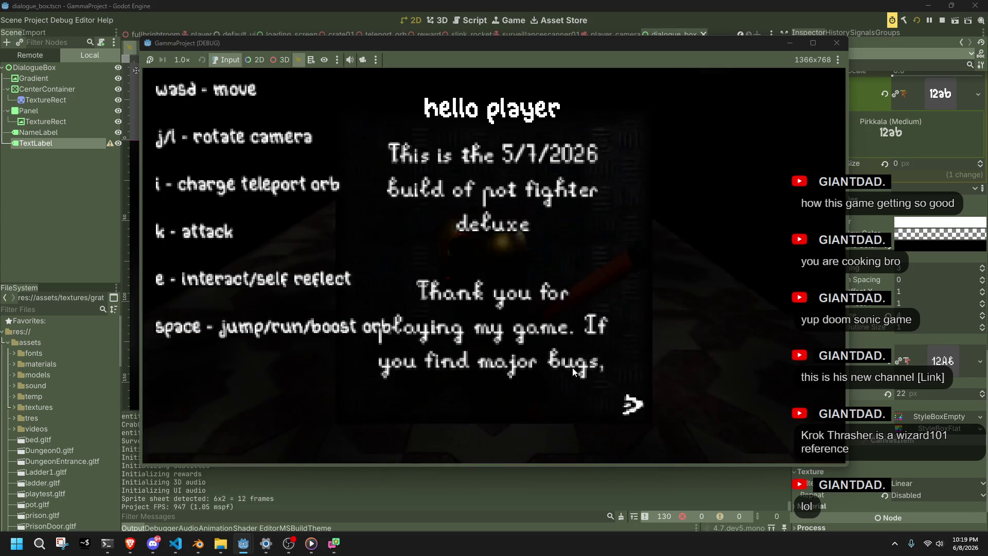
key("e")
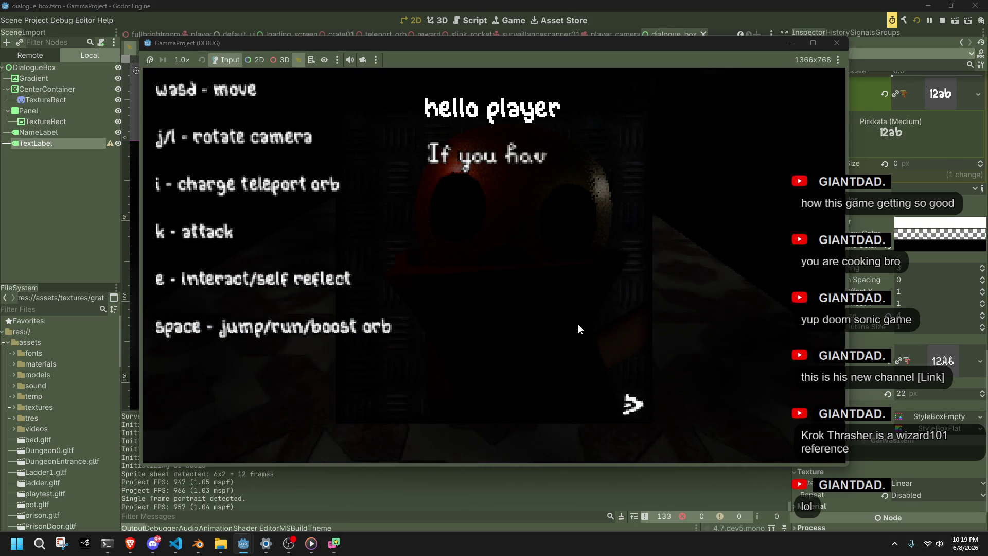
left_click(838, 43)
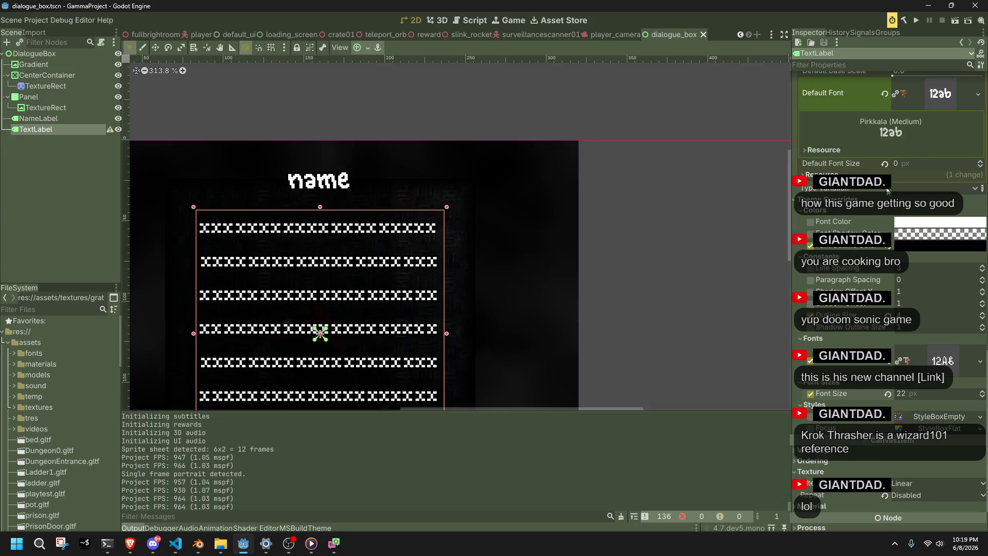
Try Quick Load for the theme's Default Font, dismissing the picker without choosing.
left_click(891, 369)
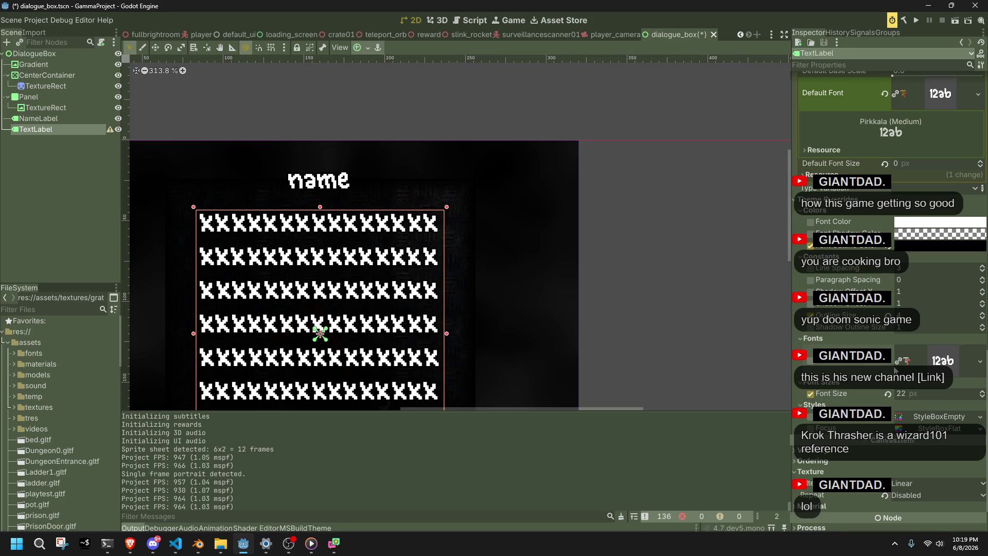
scroll(883, 344, "up", 3)
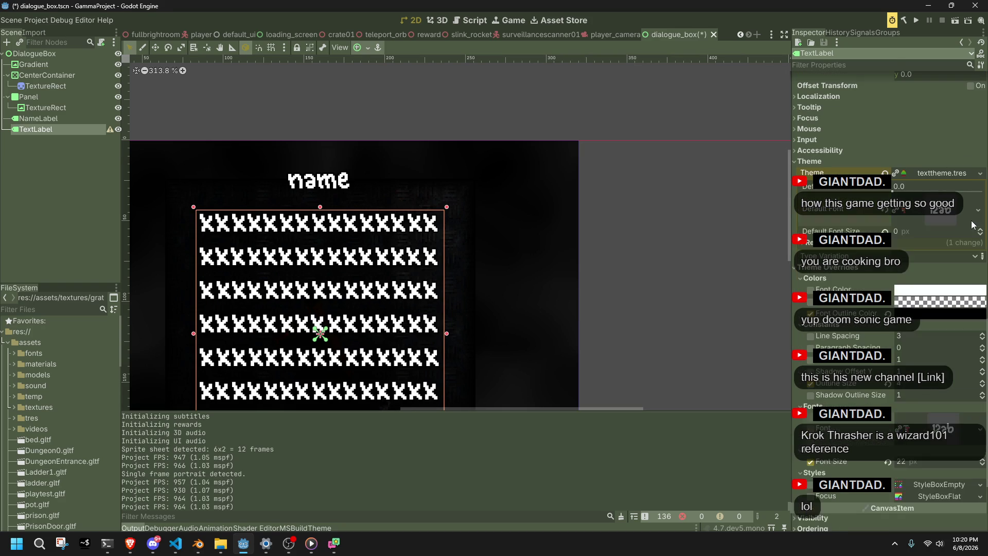
left_click(972, 223)
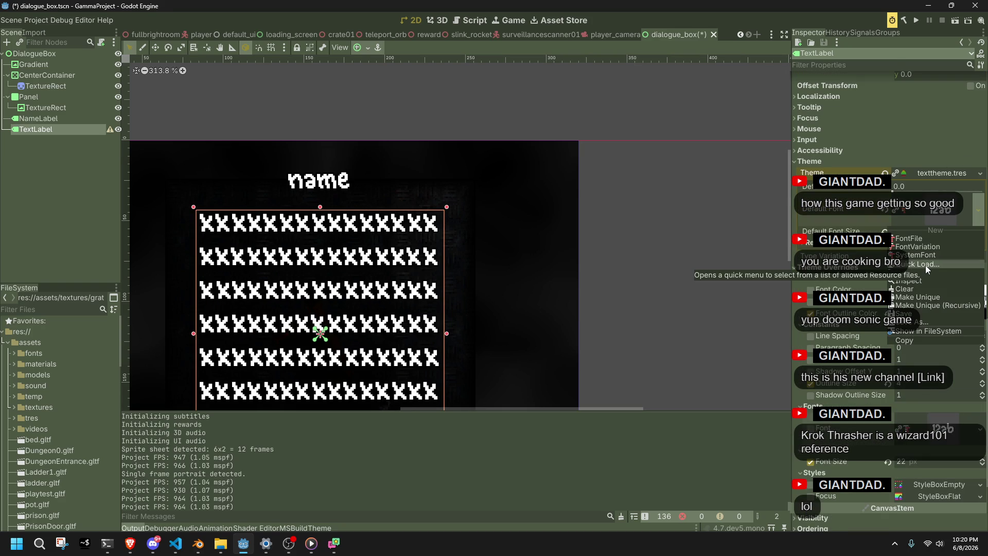
left_click(926, 268)
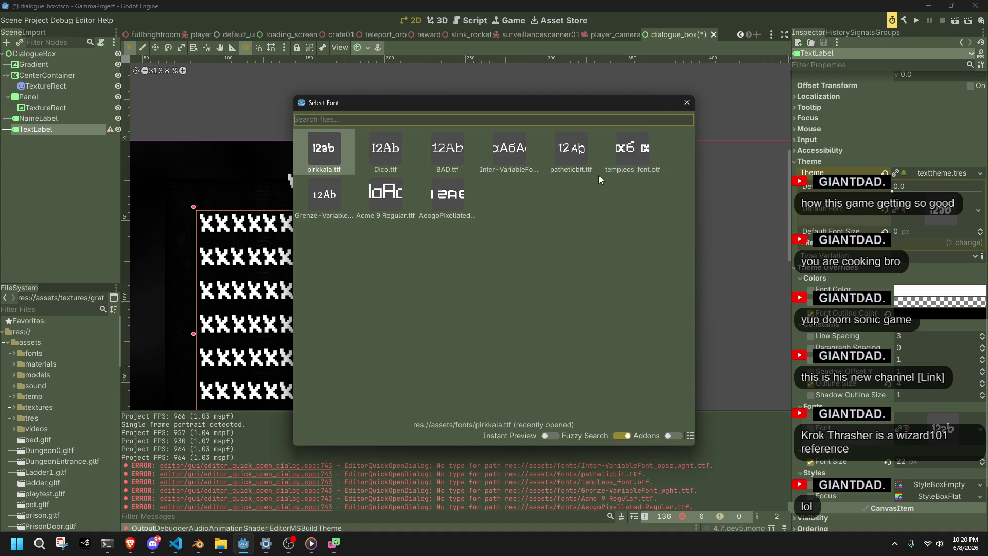
left_click(687, 102)
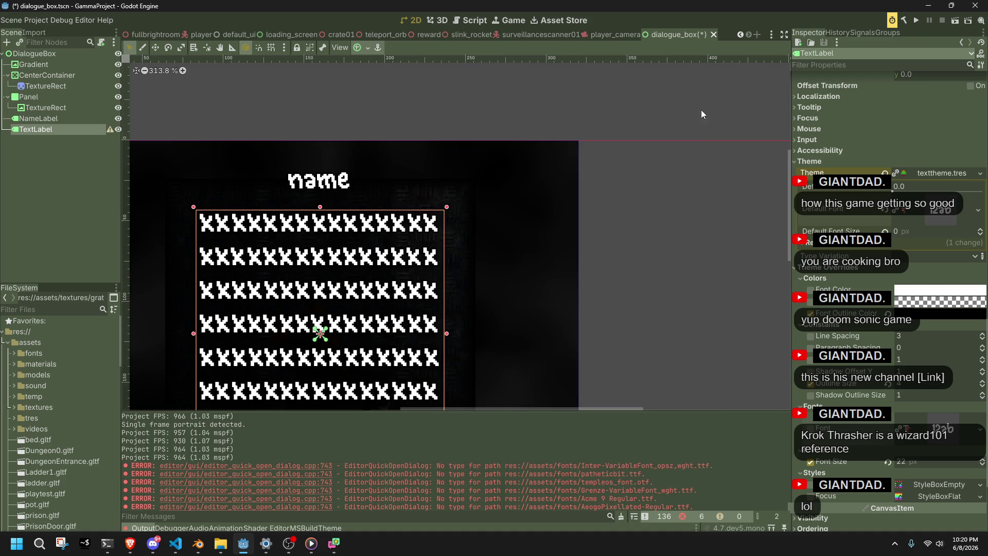
Load a font file from assets/fonts as the theme default, clear its size, save, and run.
left_click(979, 212)
left_click(913, 273)
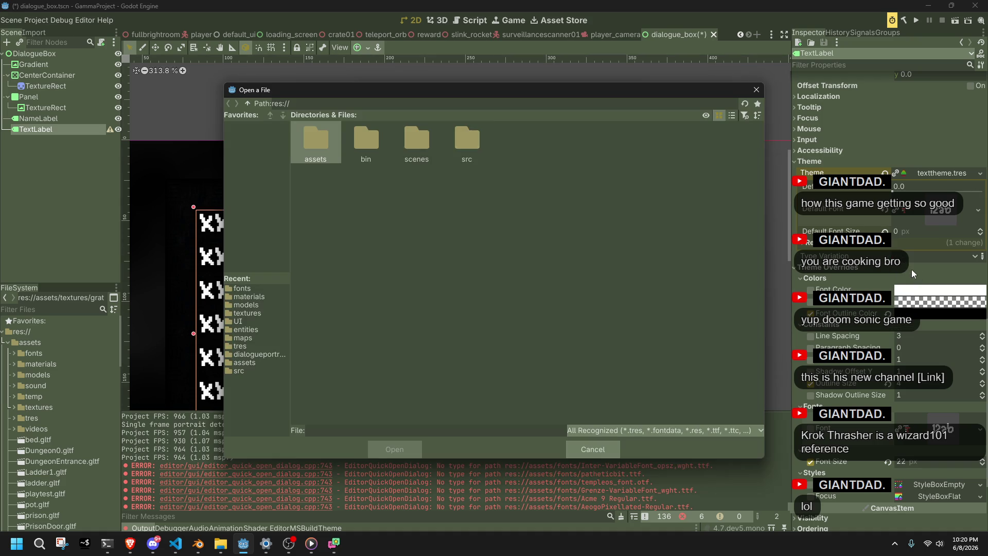
double_click(323, 140)
double_click(330, 140)
double_click(696, 149)
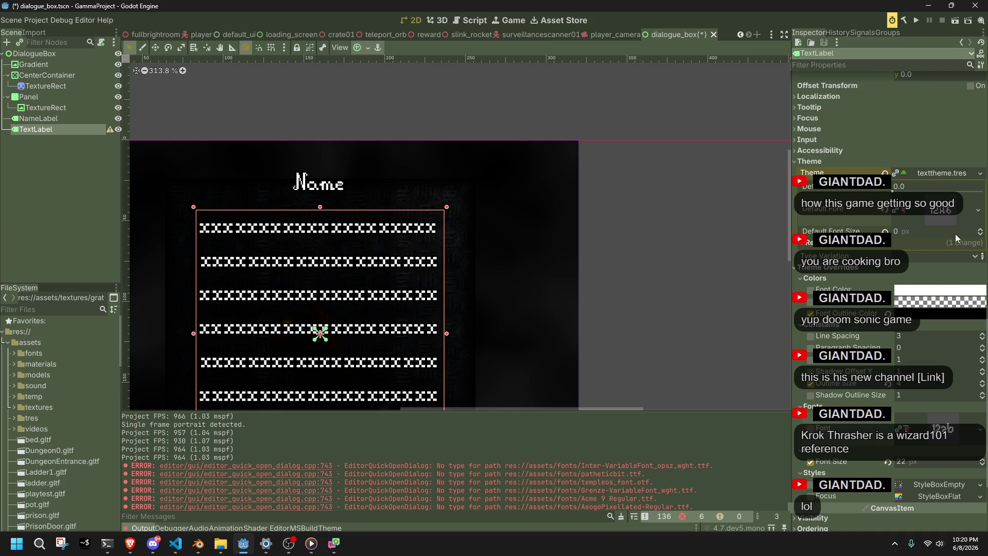
left_click(898, 232)
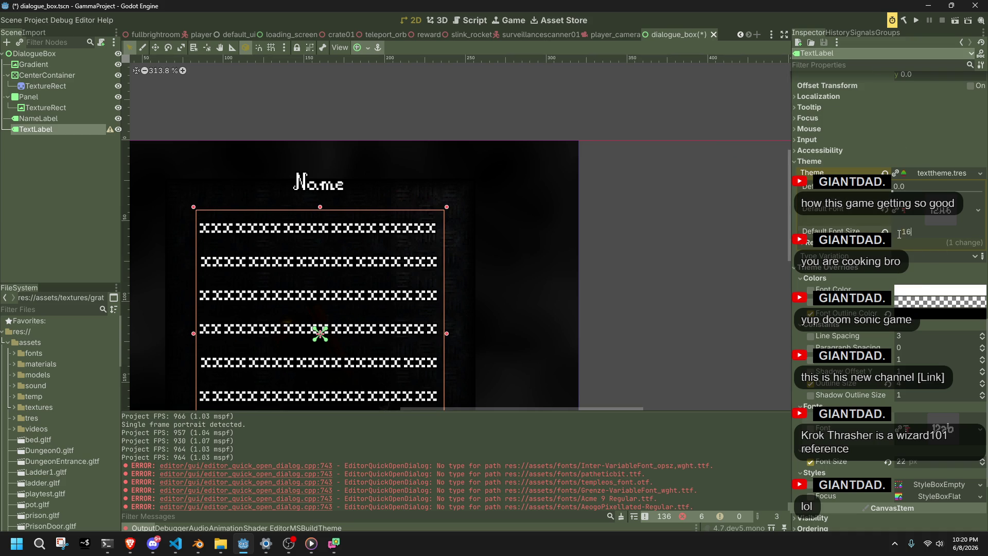
key("ctrl+s")
left_click(920, 19)
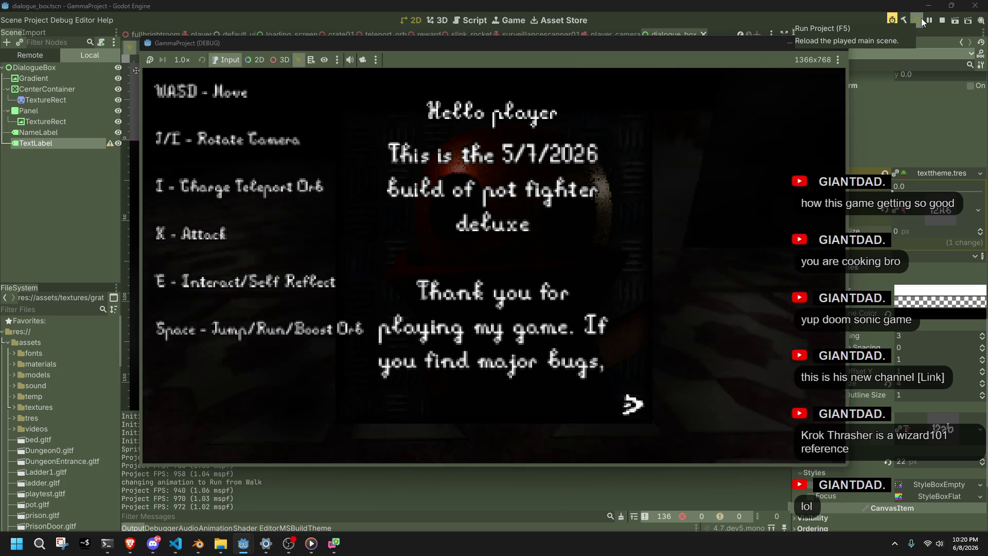
Skip the intro dialogue and test running up the stairs and wall-jumping.
key("e")
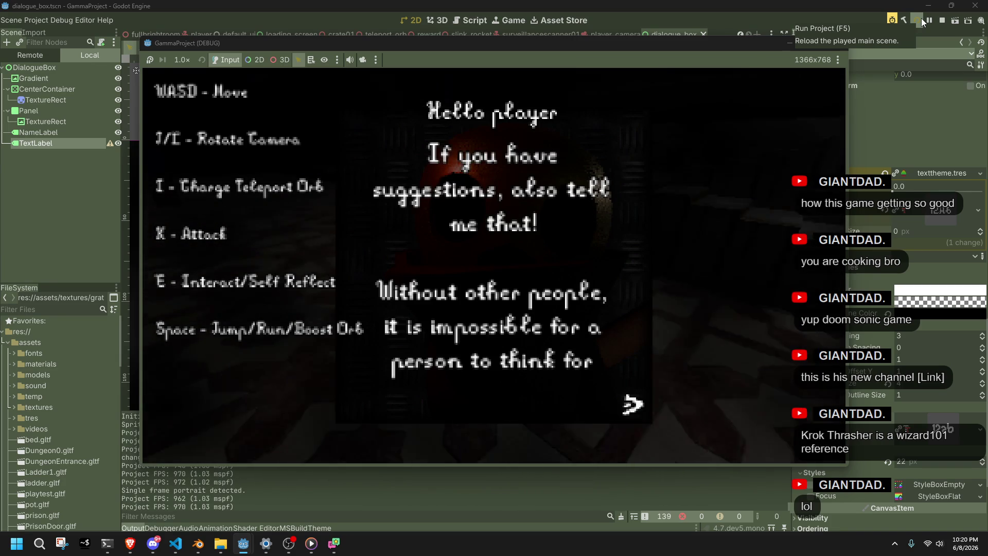
key("e")
key("e")
key("e")
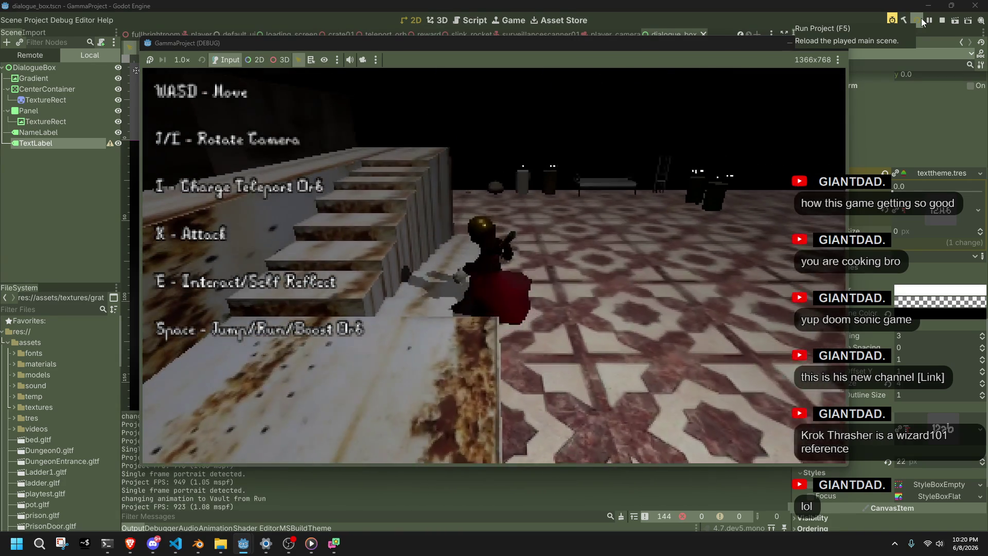
key("w")
key("space")
key("space")
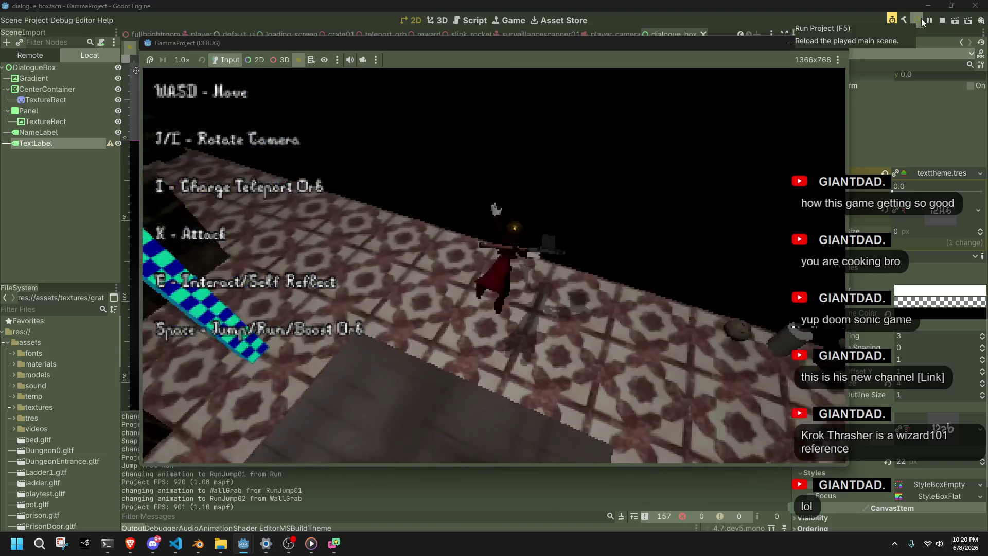
key("w")
key("space")
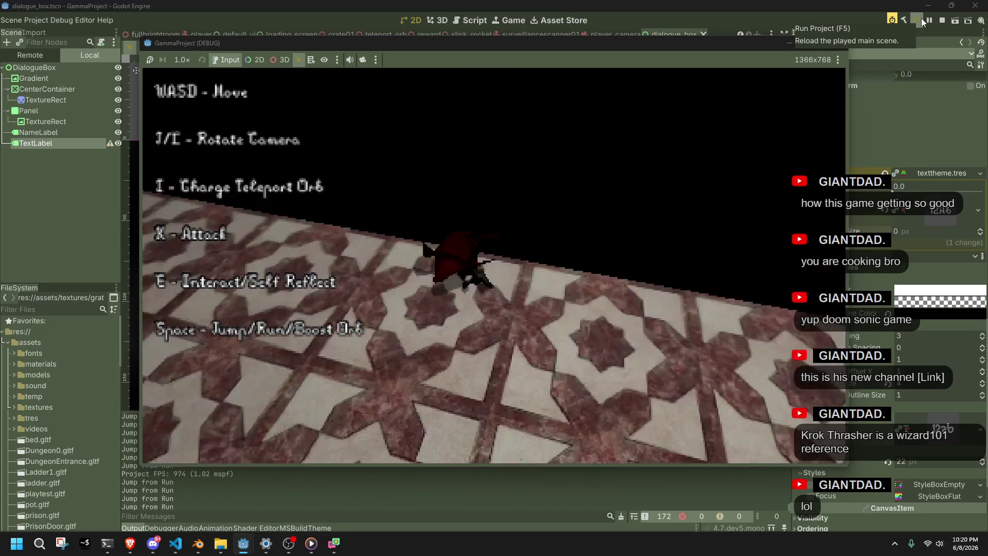
Vault onto the stone beam and jump off, then stop the game and bring up Player.cs.
key("a")
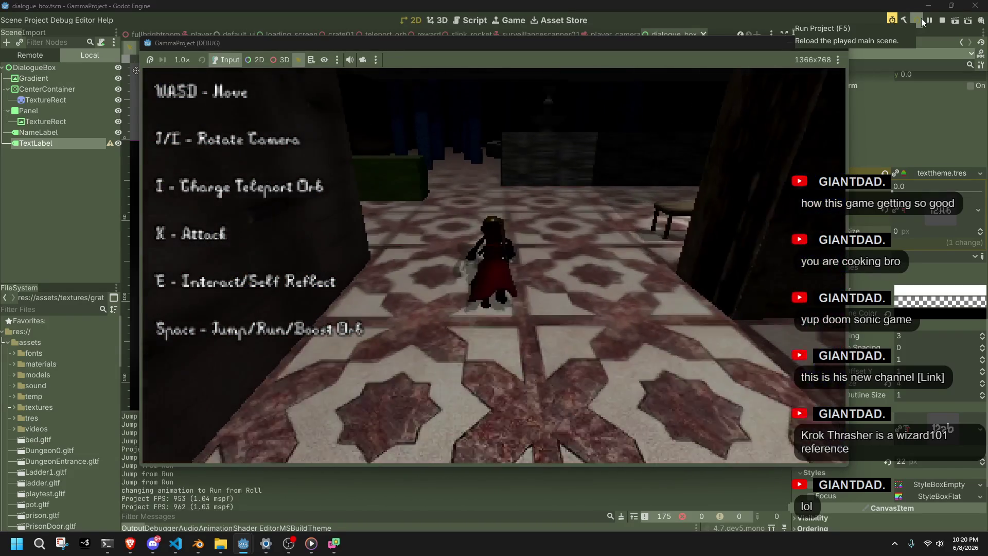
key("w")
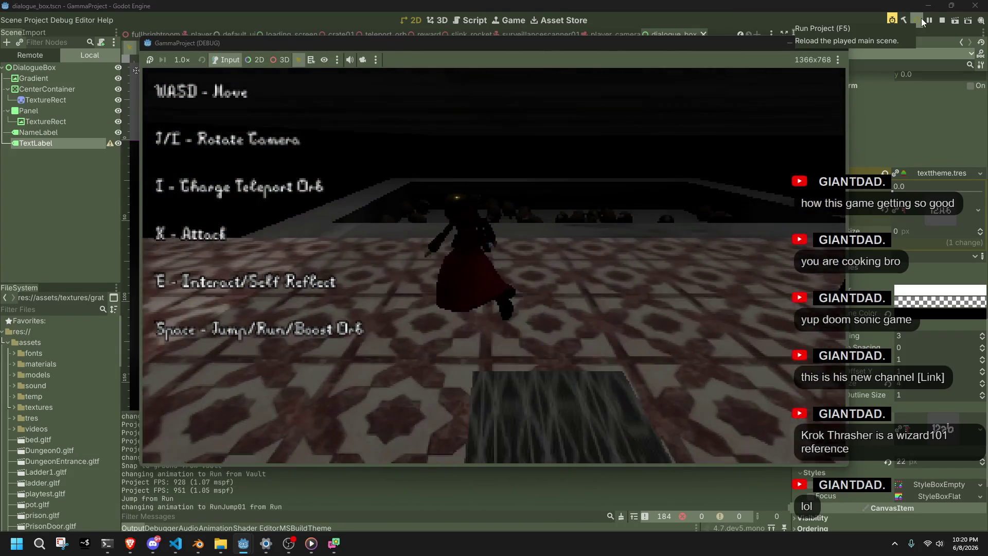
key("space")
key("space")
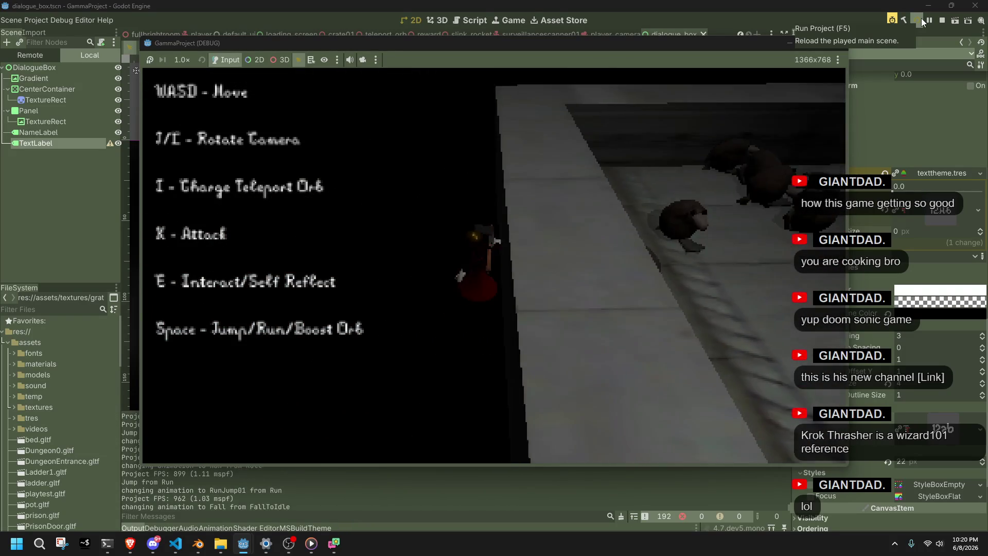
key("F8")
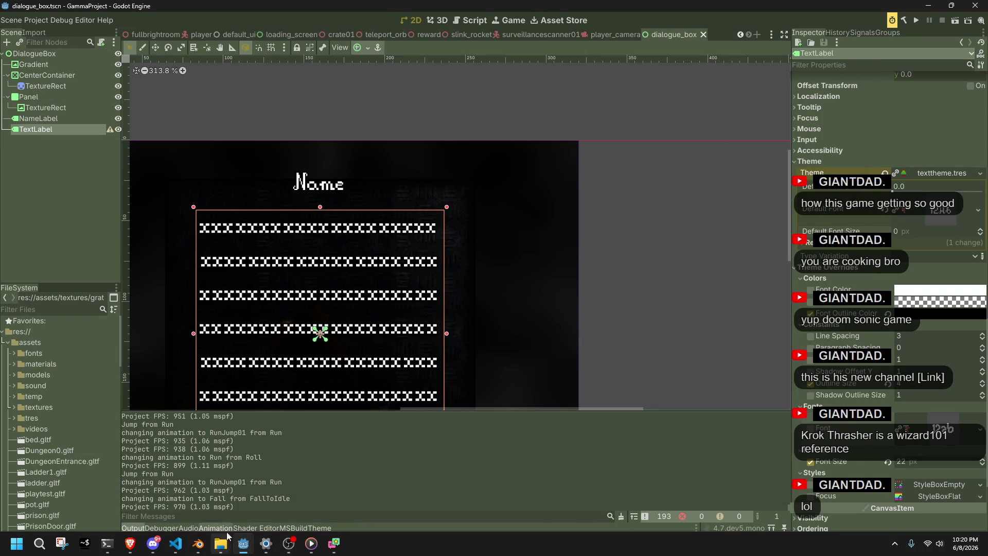
key("alt+Tab")
key("ctrl+Tab")
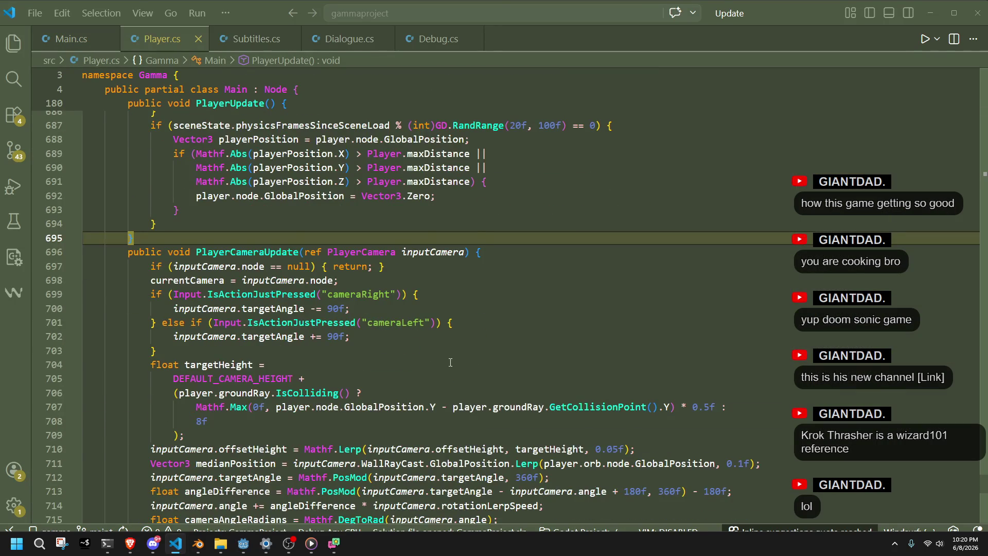
Locate the landing animation start call and isOnGround check in RunJump01.
scroll(450, 363, "up", 5)
mouse_move(982, 478)
left_mouse_down()
mouse_move(974, 417)
mouse_move(973, 463)
mouse_move(953, 382)
mouse_move(943, 396)
mouse_move(935, 383)
left_mouse_up()
left_click(390, 380)
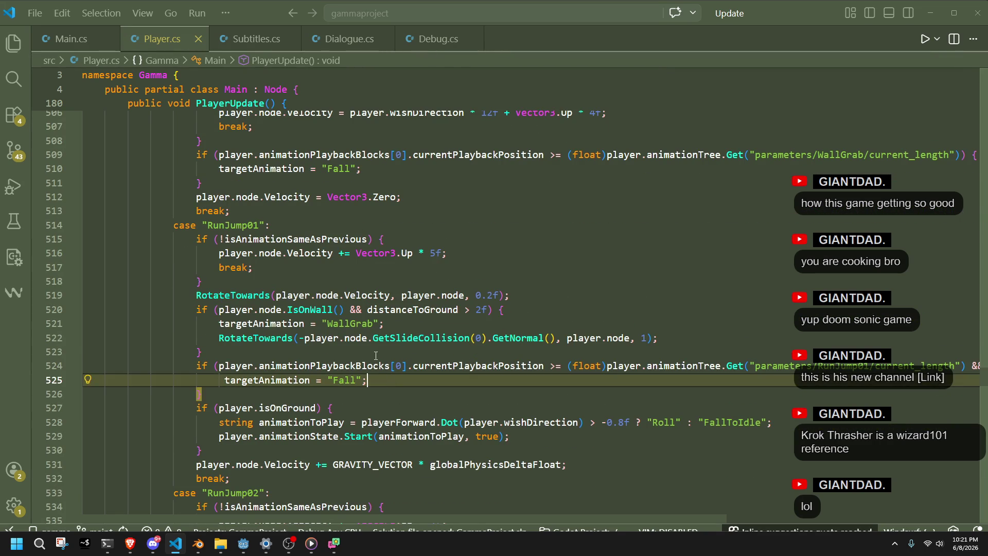
key("Up")
key("Up")
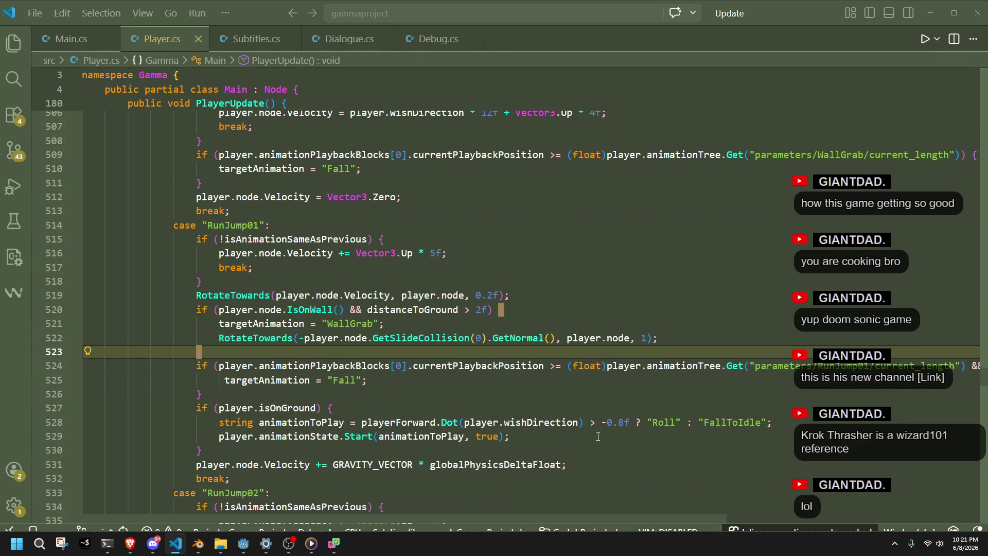
left_click(592, 435)
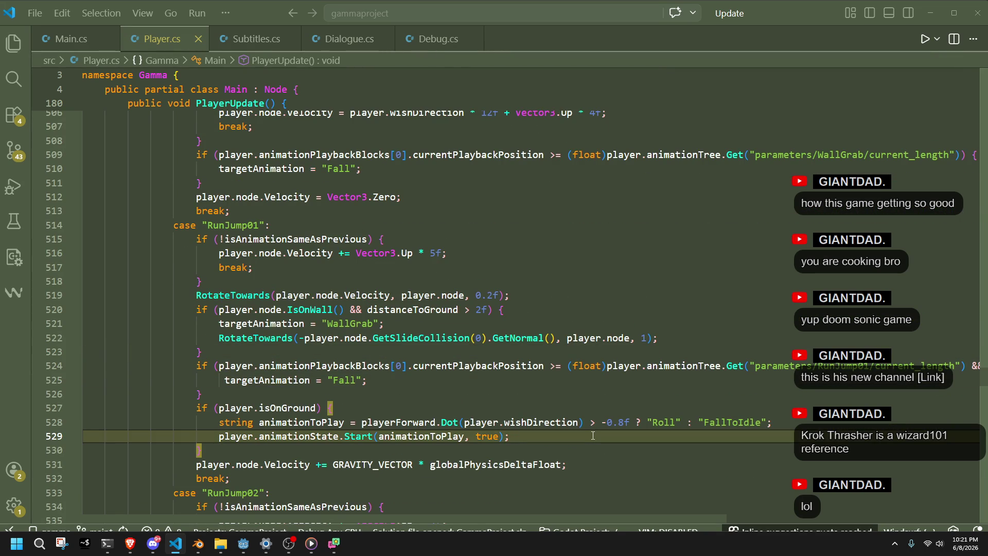
key("Up")
key("Up")
double_click(295, 426)
left_click(622, 431)
Insert an if (animationToPlay == FallToIdle) block before the landing animation call.
key("Up")
key("End")
key("Return")
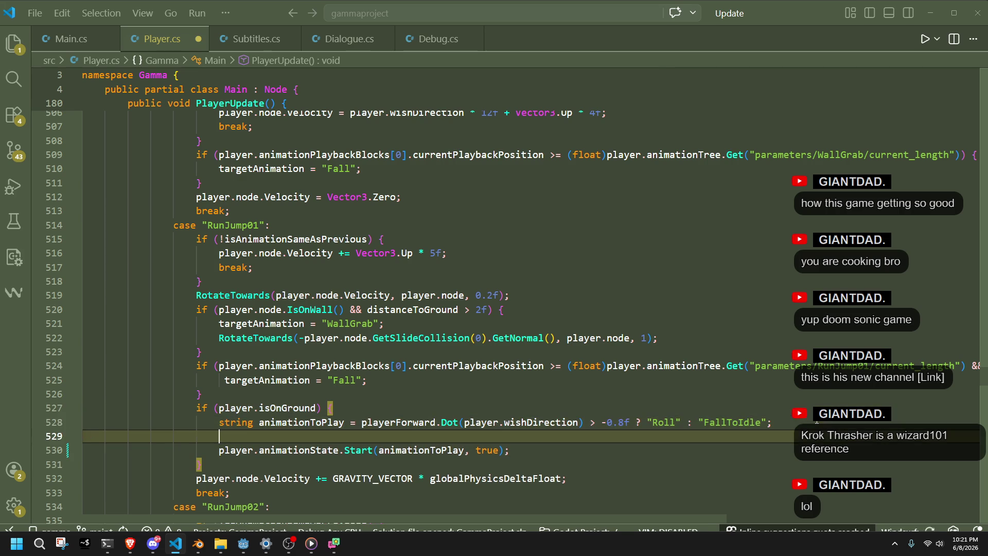
type("if (anim")
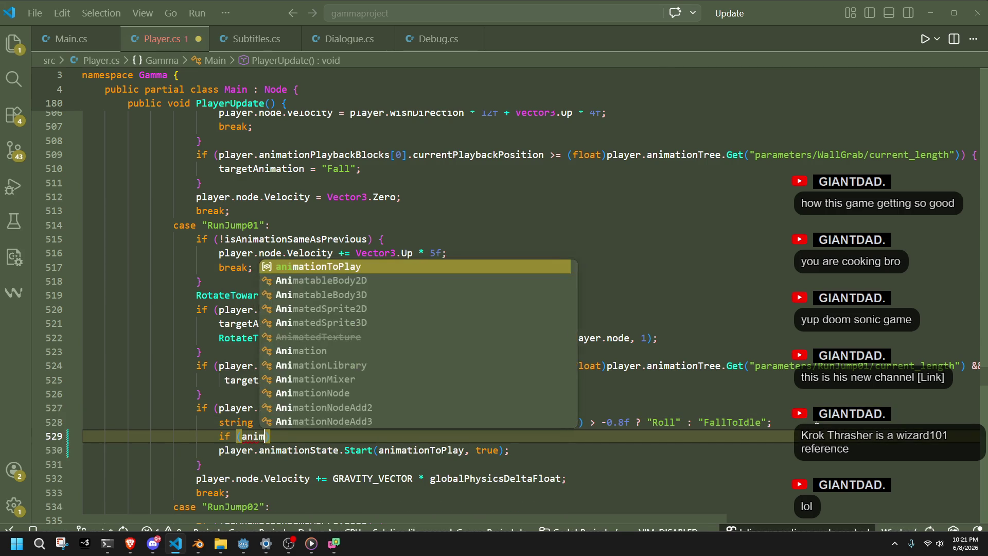
key("Tab")
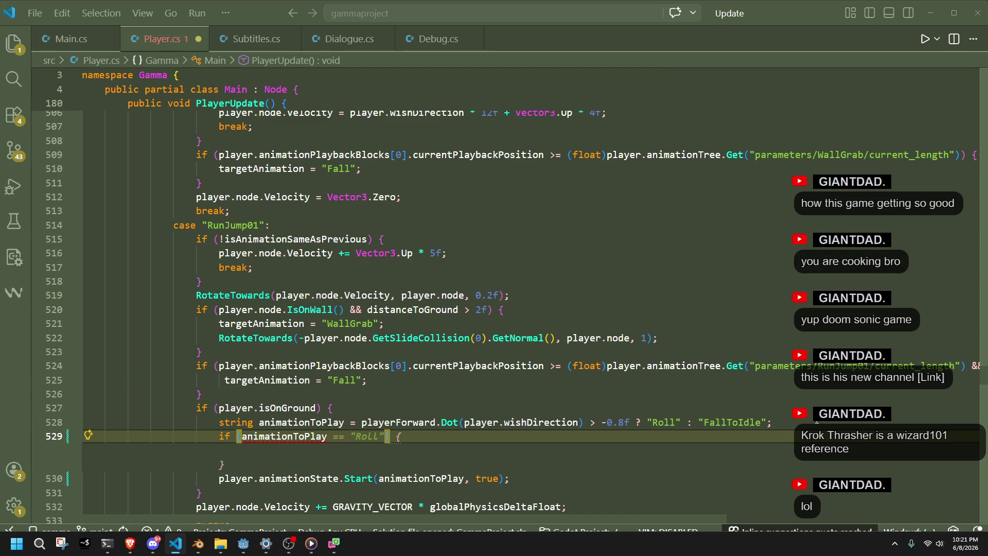
key("Tab")
double_click(369, 430)
type("FallToIdle")
Add player.node.Velocity = Vector3.Zero; inside the FallToIdle block and save Player.cs.
left_click(359, 446)
scroll(359, 445, "down", 1)
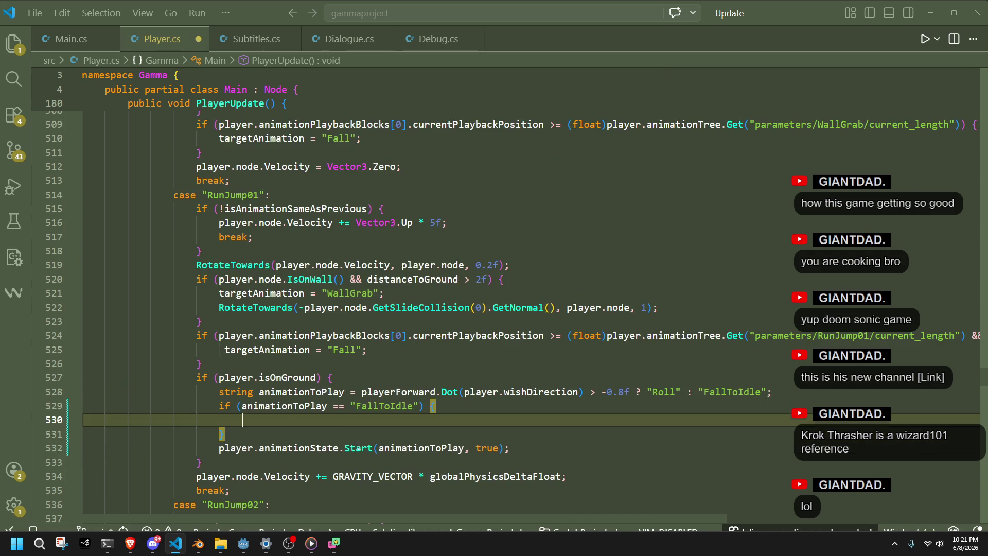
scroll(358, 446, "down", 1)
left_click(191, 452)
left_click(307, 457)
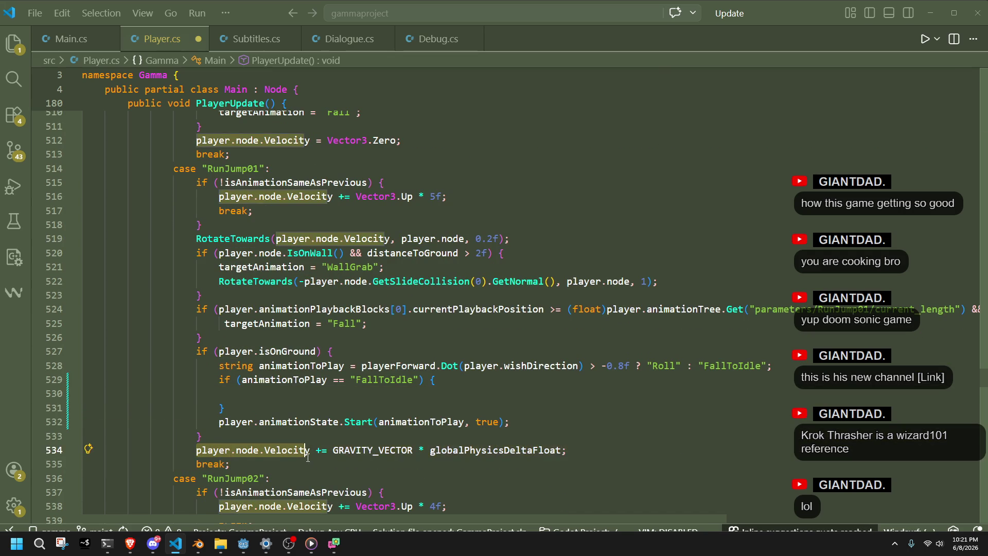
left_click(382, 394)
type("player.node.Velocity = Vector3.Zero;")
key("ctrl+s")
key("Down")
key("Down")
key("Down")
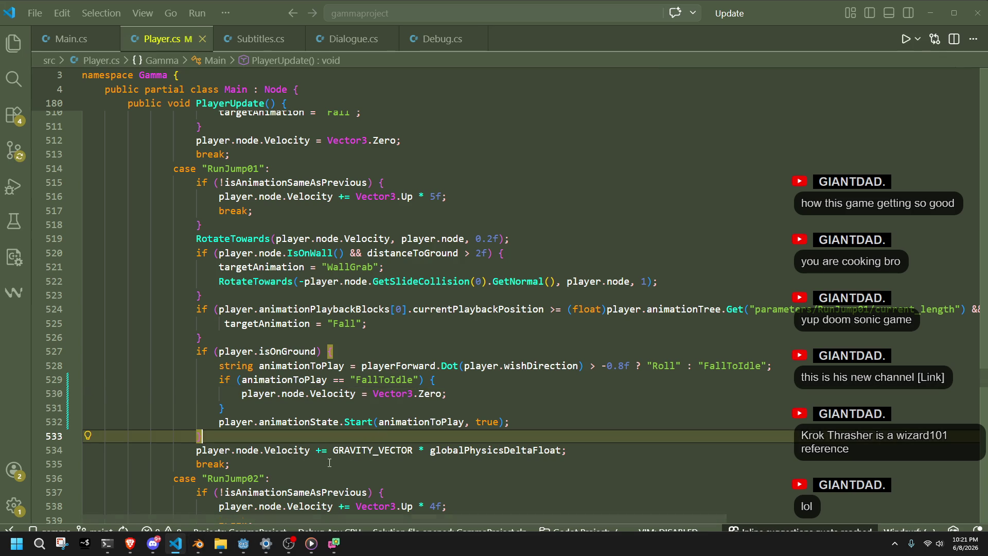
left_click(243, 543)
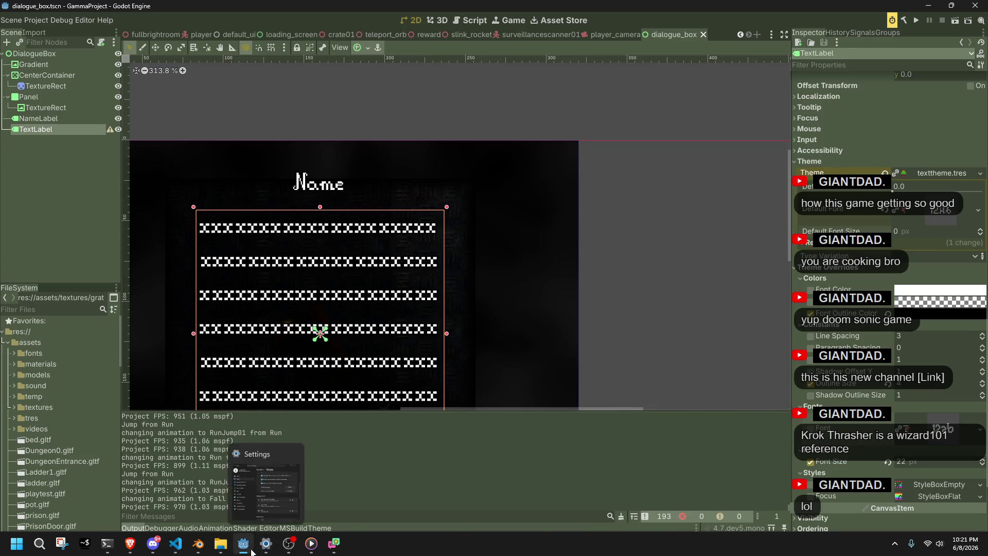
left_click(252, 552)
left_click_drag(447, 394, 362, 394)
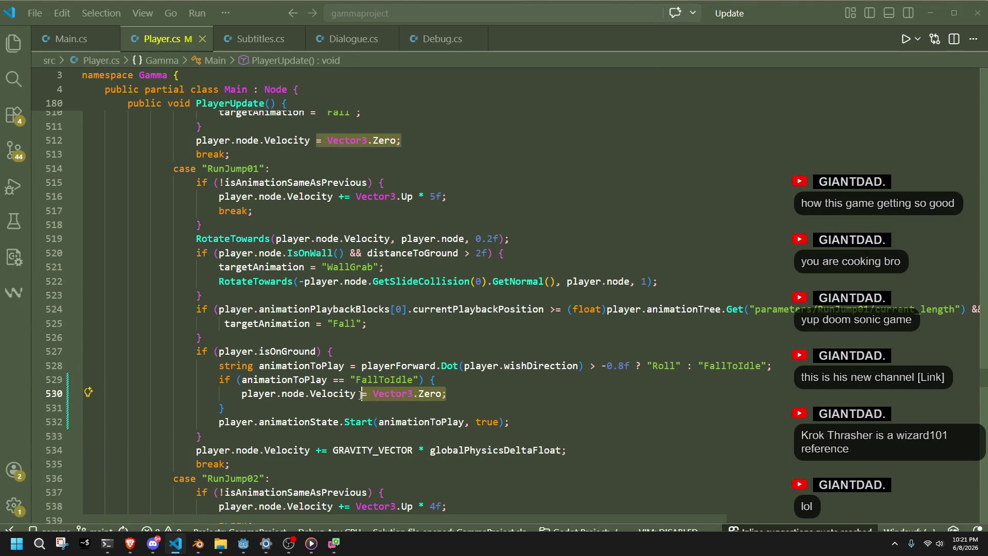
type("*= ")
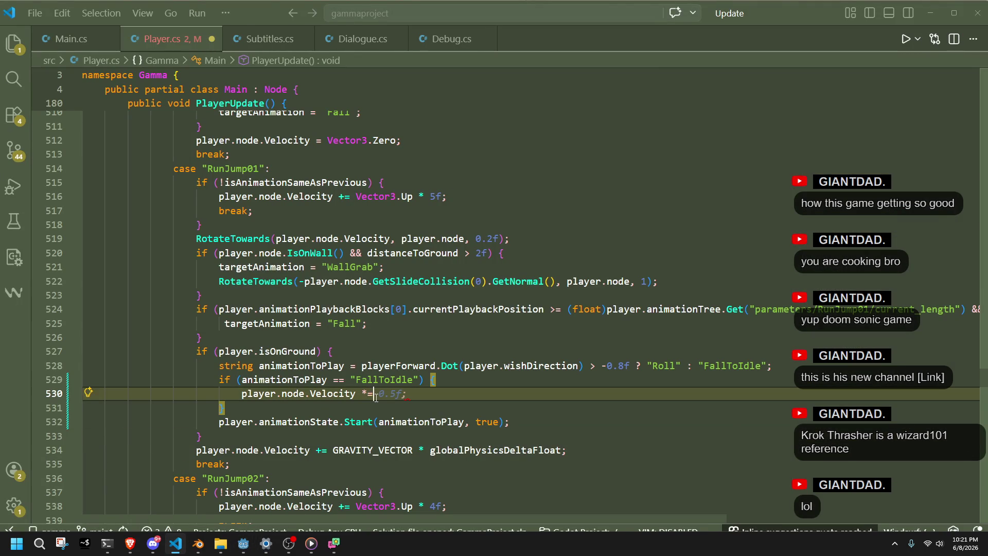
type("Y_FLAT")
key("ctrl+s")
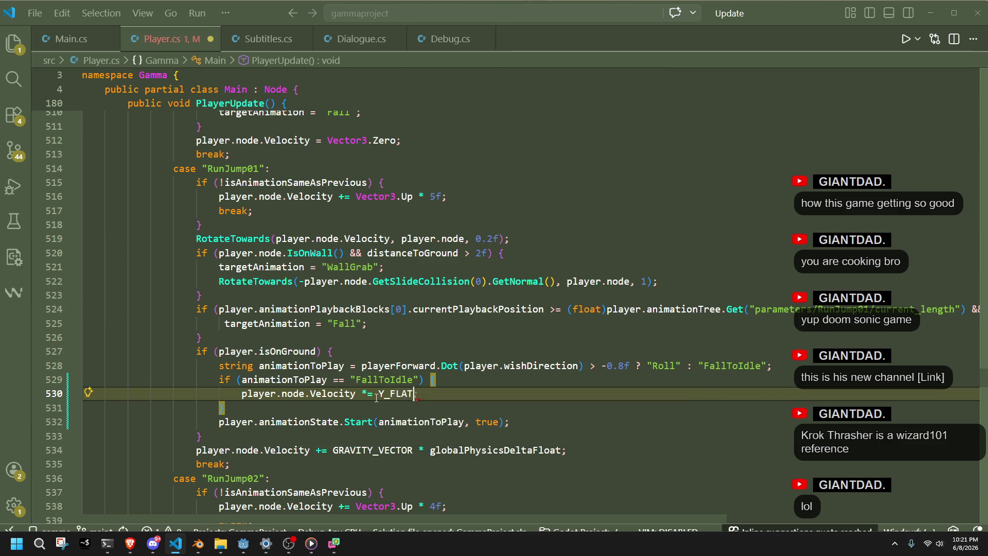
type(";")
key("ctrl+s")
left_click(436, 410)
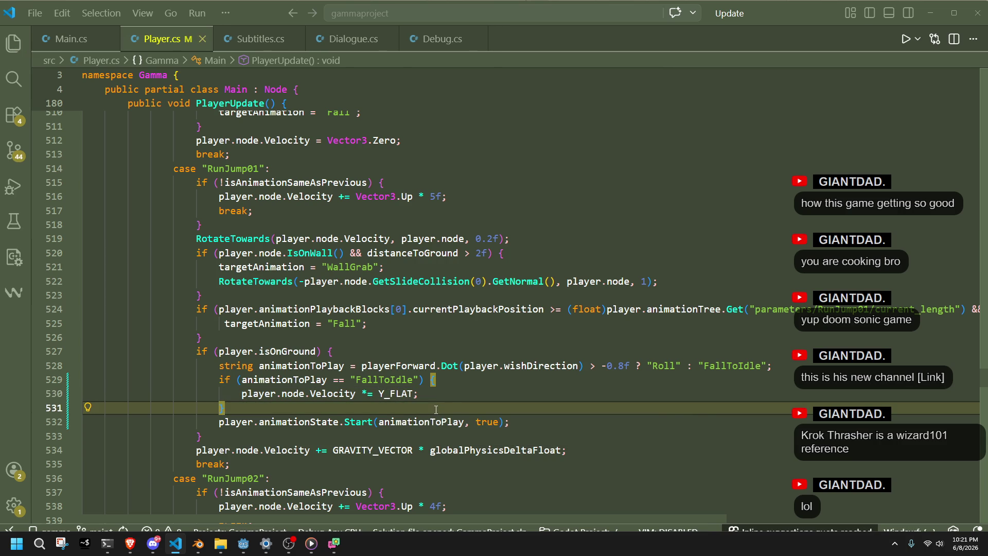
left_click(378, 394)
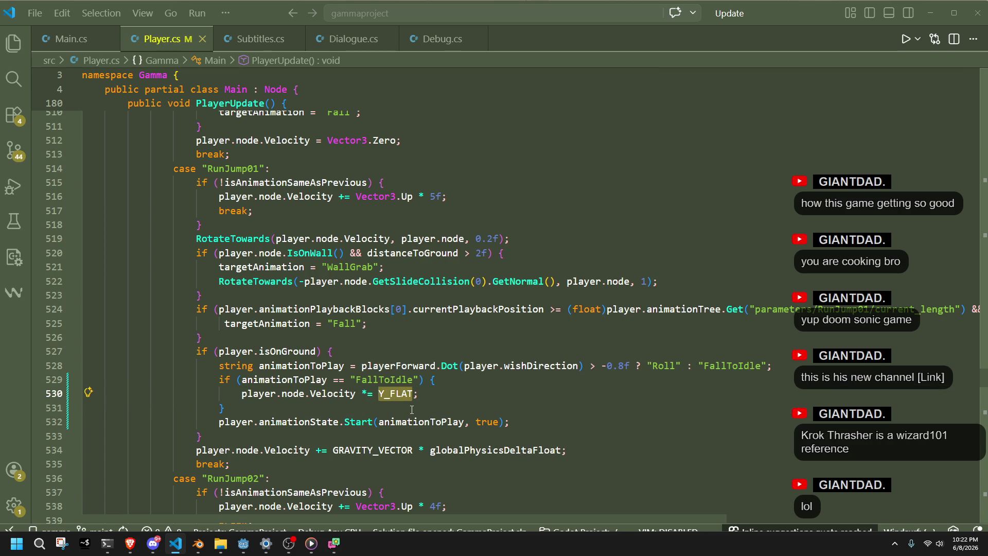
key("ctrl+Delete")
type("Vecto")
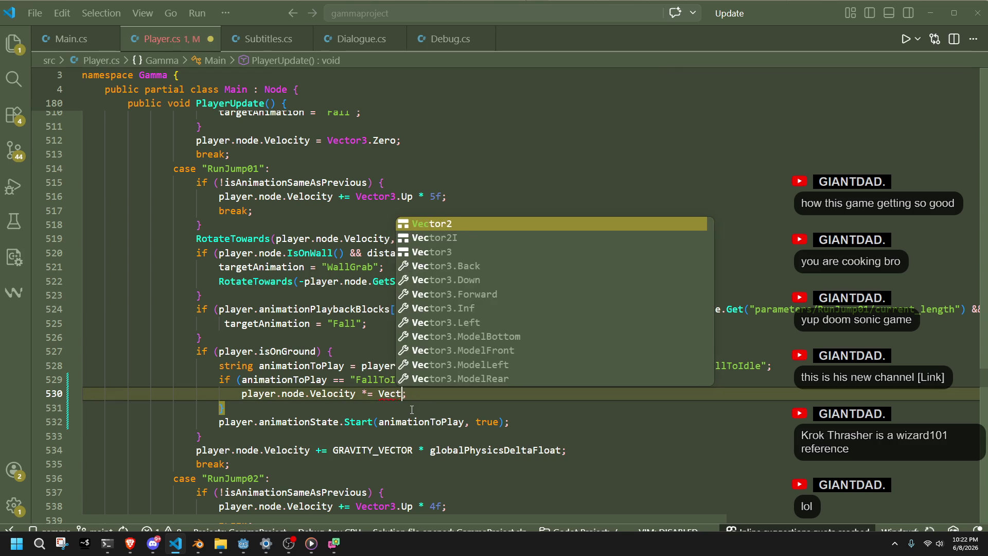
key("ctrl+BackSpace")
key("ctrl+BackSpace")
type("= Vec")
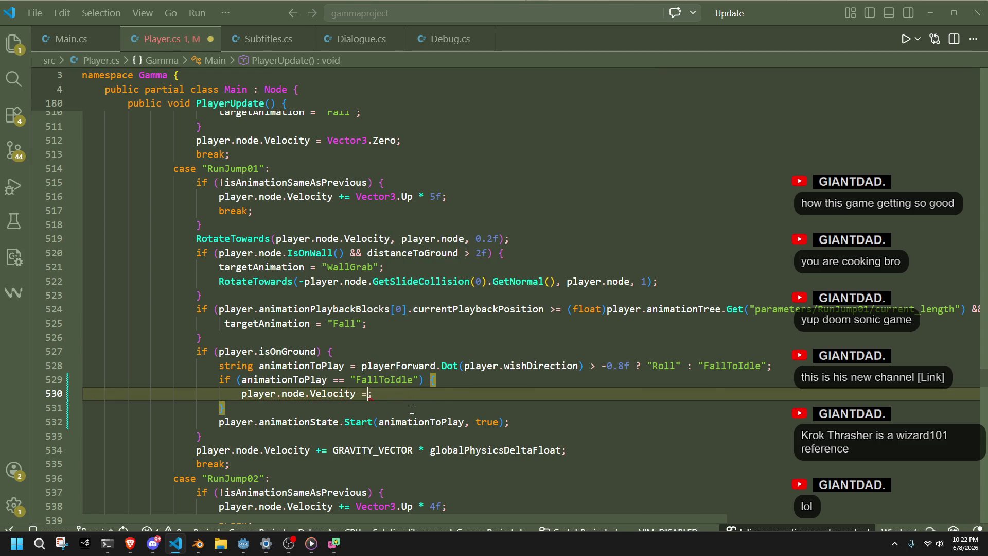
type("tor3.ze")
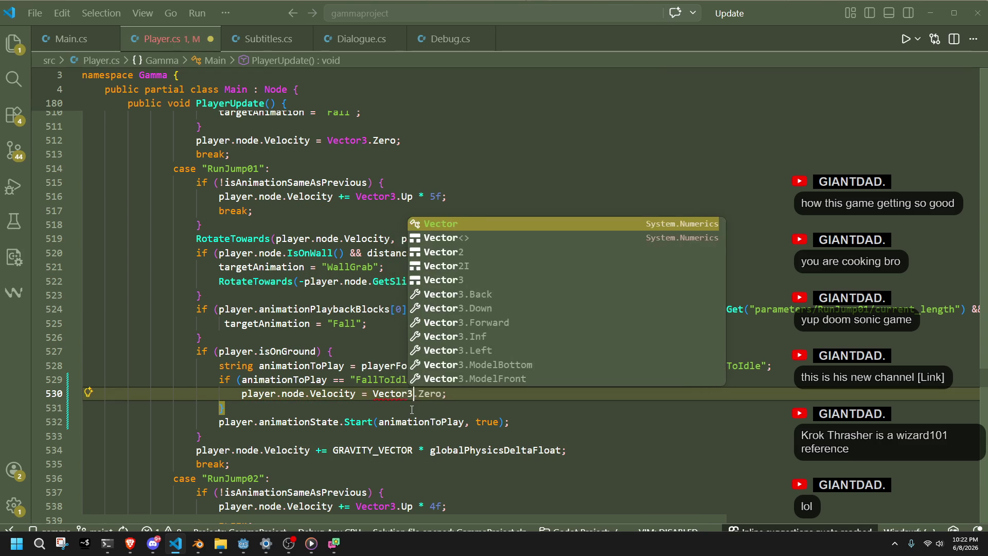
key("Tab")
key("ctrl+s")
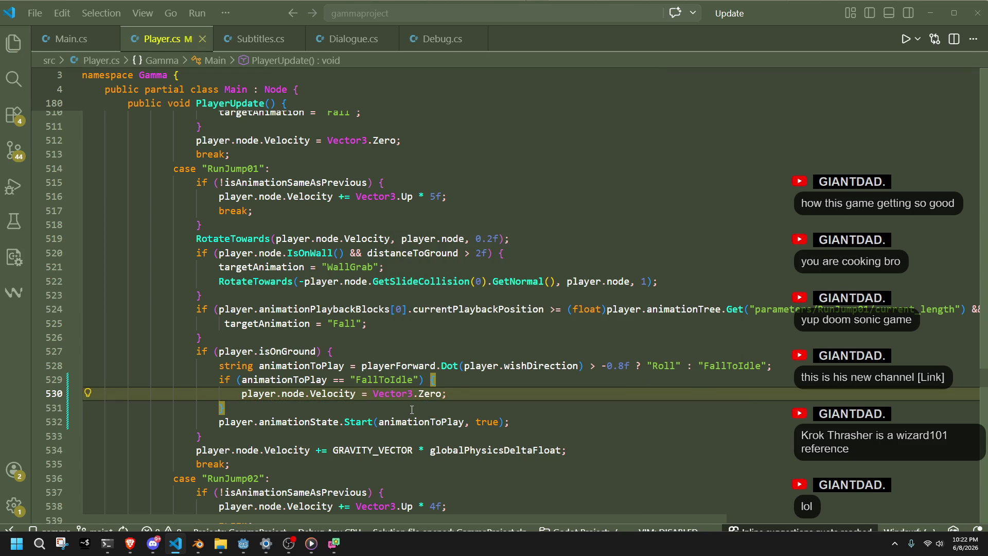
left_click(411, 409)
key("alt+Tab")
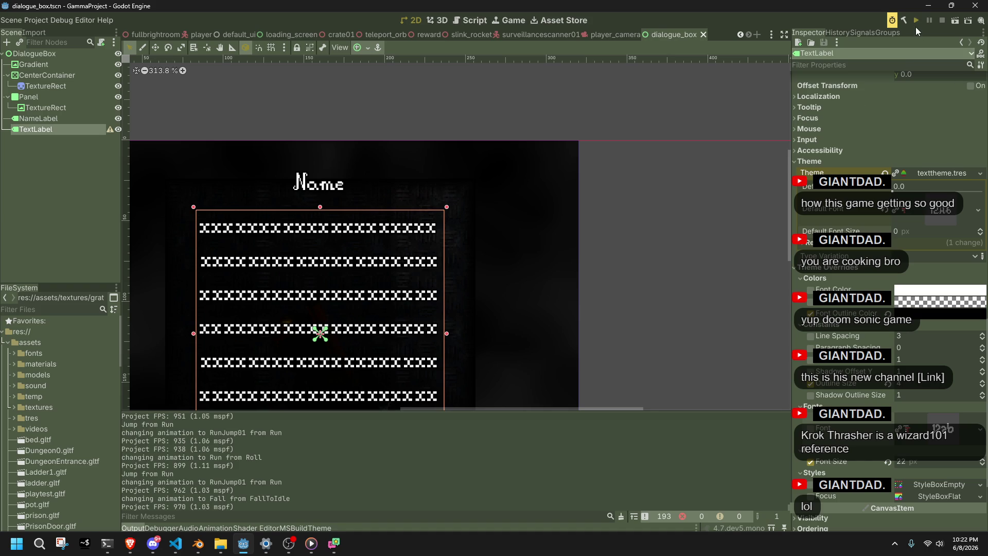
Run the game with the landing change, skip the intro dialogue, and climb the stairs.
left_click(915, 27)
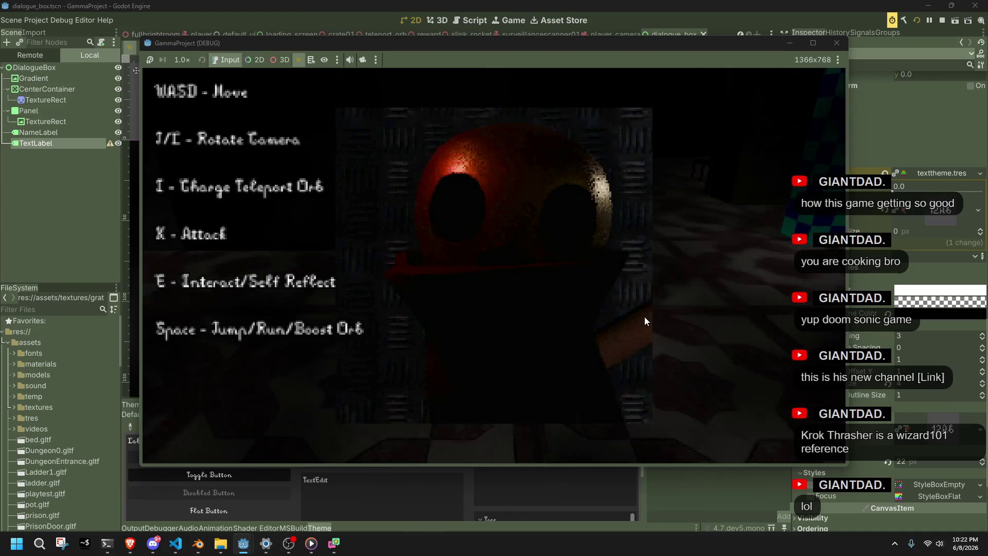
key("e")
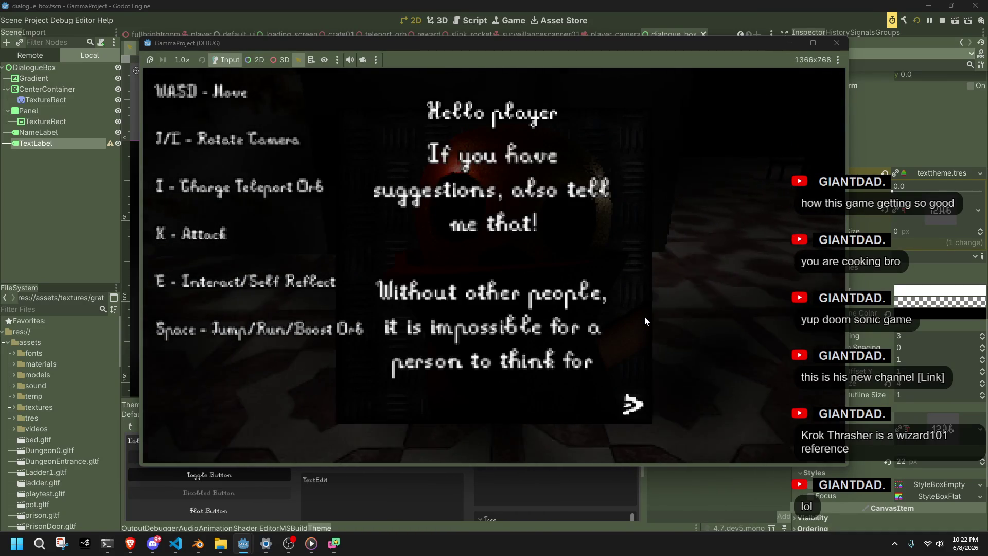
key("e")
key("e")
key("e")
key("e")
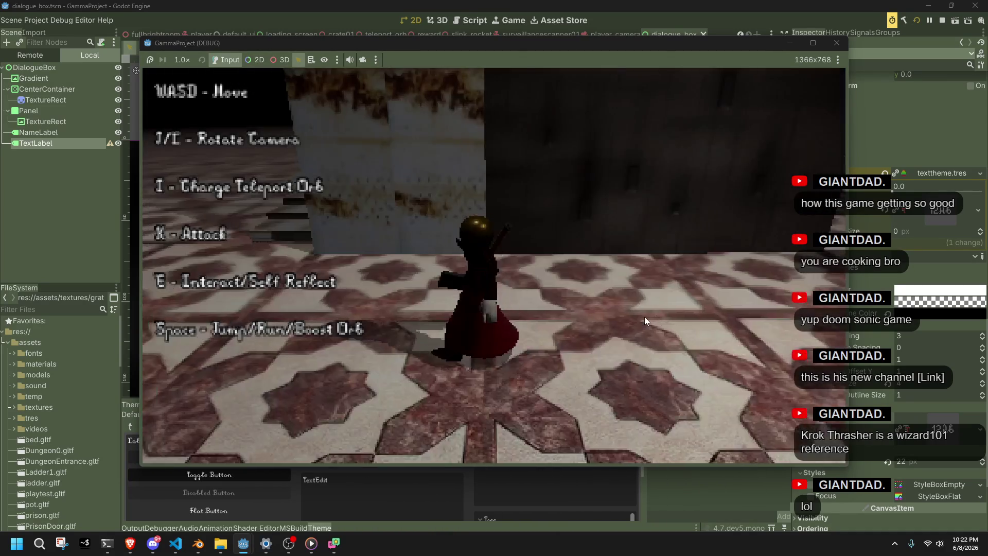
key("e")
key("e")
key("e")
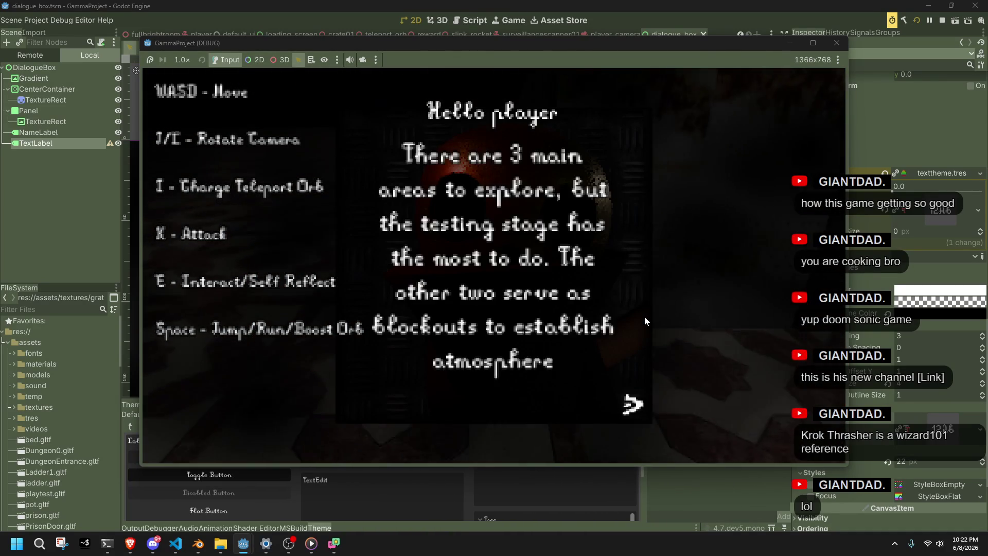
key("w")
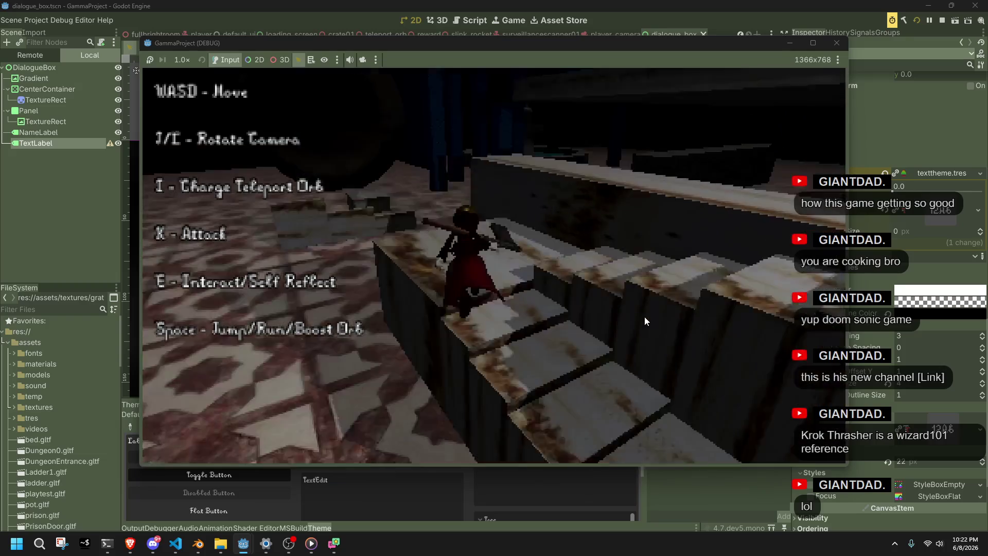
key("w")
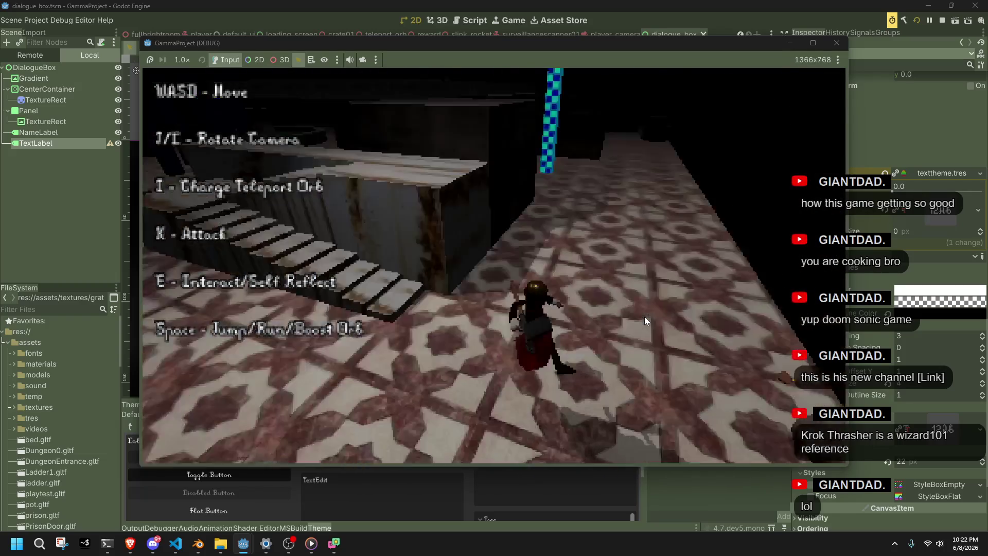
key("w")
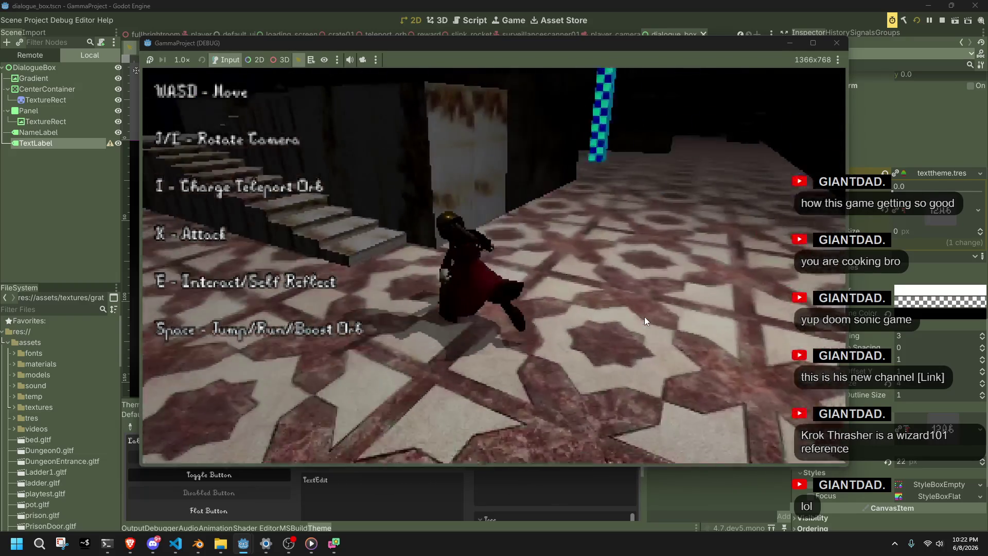
key("w")
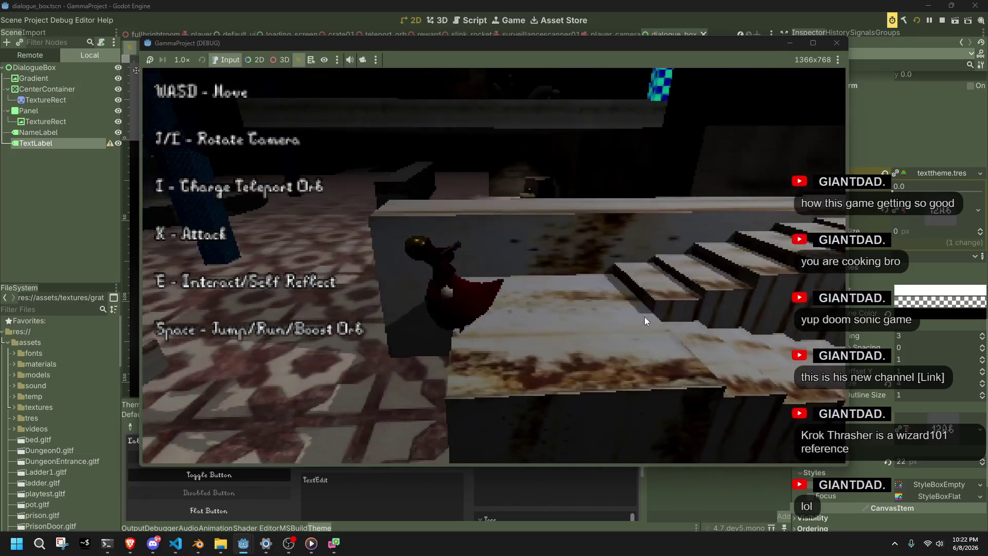
Walk the character across the tiled floor and along the walkway past the dark blocks.
key("w")
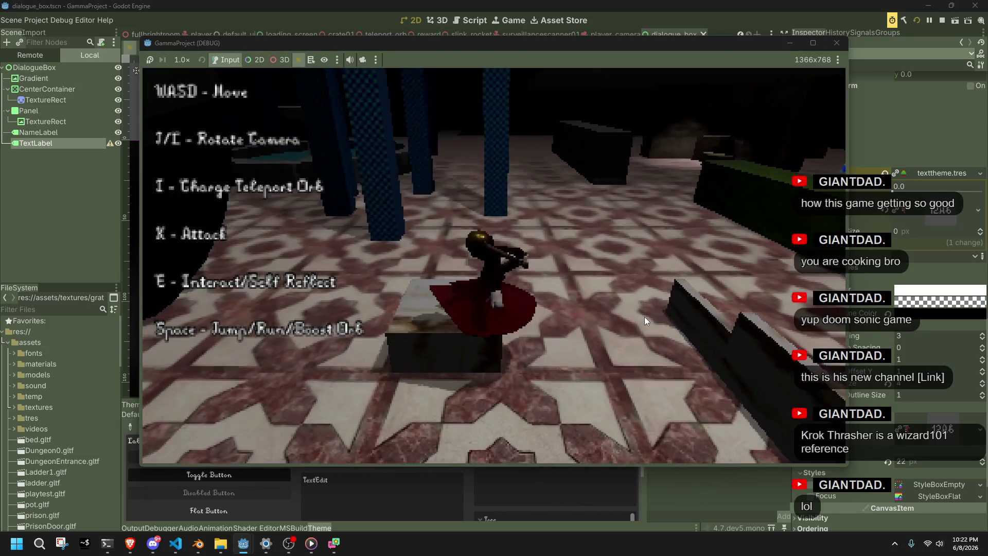
key("w")
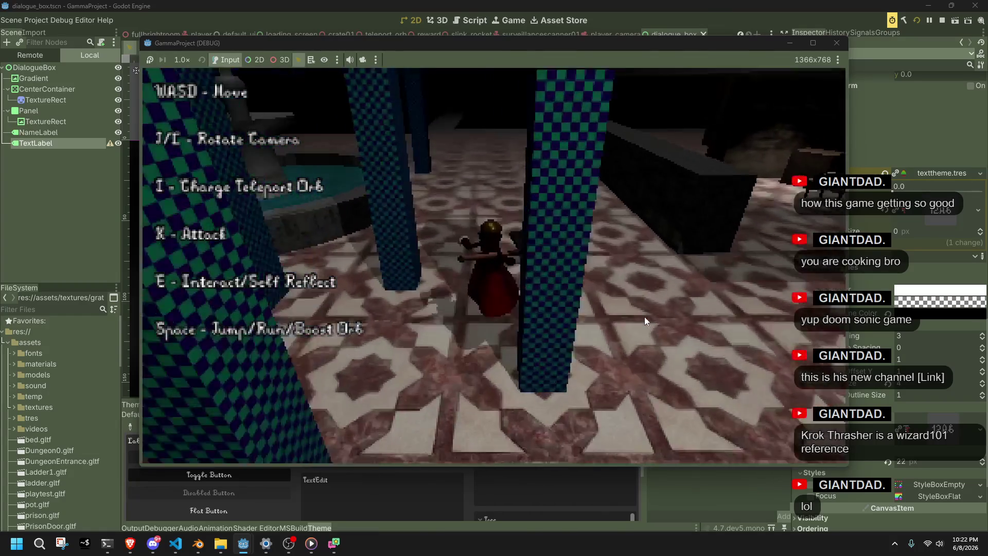
key("w")
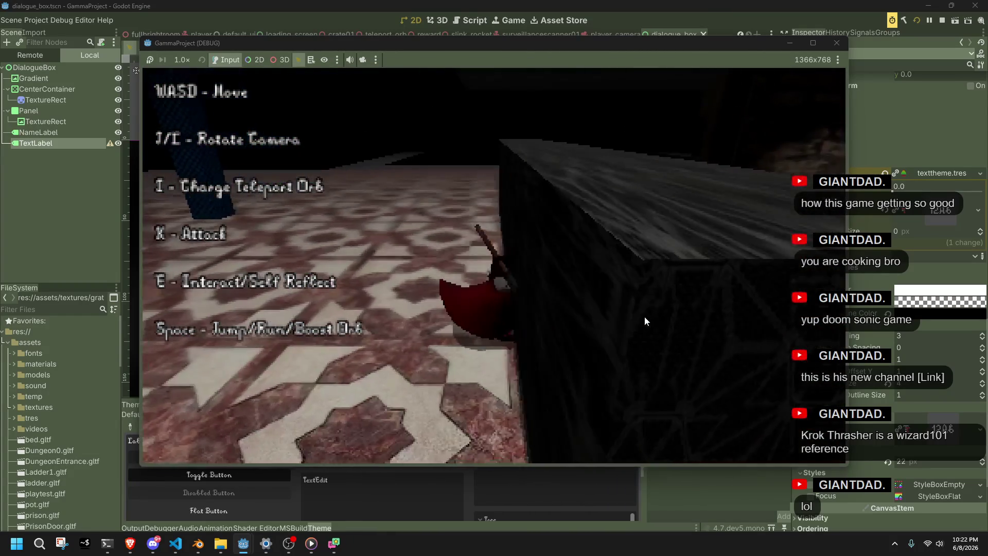
key("w")
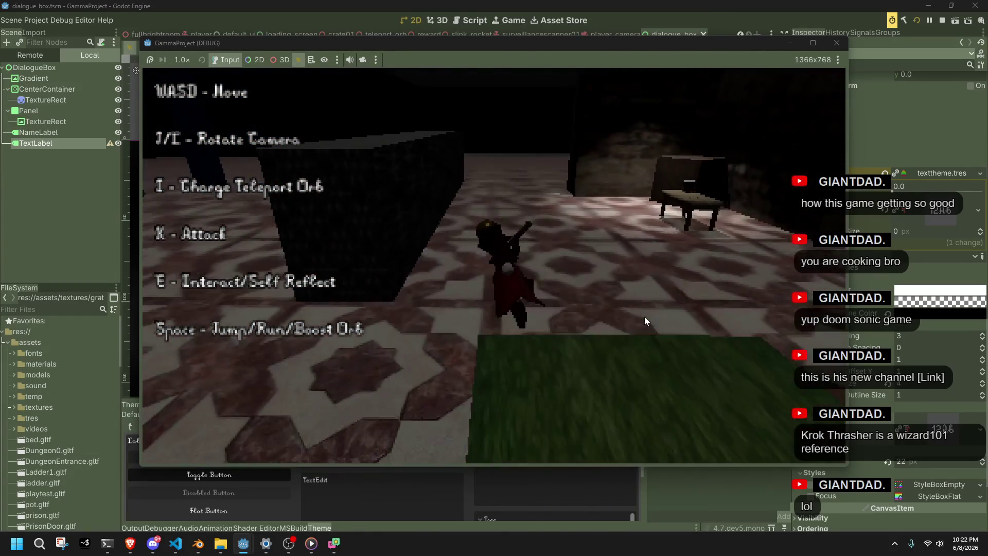
key("w")
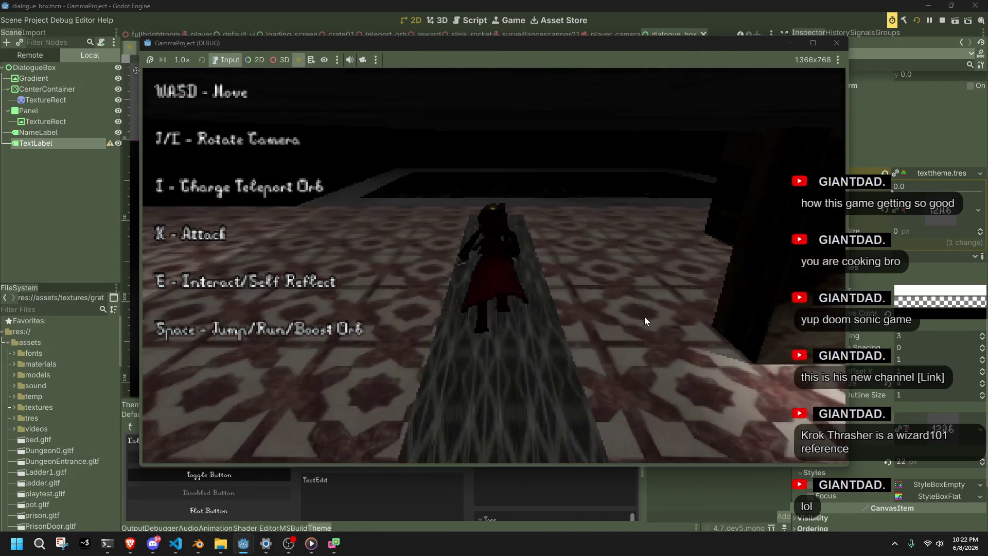
key("w")
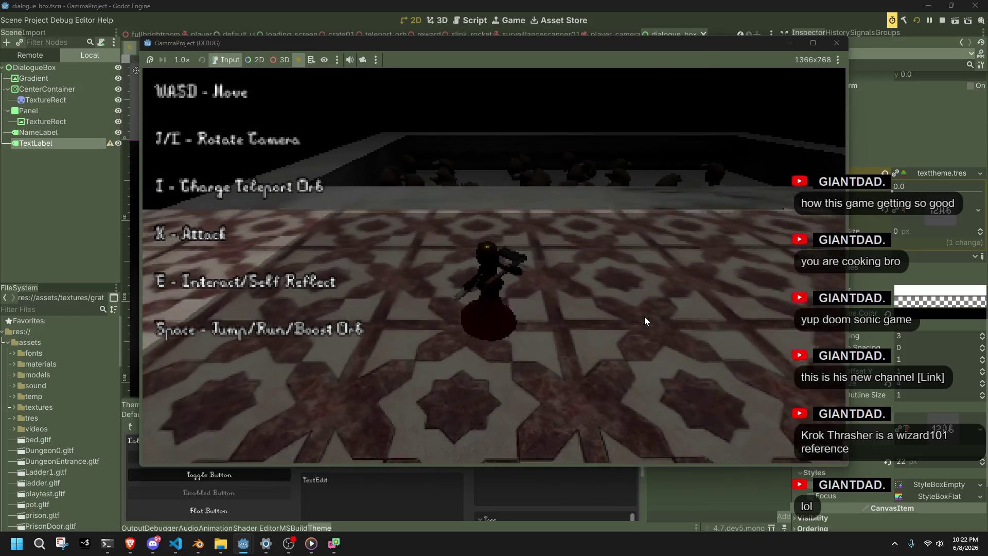
key("w")
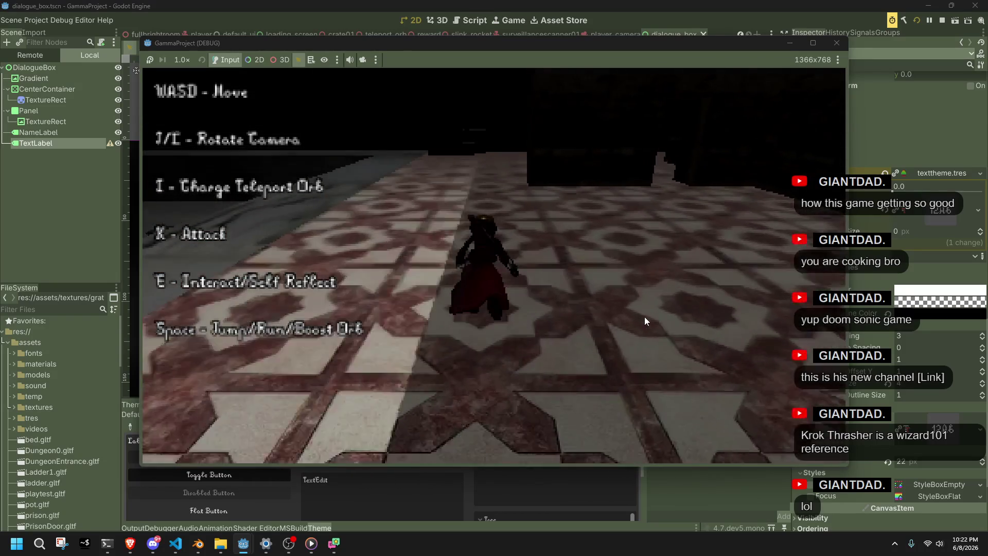
key("w")
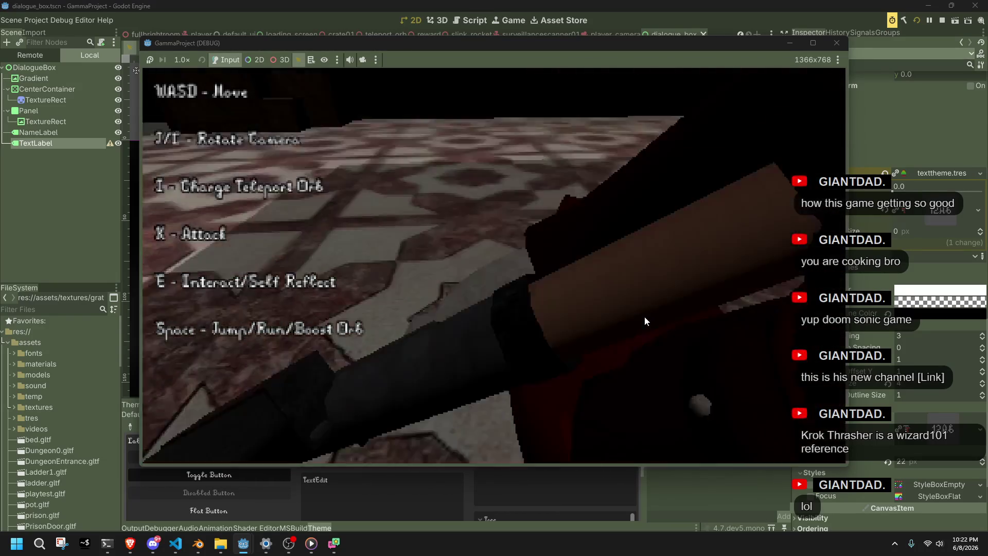
key("alt+Tab")
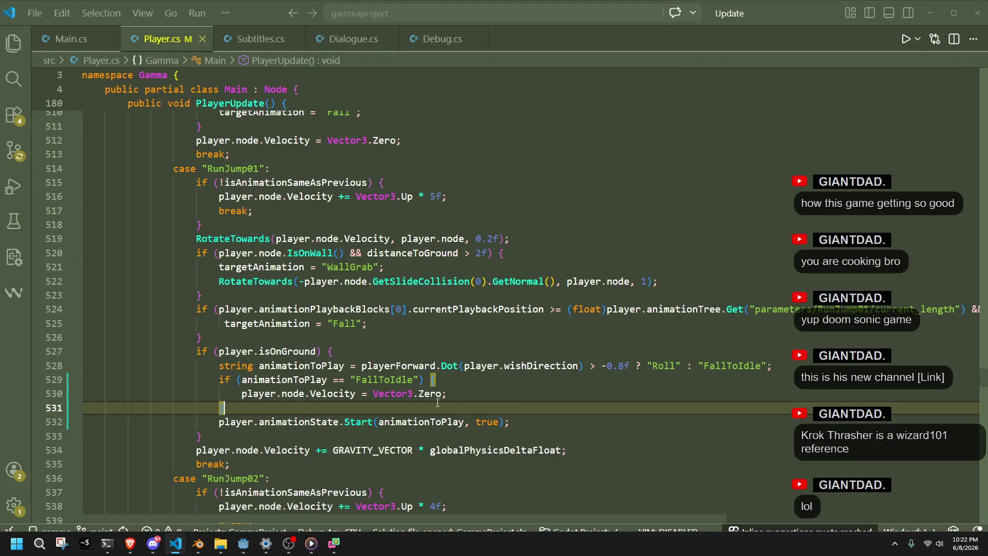
On line 530, replace the landing velocity Vector3.Zero with Vector3.ModelTop, ending with a semicolon.
left_click(375, 393)
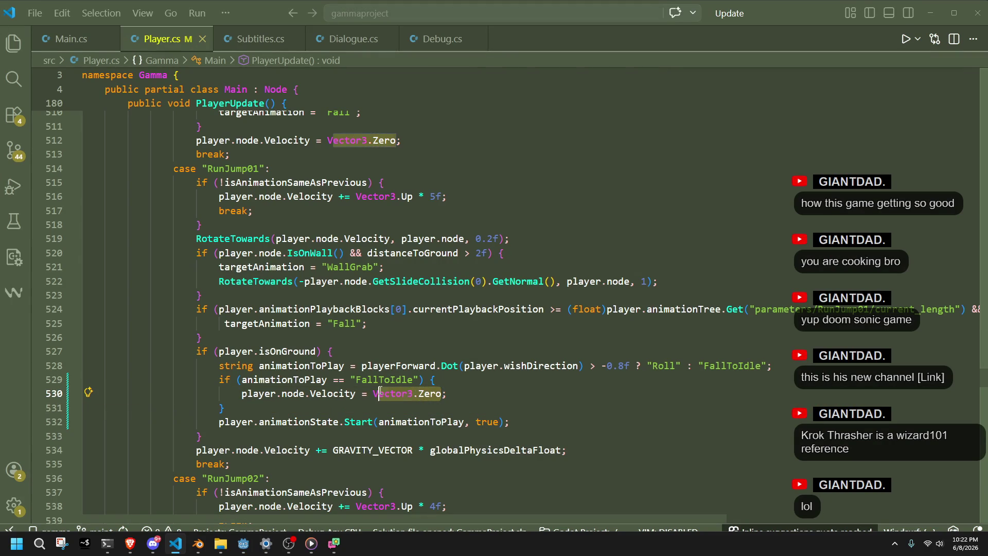
type("new vector3")
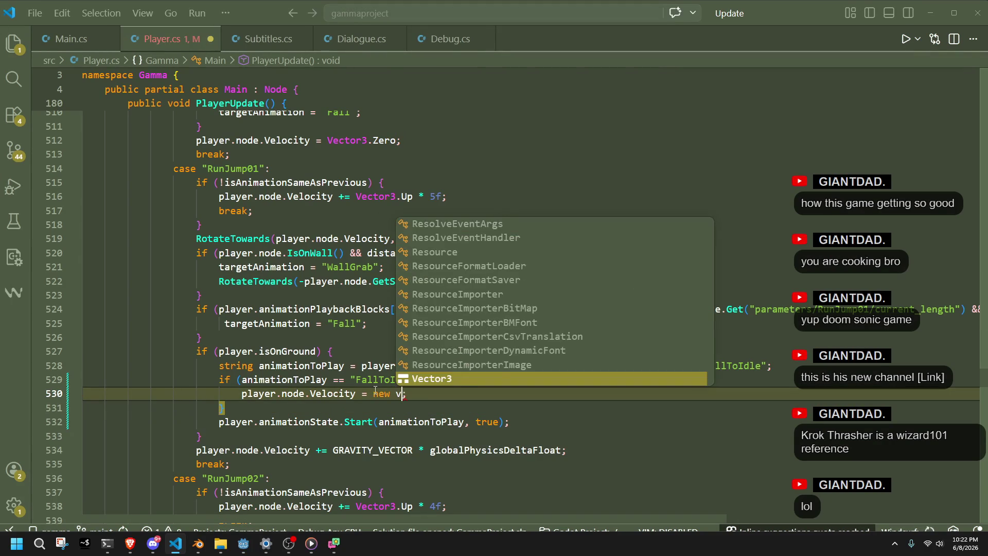
type("(")
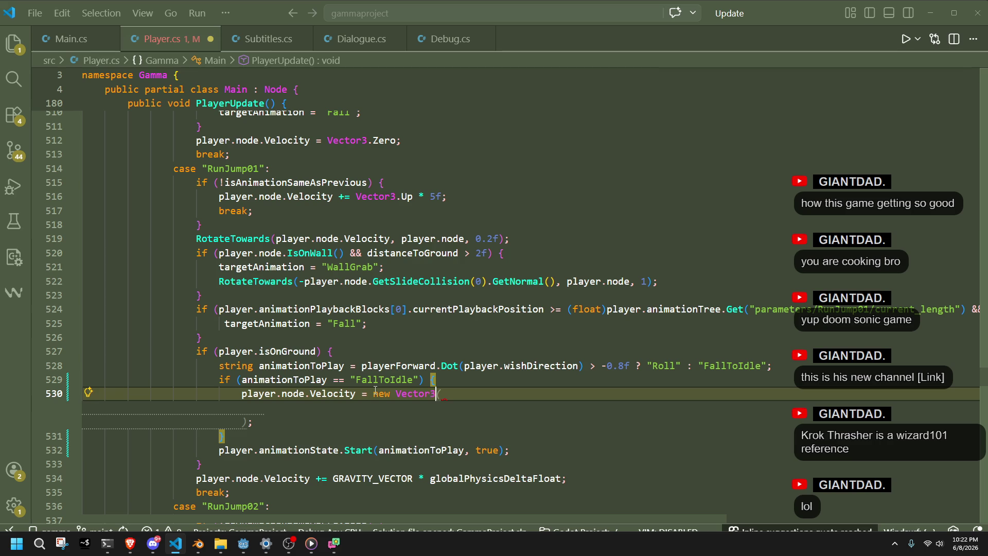
key("ctrl+BackSpace")
key("ctrl+BackSpace")
key("ctrl+BackSpace")
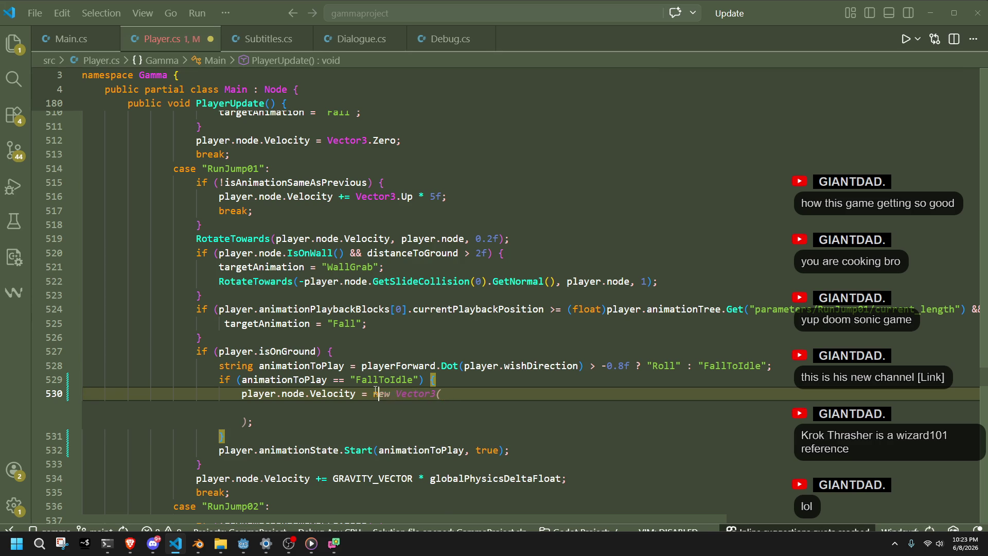
type("Vector")
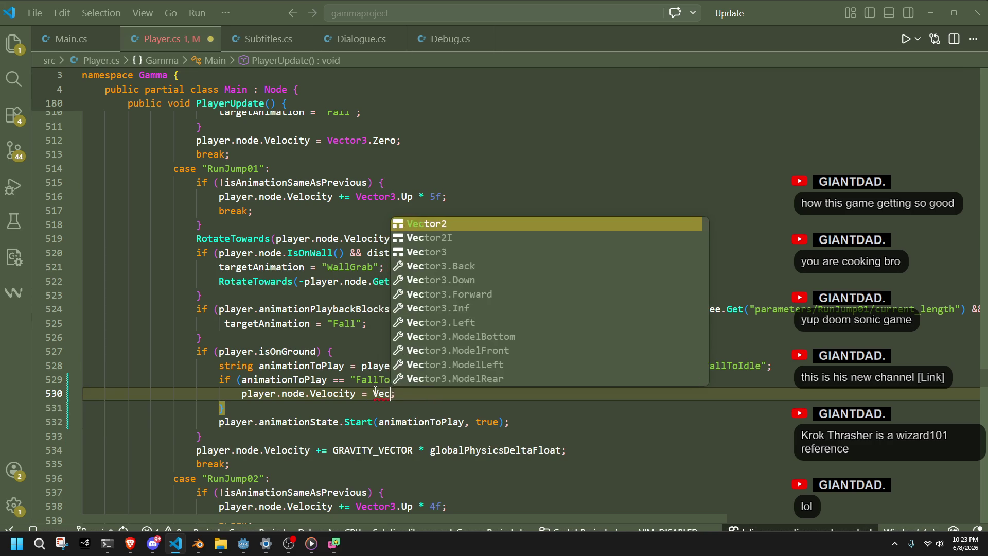
type("3.")
key("Up")
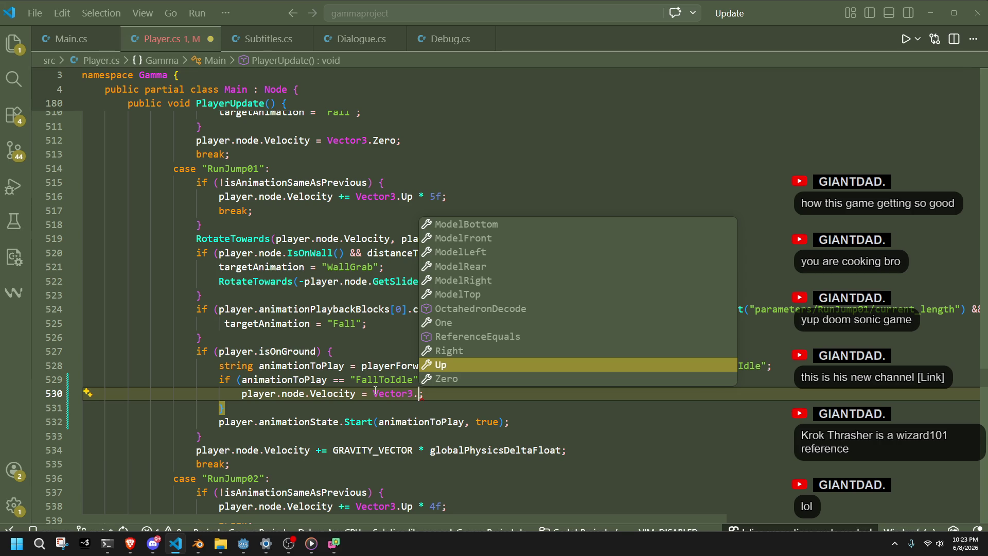
left_click(458, 296)
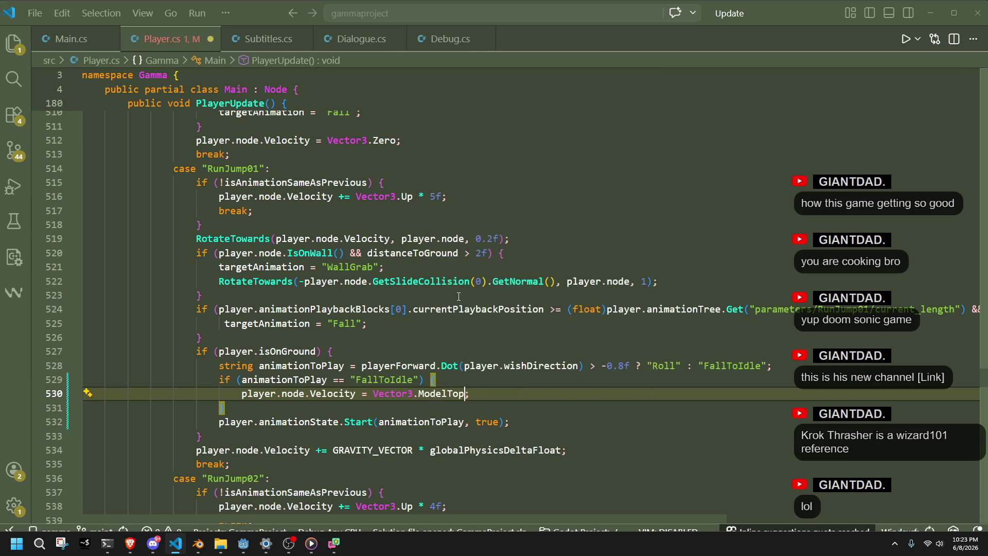
mouse_move(421, 394)
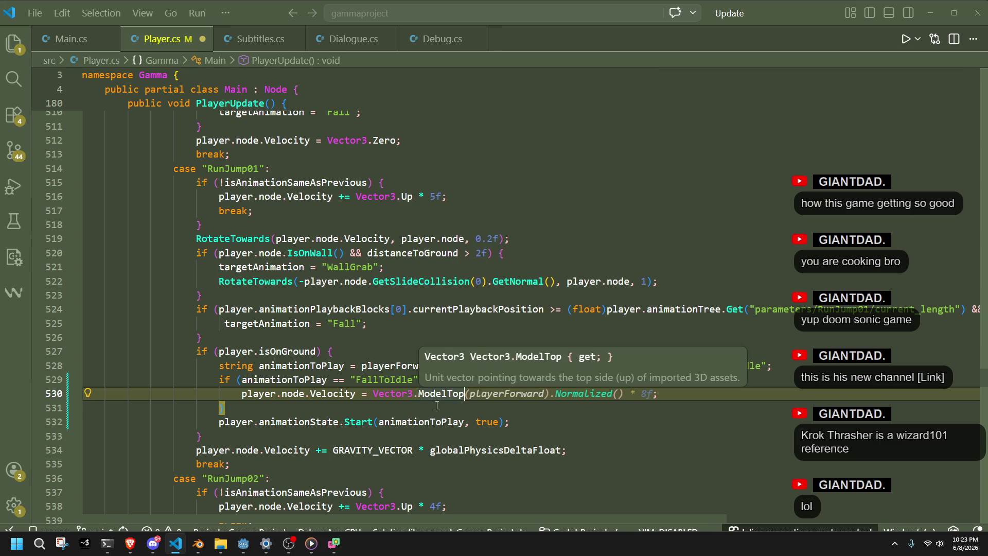
type(";")
left_click(437, 405)
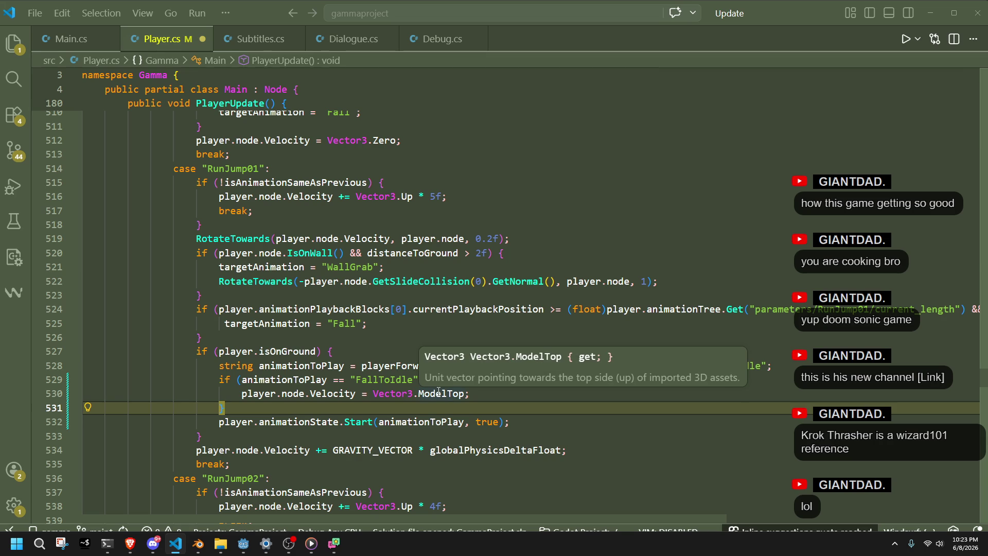
key("super+d")
key("super+d")
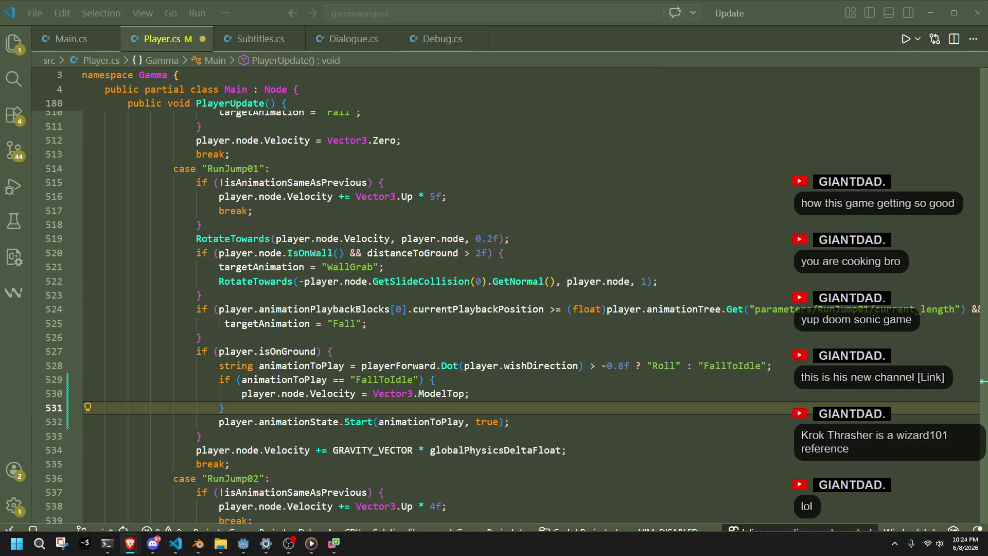
left_click(365, 343)
Change line 530 to assign 1 to Velocity[0], which raises the CS1612 error.
left_click(459, 403)
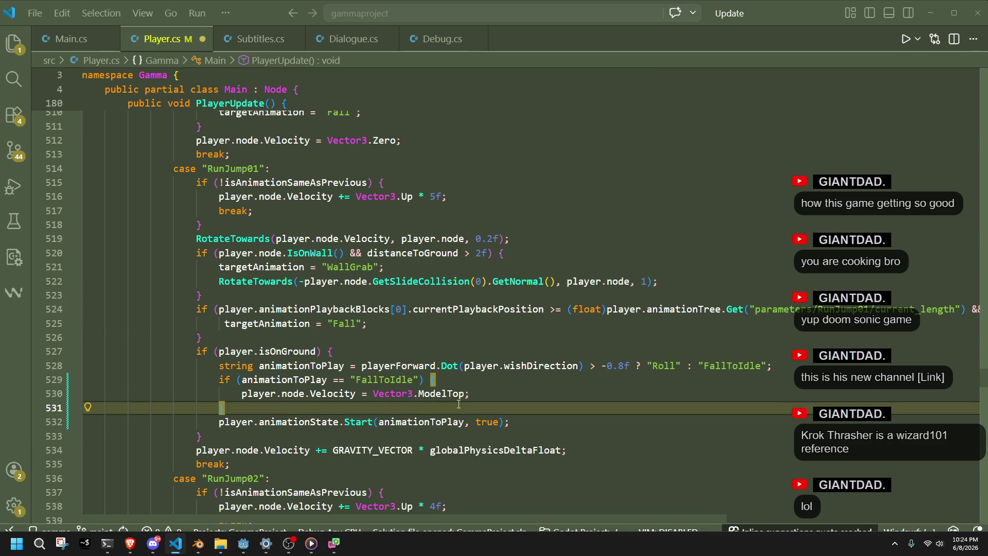
left_click_drag(466, 393, 381, 395)
left_click(356, 393)
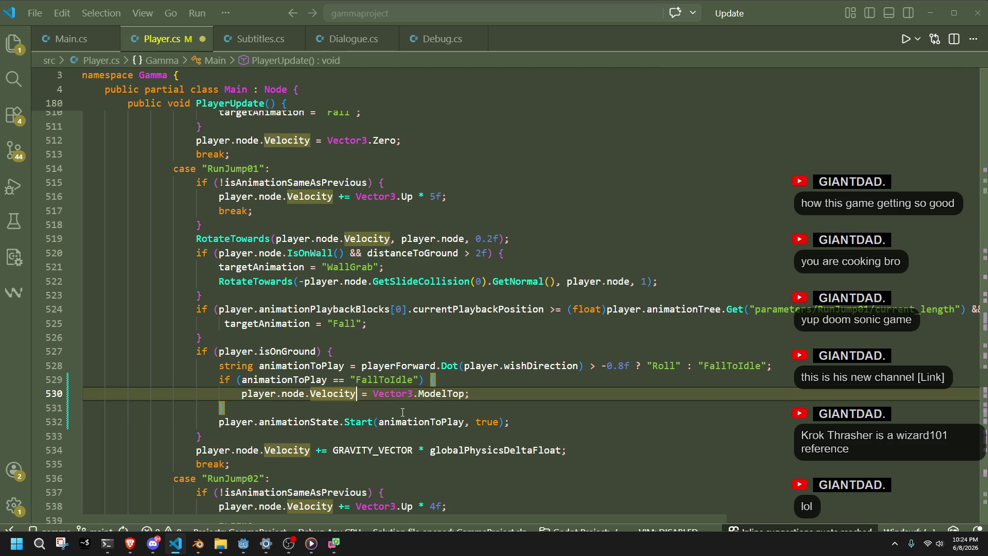
type("[0]")
key("Down")
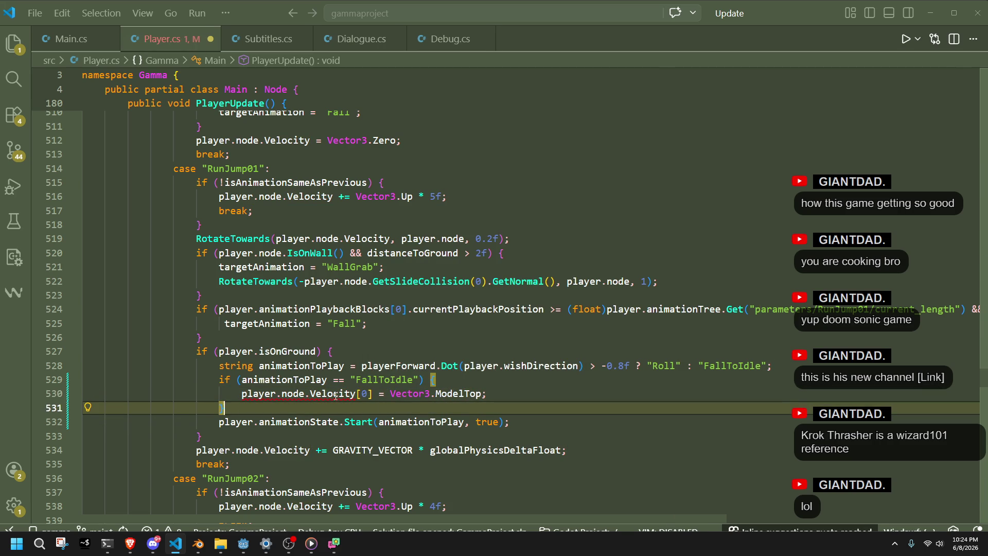
mouse_move(328, 393)
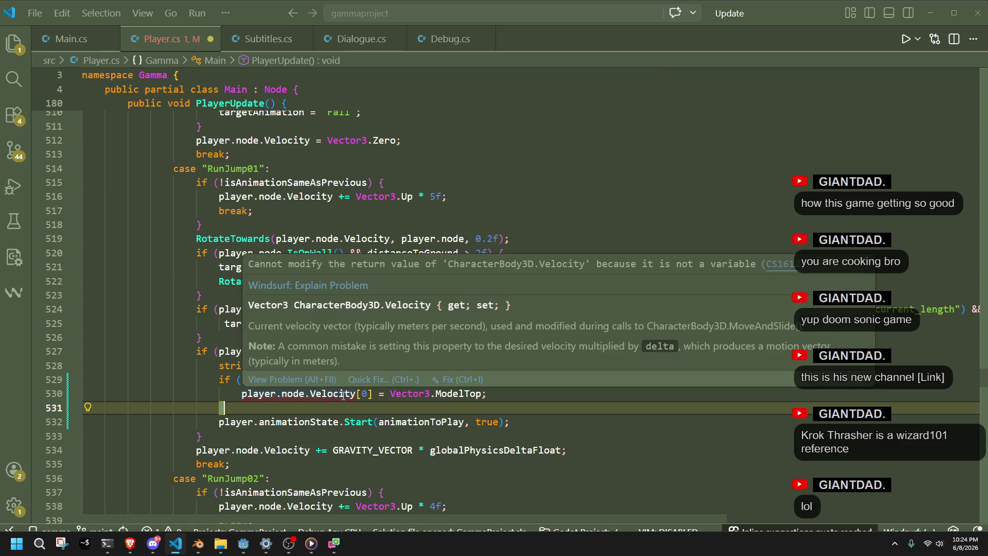
left_click_drag(483, 394, 388, 395)
key("BackSpace")
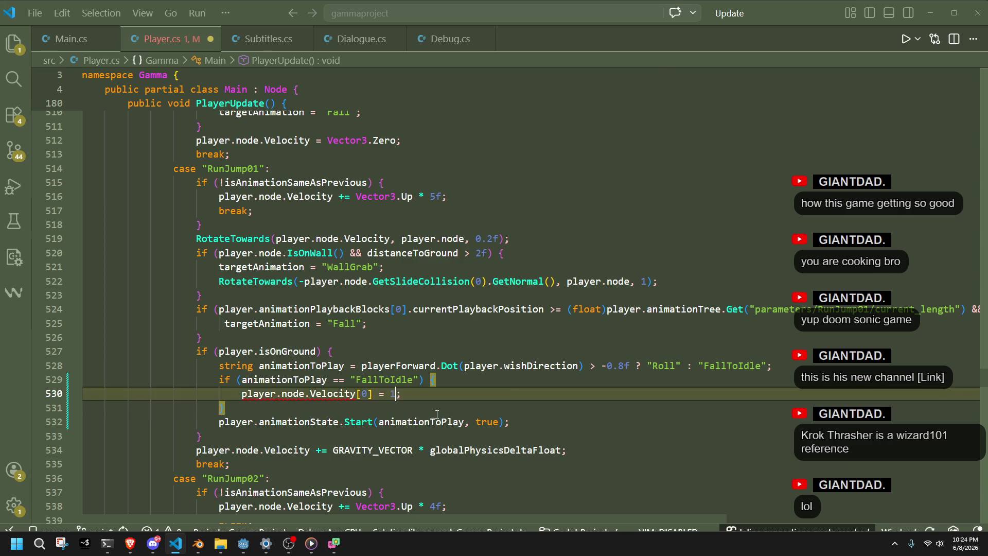
type("1")
key("Down")
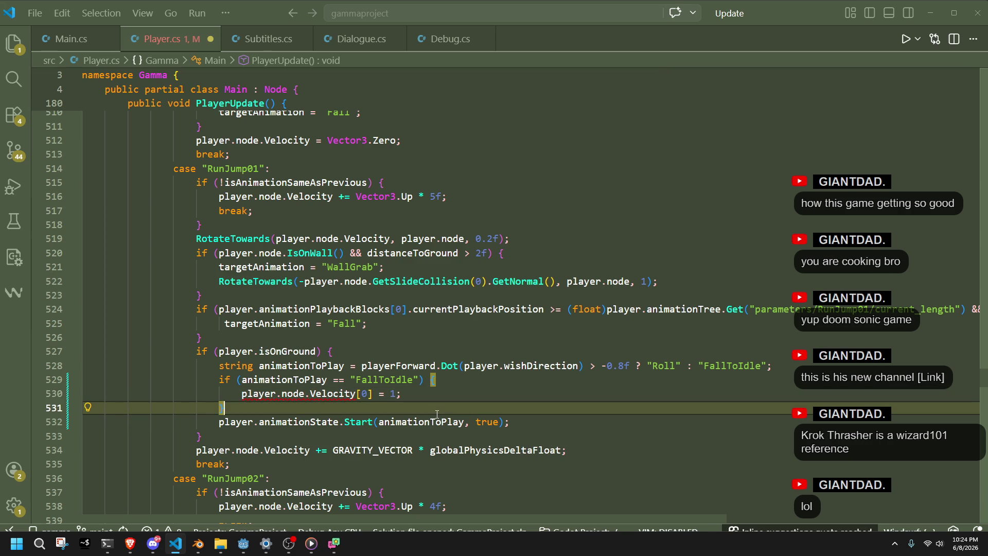
Undo and redo back to Vector3.ModelTop, then bring up the code actions for Vector3.
key("ctrl+z")
key("ctrl+z")
key("ctrl+z")
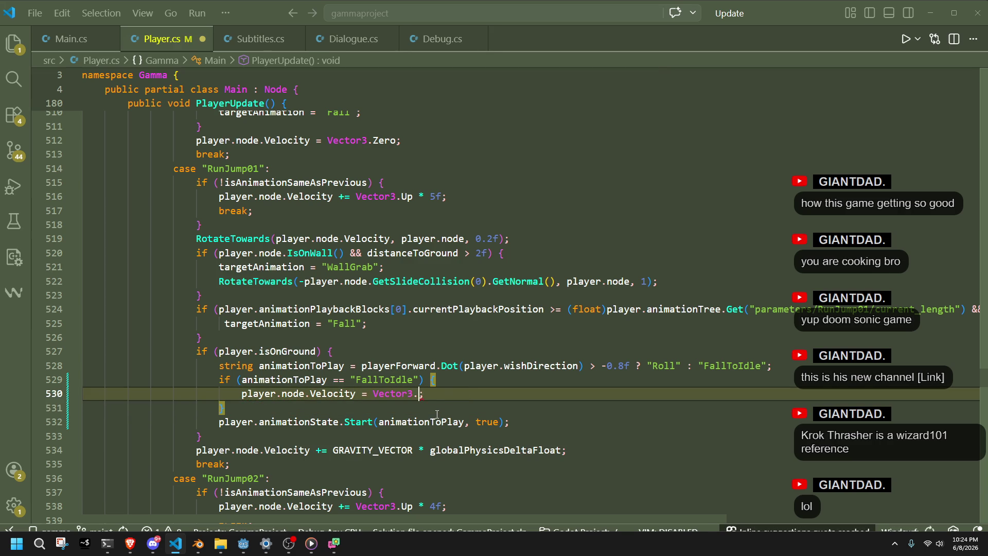
key("ctrl+y")
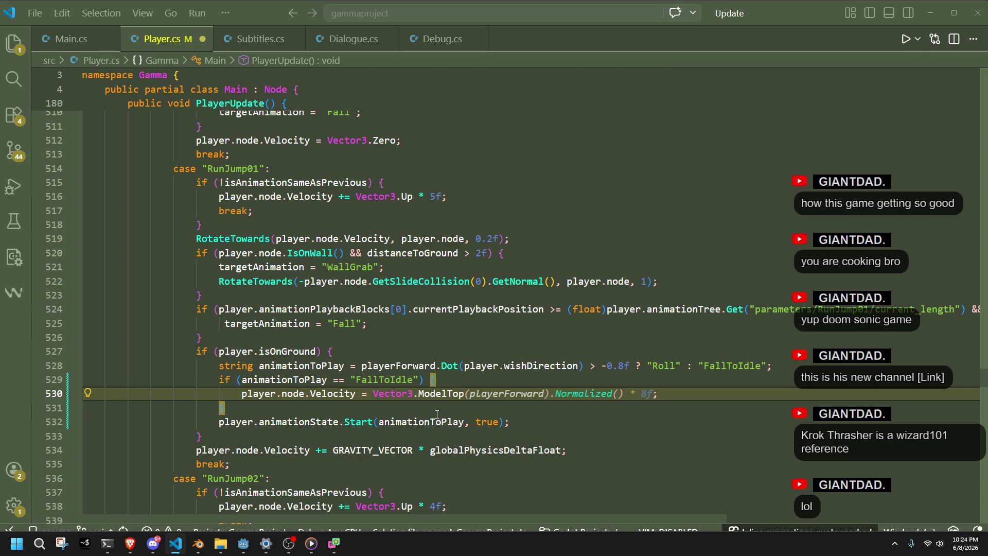
key("Down")
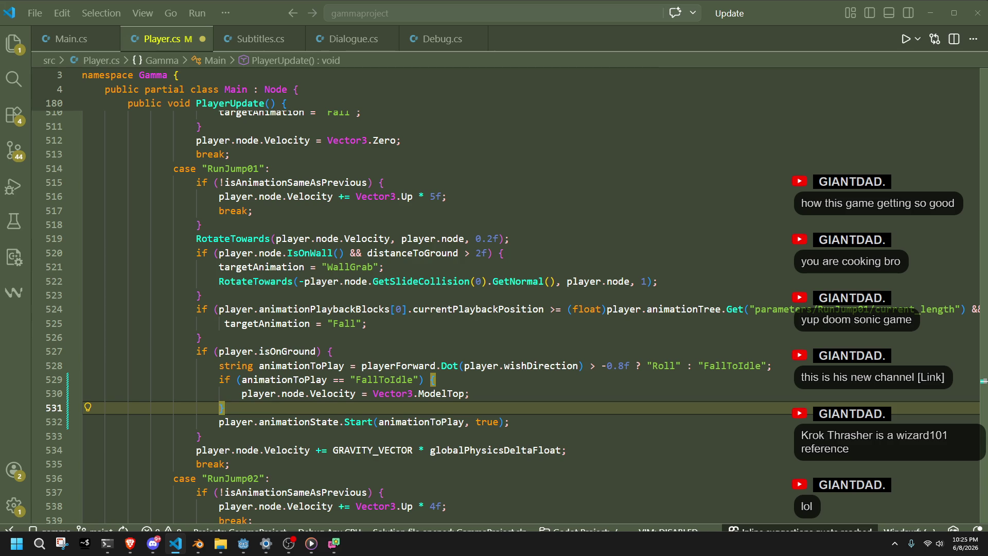
right_click(394, 391)
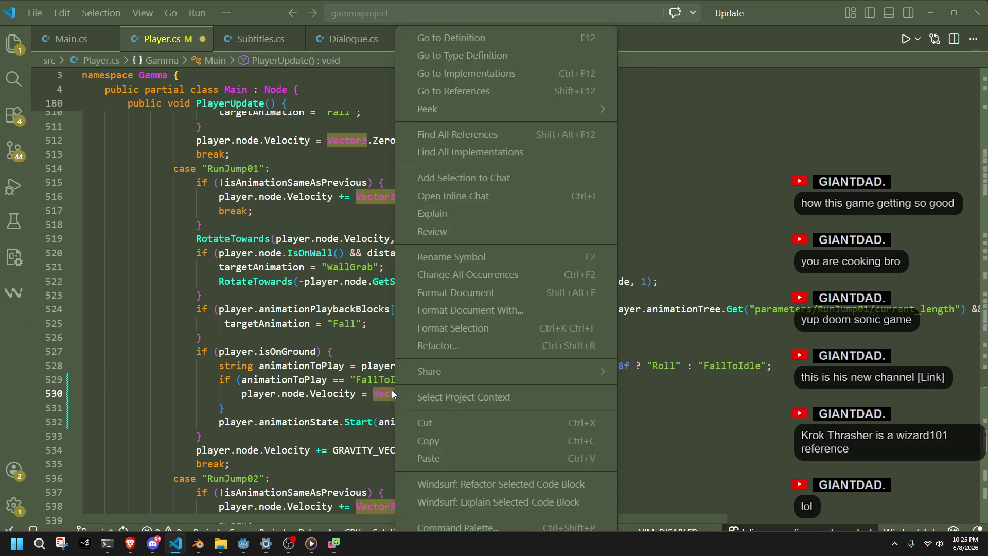
Open Vector3's definition and inspect the _up, _right and _modelFront constant values.
left_click(445, 37)
scroll(353, 299, "down", 8)
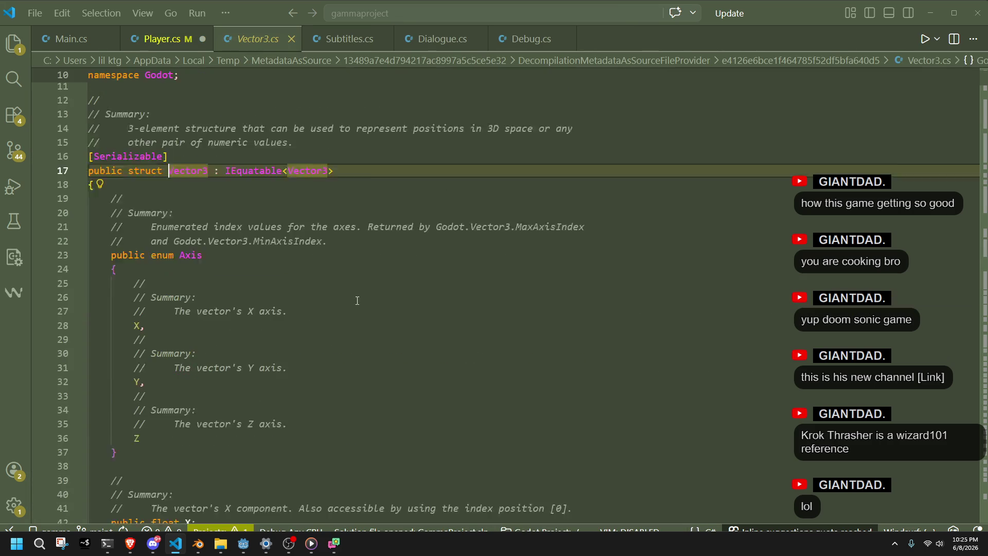
scroll(353, 299, "down", 3)
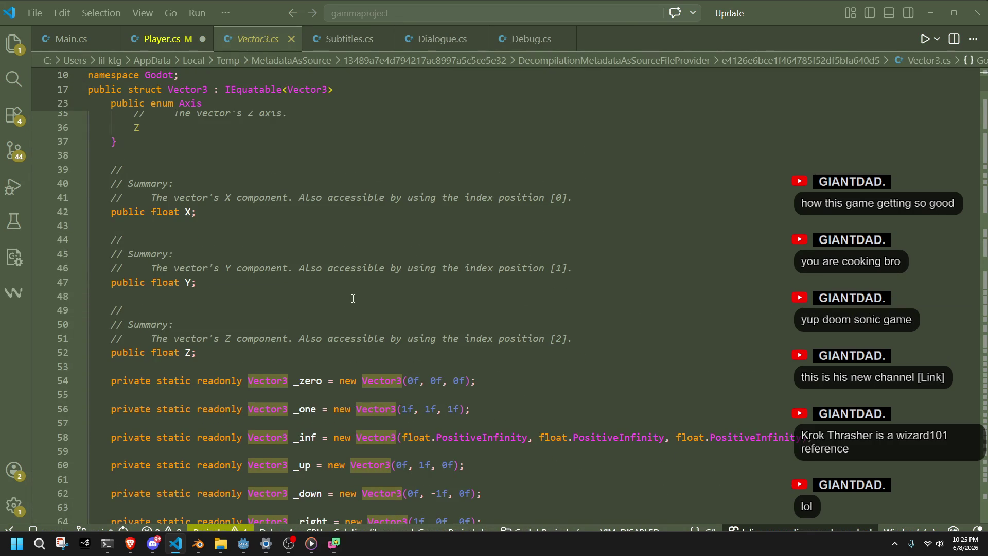
scroll(472, 366, "down", 1)
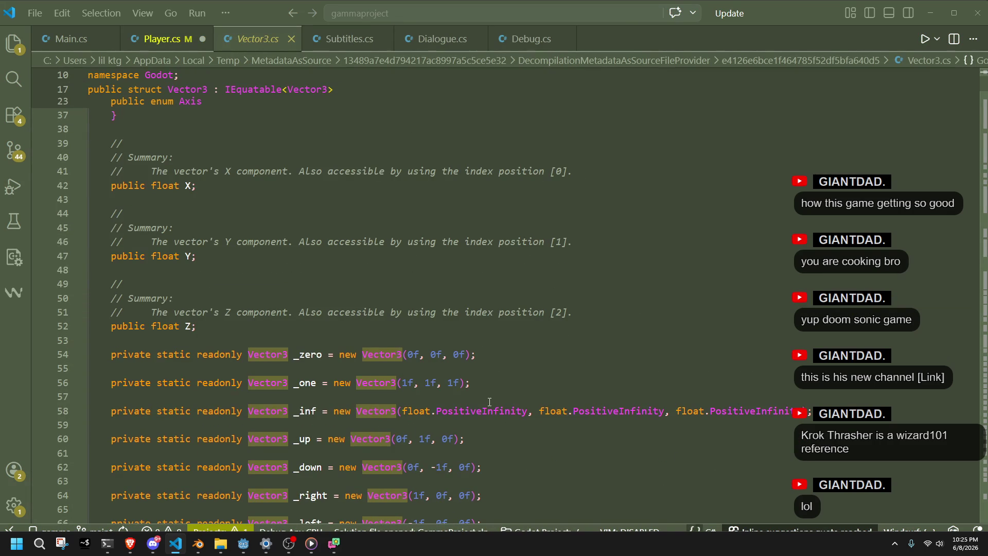
left_click(307, 441)
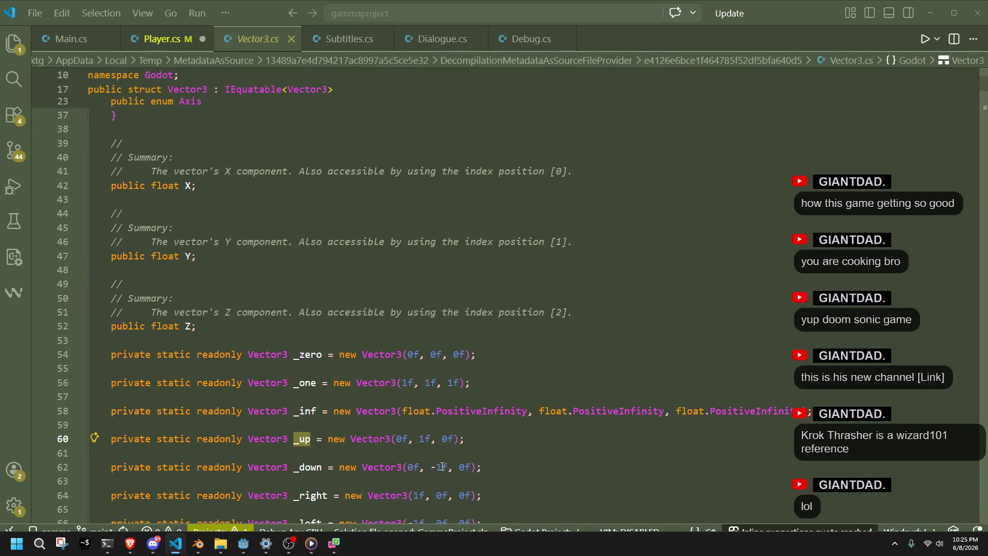
left_click(313, 496)
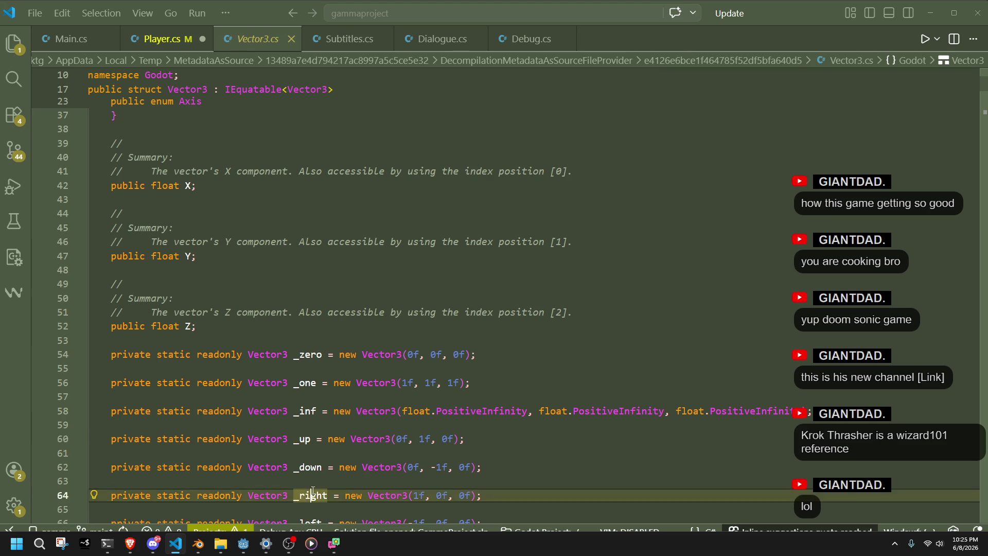
scroll(329, 464, "down", 1)
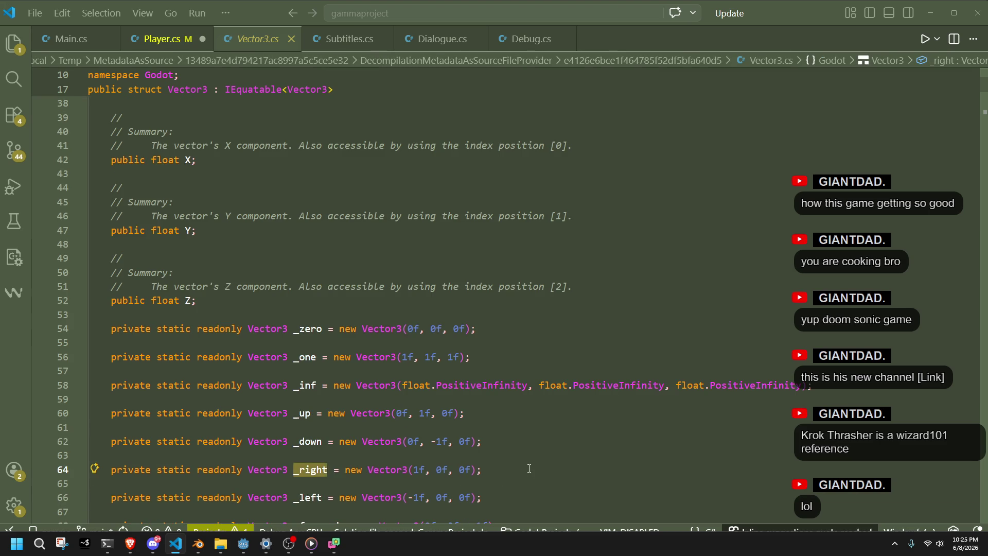
scroll(549, 497, "down", 1)
scroll(549, 497, "down", 2)
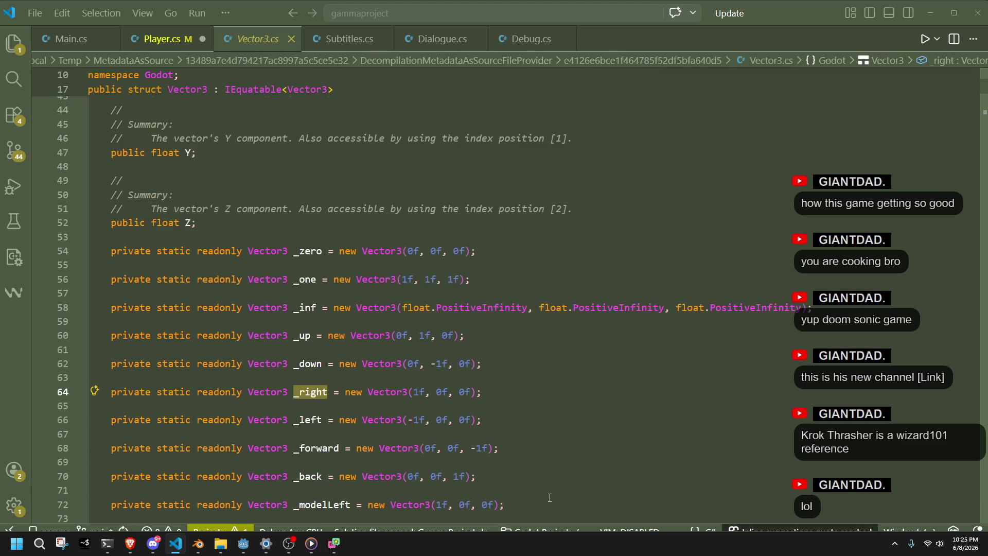
scroll(549, 498, "down", 1)
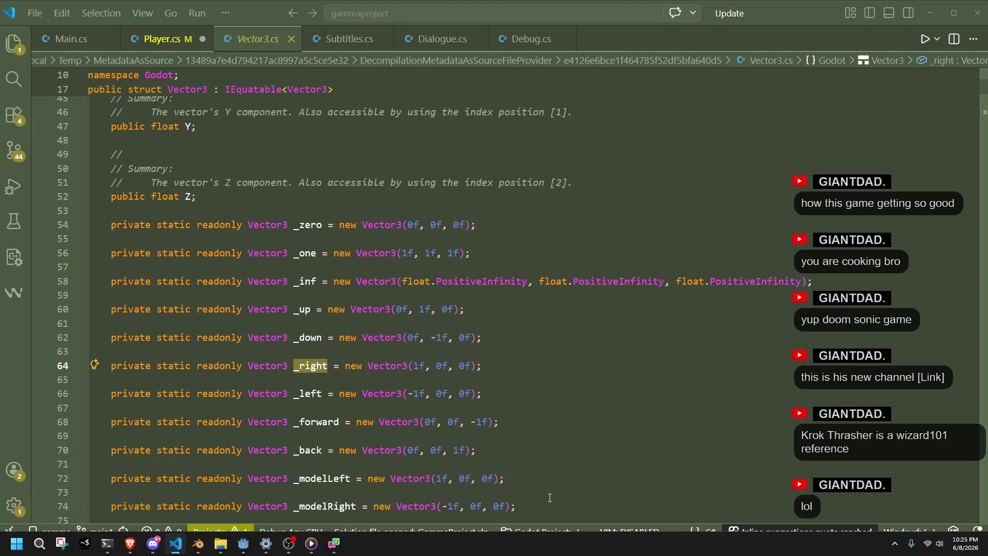
scroll(545, 496, "down", 2)
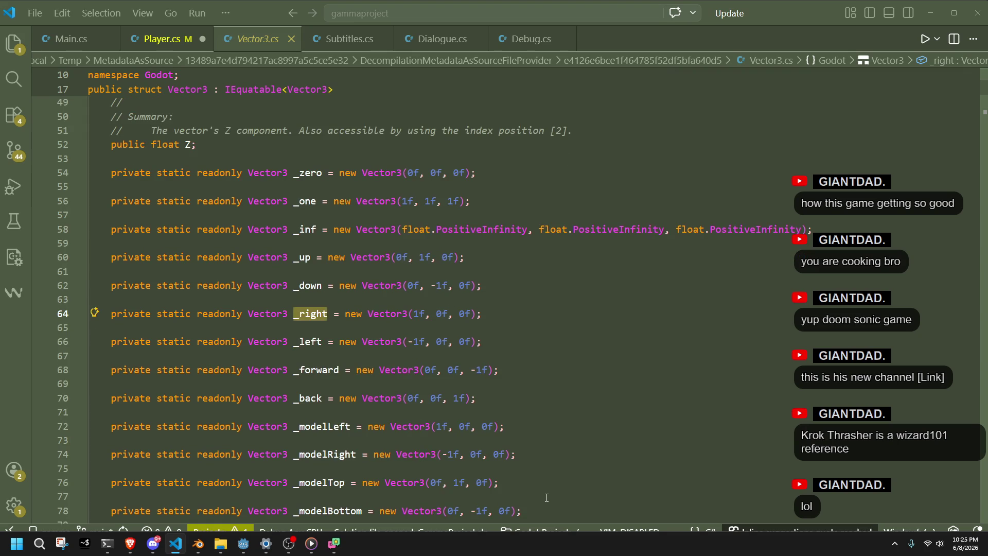
scroll(547, 498, "down", 2)
scroll(517, 475, "down", 1)
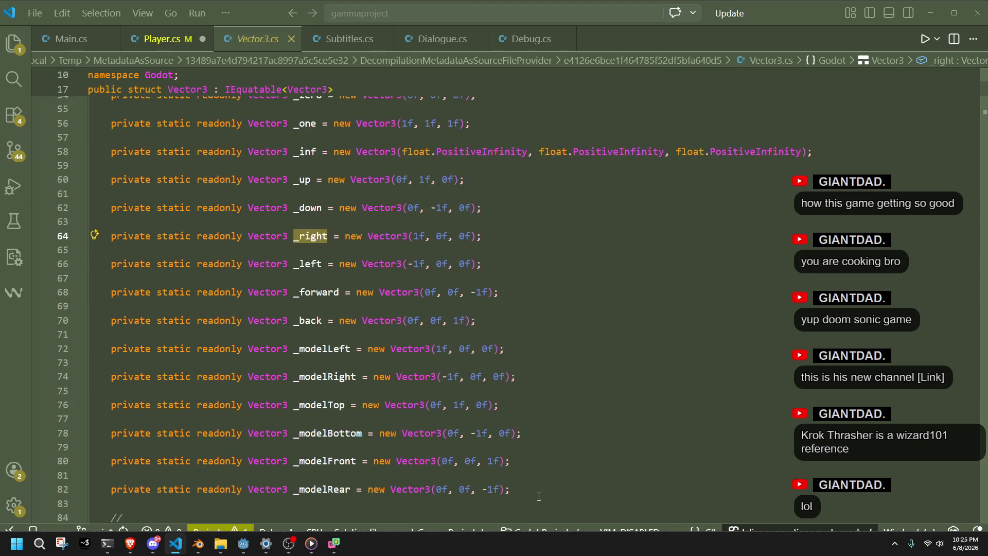
left_click_drag(500, 461, 442, 460)
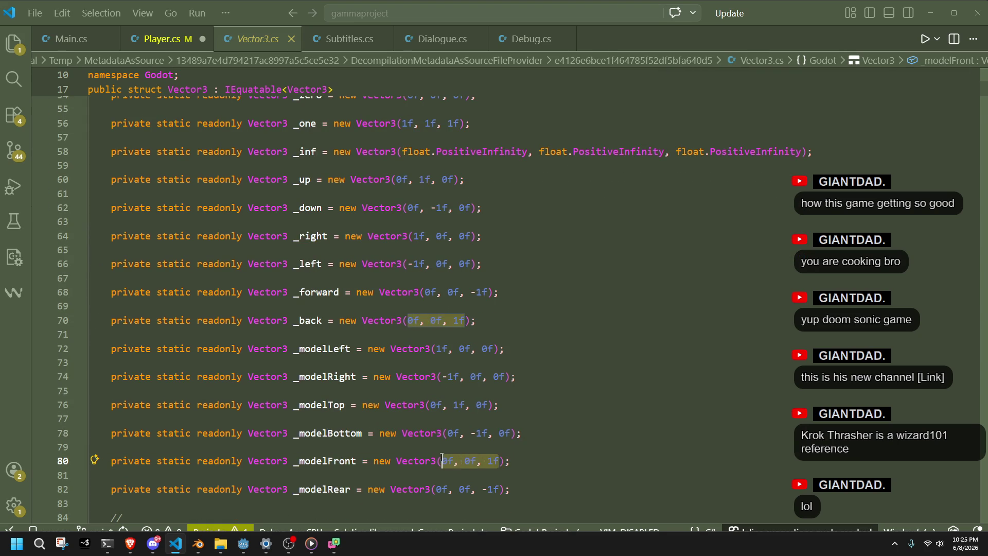
Search the decompiled Vector3.cs for '1f, 0f, 1f', find no match, and return to Main.cs.
key("ctrl+f")
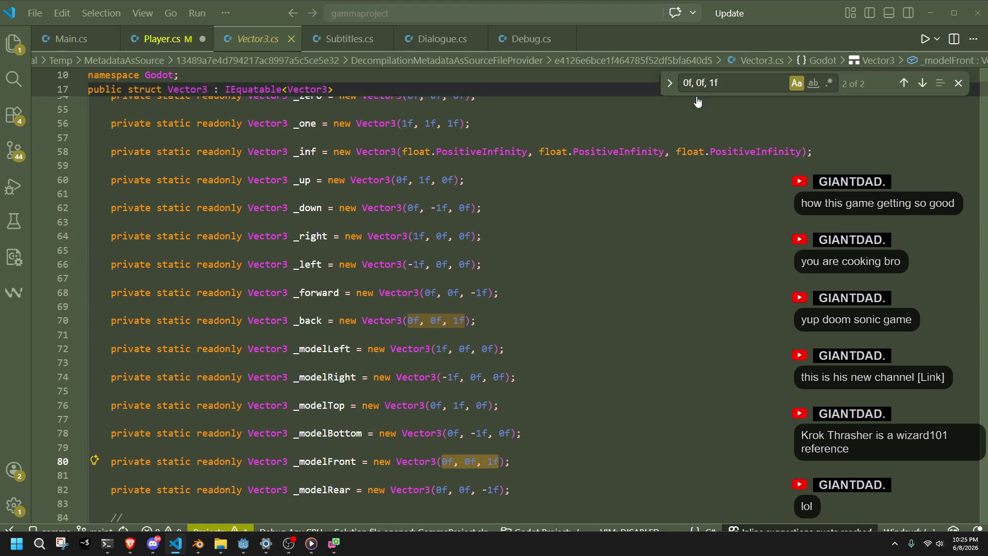
scroll(698, 75, "down", 4)
type("1")
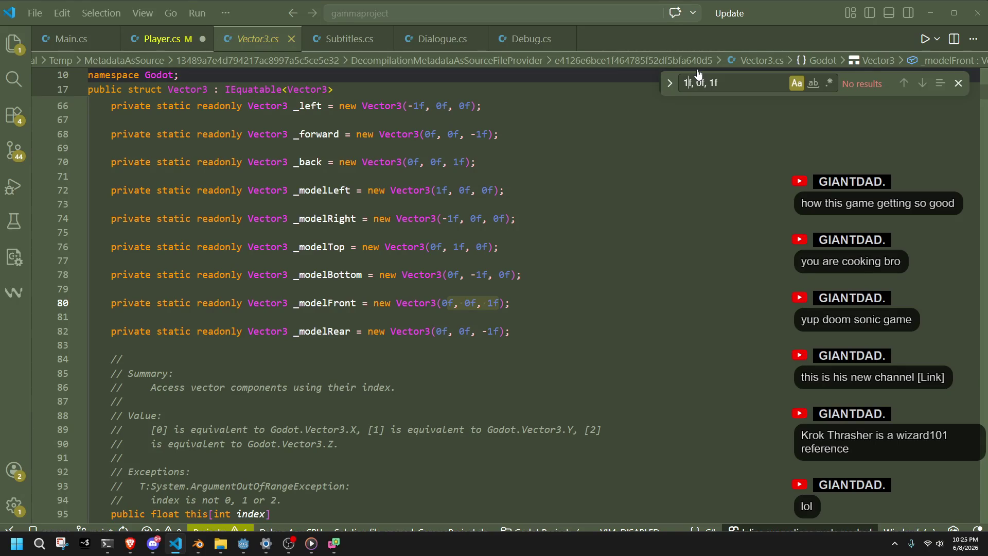
key("BackSpace")
type("1")
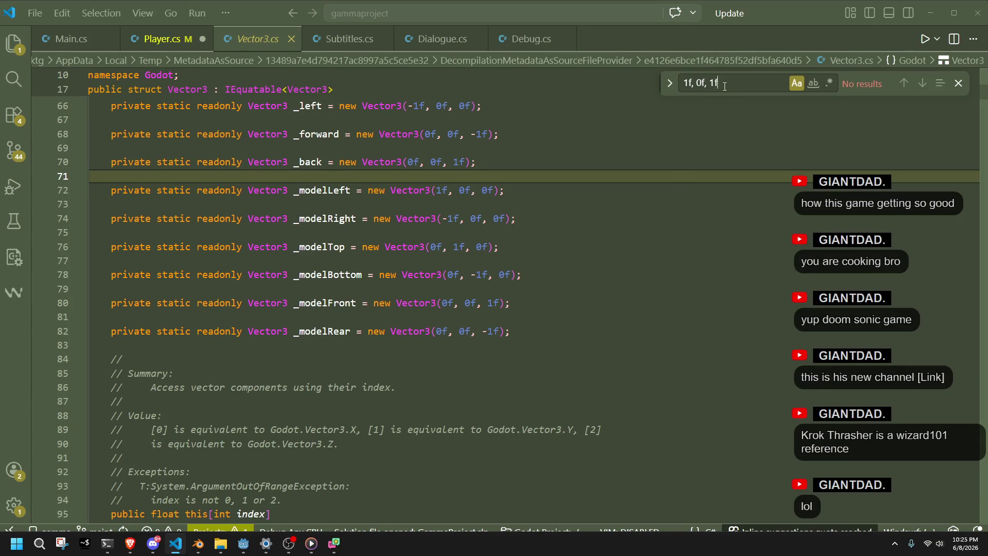
key("ctrl+shift+Left")
key("ctrl+shift+Left")
key("ctrl+shift+Left")
left_click(617, 315)
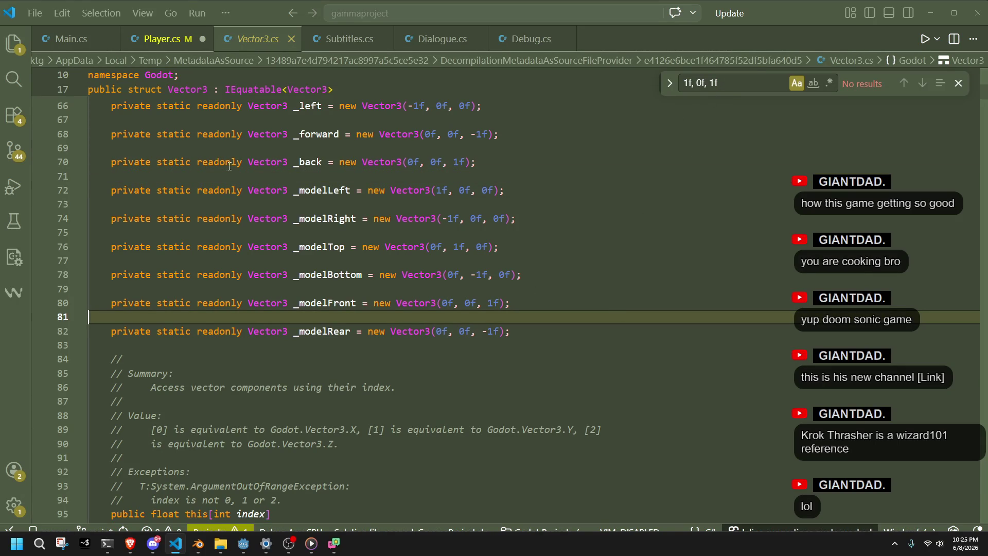
left_click(71, 39)
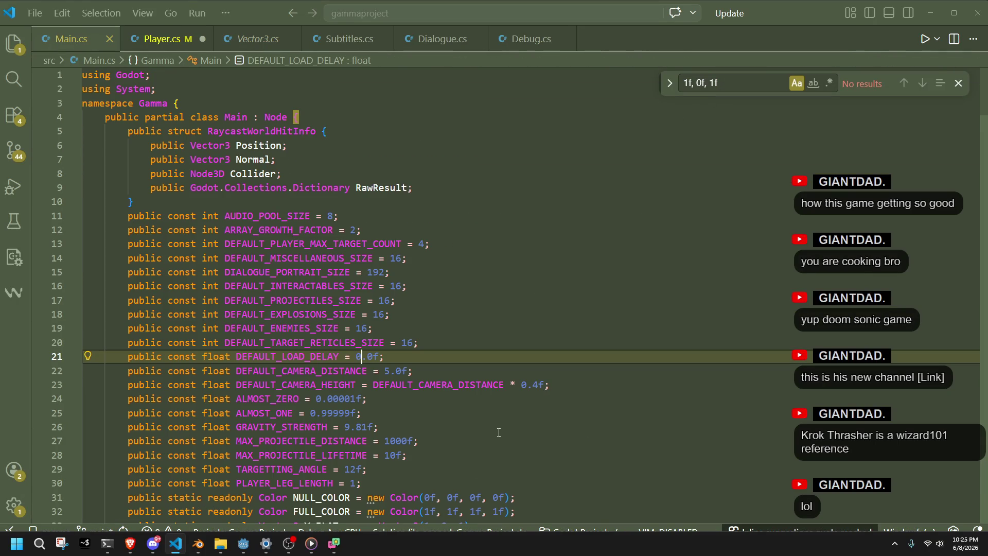
Add an XZ_FLAT Vector3 constant below Y_FLAT in Main.cs and save.
left_click(499, 432)
scroll(498, 432, "down", 4)
left_click(545, 370)
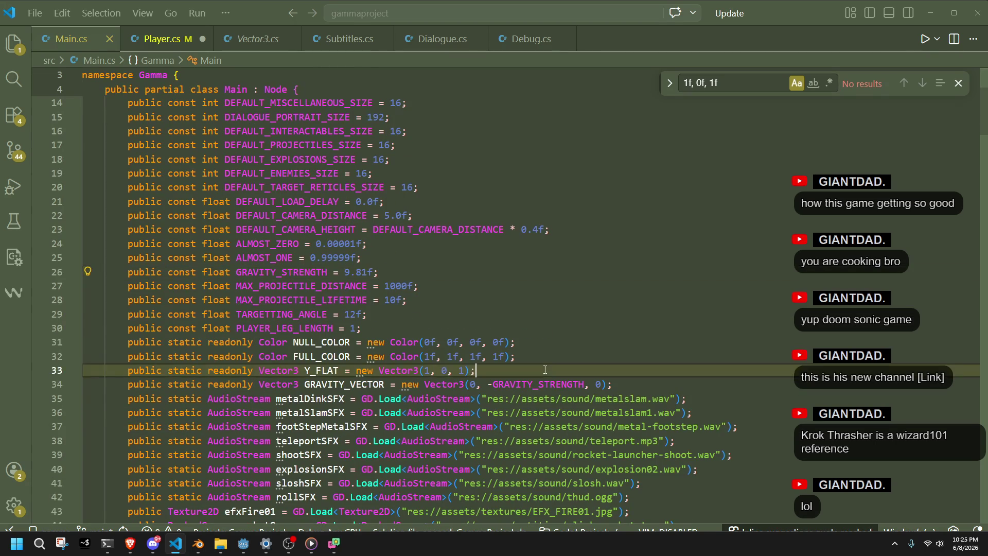
key("Return")
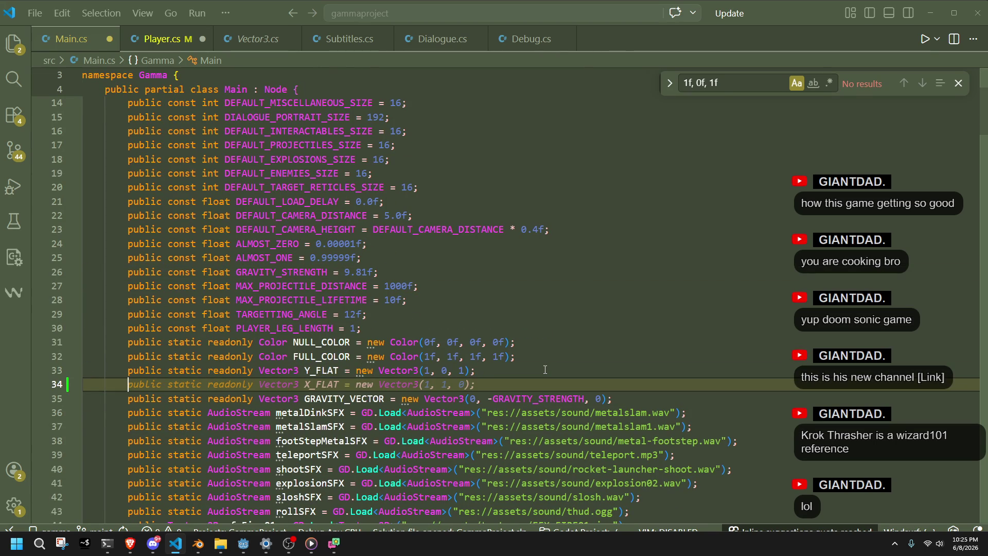
key("Tab")
left_click(310, 384)
type("Z")
left_click(453, 384)
key("BackSpace")
type("0")
key("Right")
key("Right")
key("Right")
key("BackSpace")
type("1")
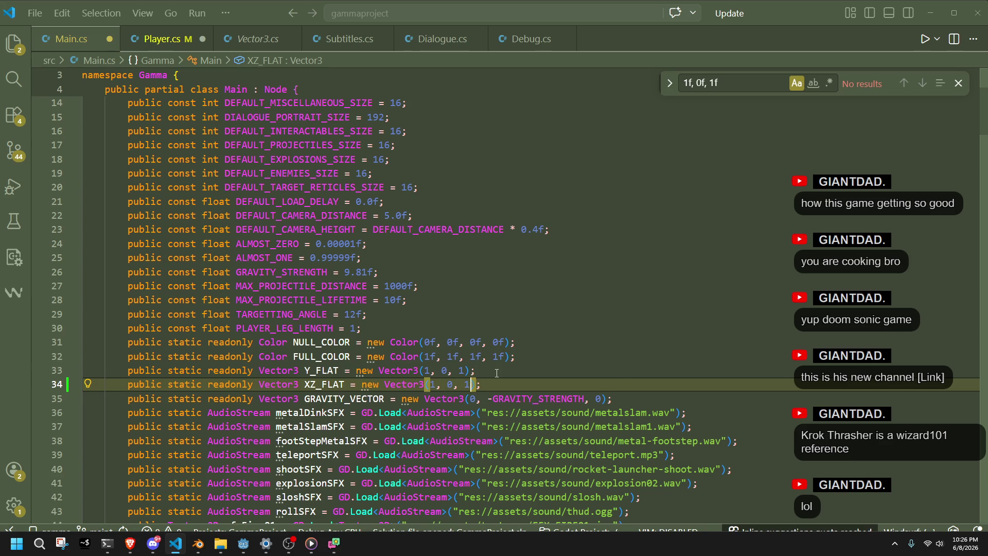
left_click(479, 370)
key("ctrl+s")
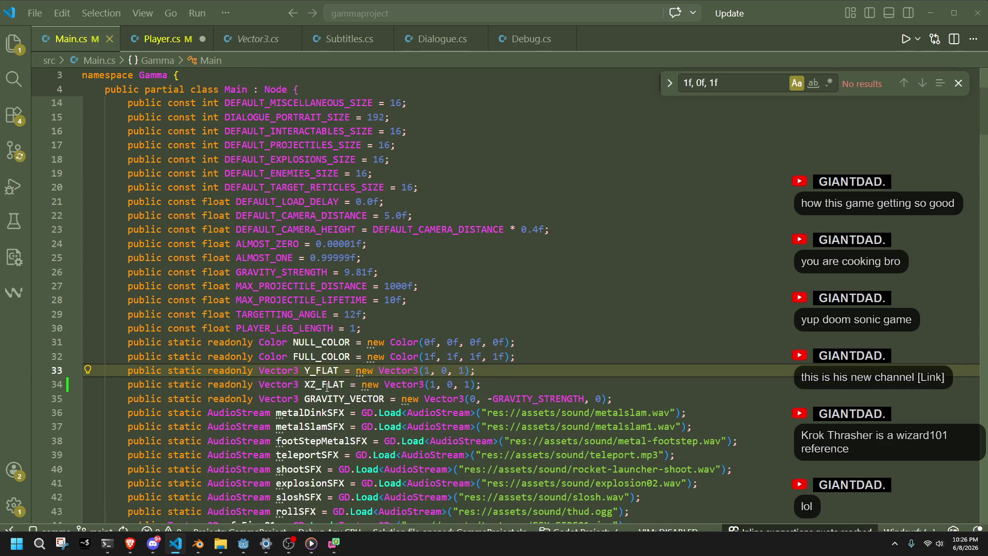
Set the XZ_FLAT values to new Vector3(0, 1, 0) and save Main.cs.
double_click(324, 384)
left_click(162, 38)
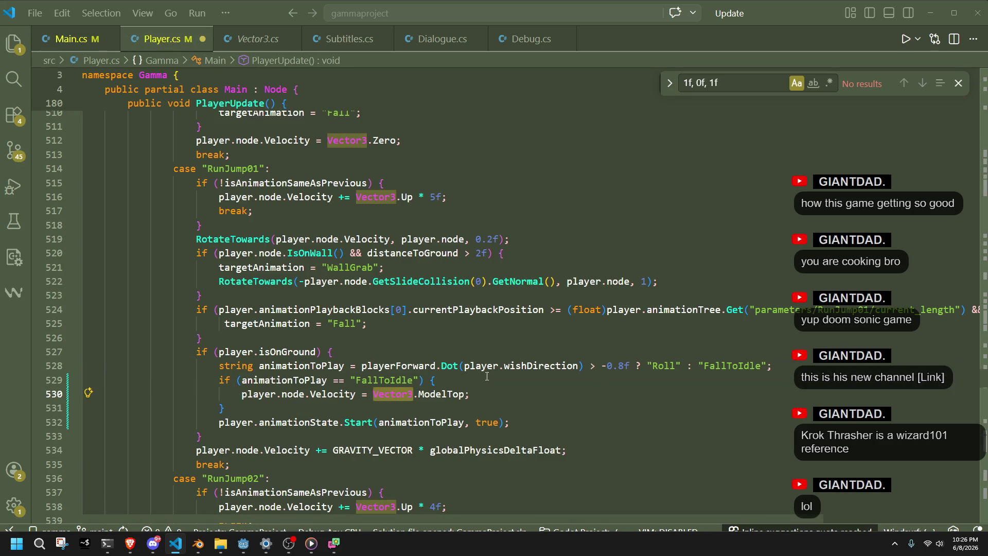
left_click(72, 39)
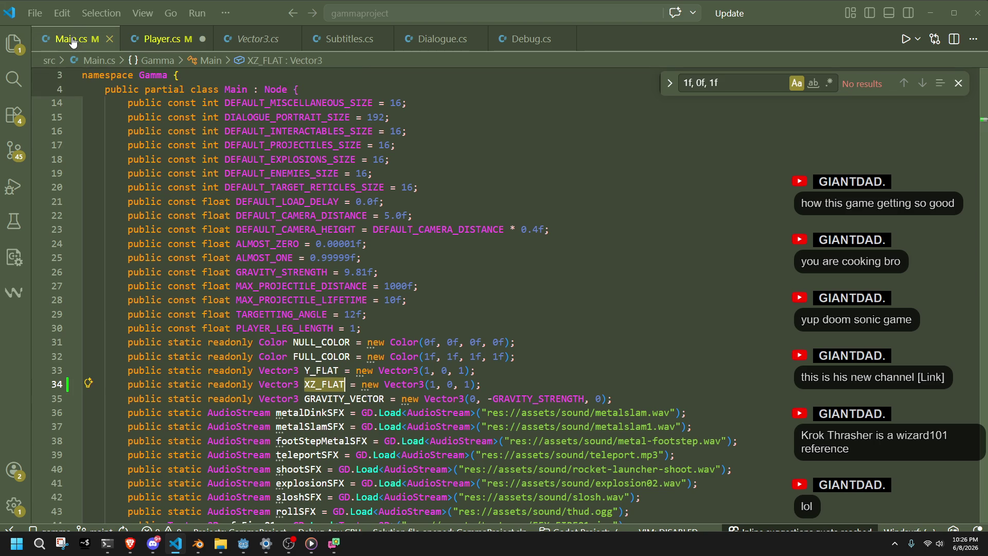
left_click(439, 385)
type("1")
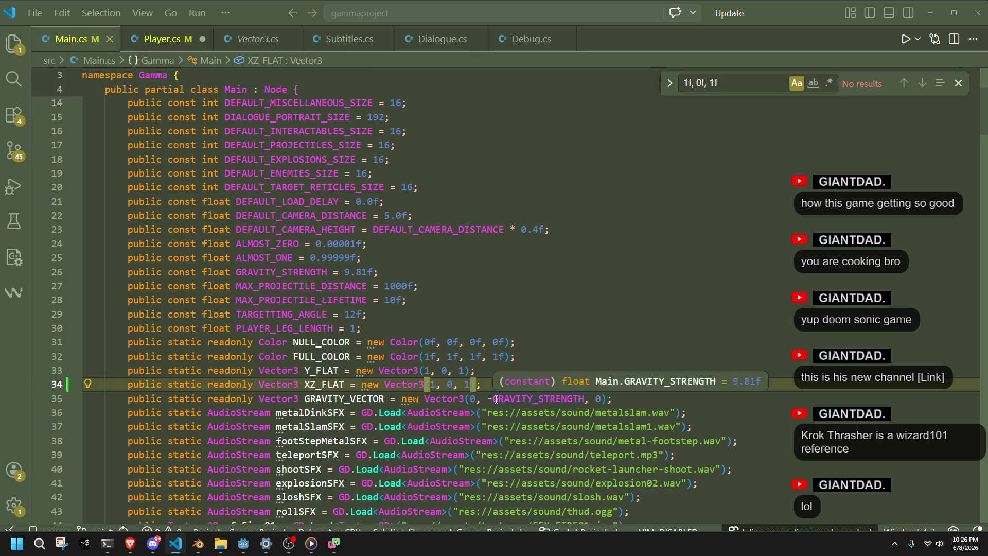
key("BackSpace")
type("0")
key("Right")
key("Right")
key("Right")
key("BackSpace")
type("0")
key("ctrl+s")
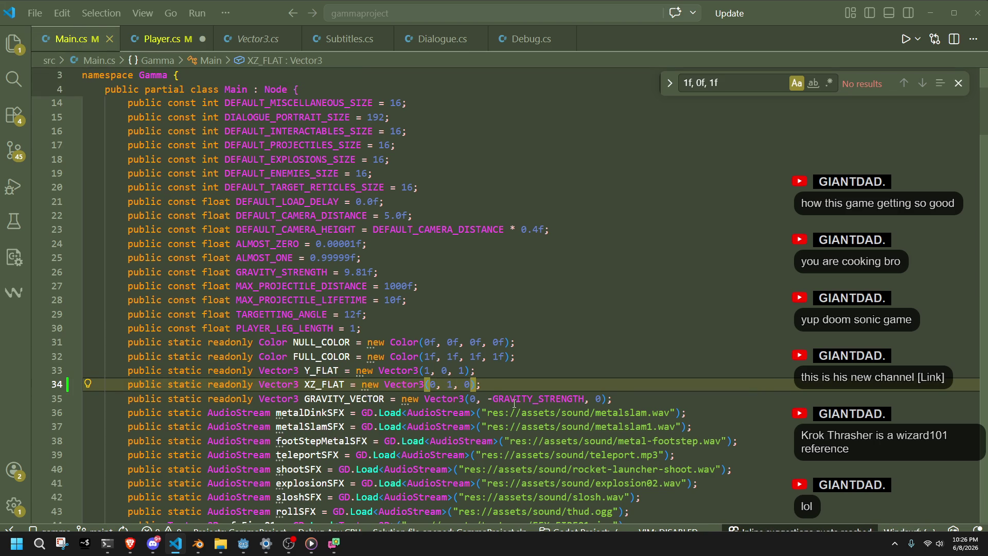
In Player.cs, replace Vector3.ModelTop in the FallToIdle landing velocity with XZ_FLAT.
left_click(324, 384)
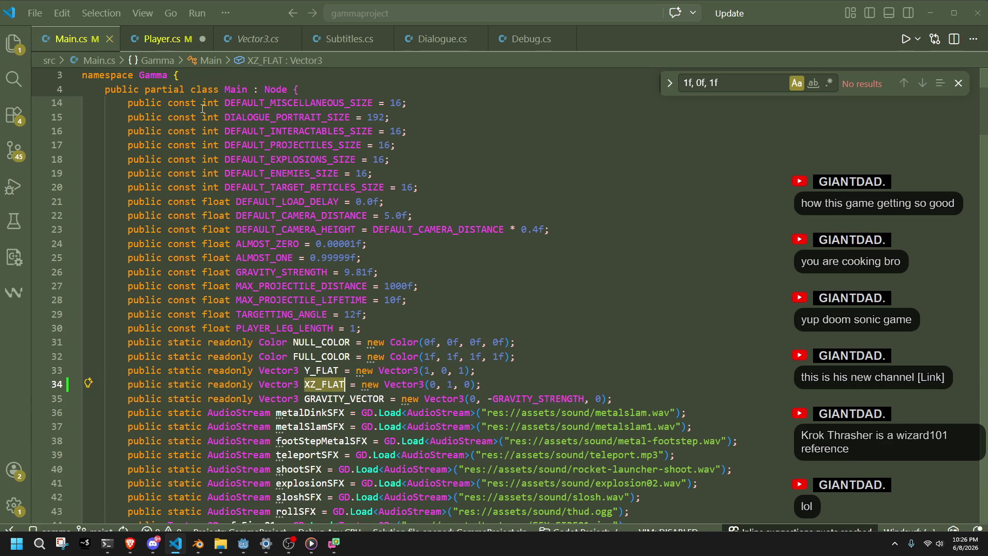
left_click(162, 39)
key("Down")
key("ctrl+s")
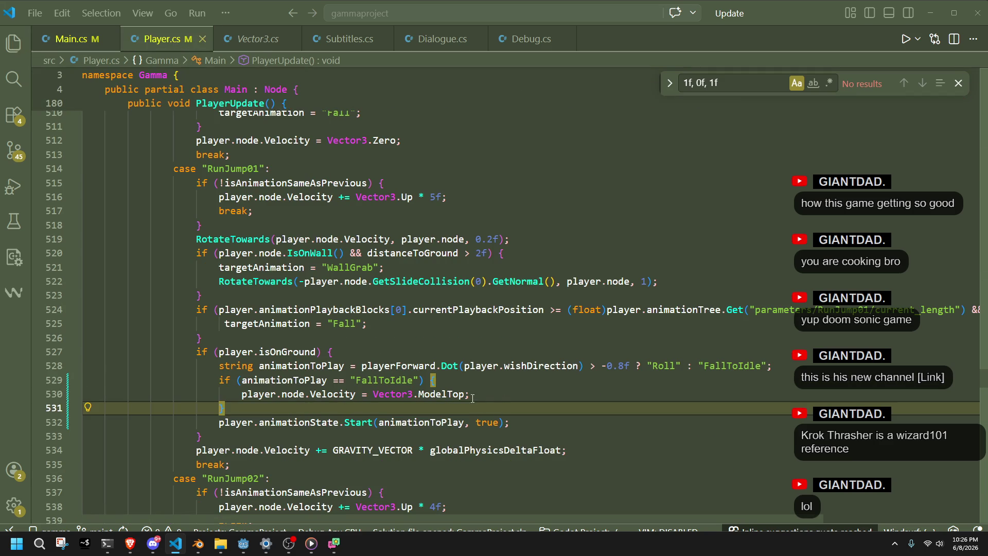
key("Up")
key("End")
key("shift+Down")
left_click_drag(373, 395, 466, 395)
type("XZ_FLAT")
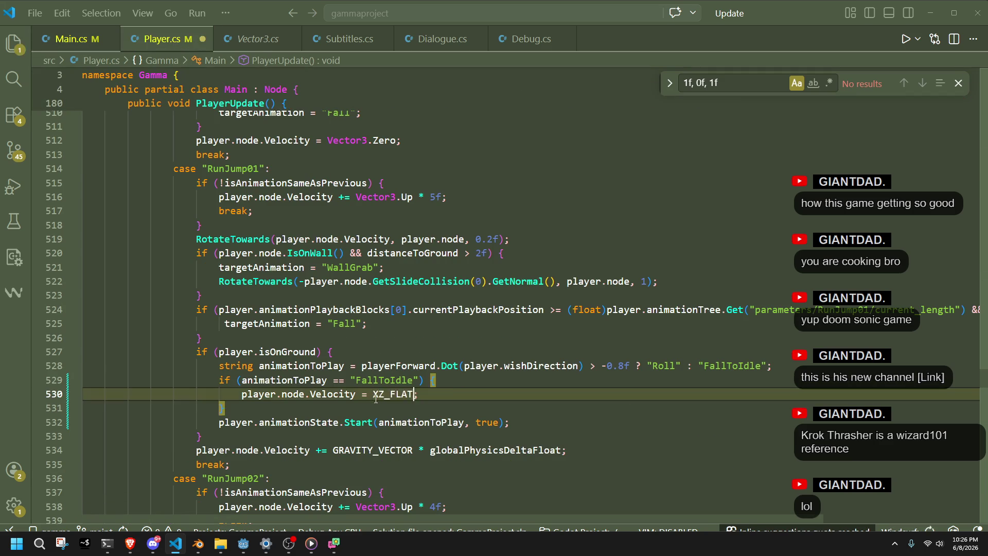
left_click(542, 430)
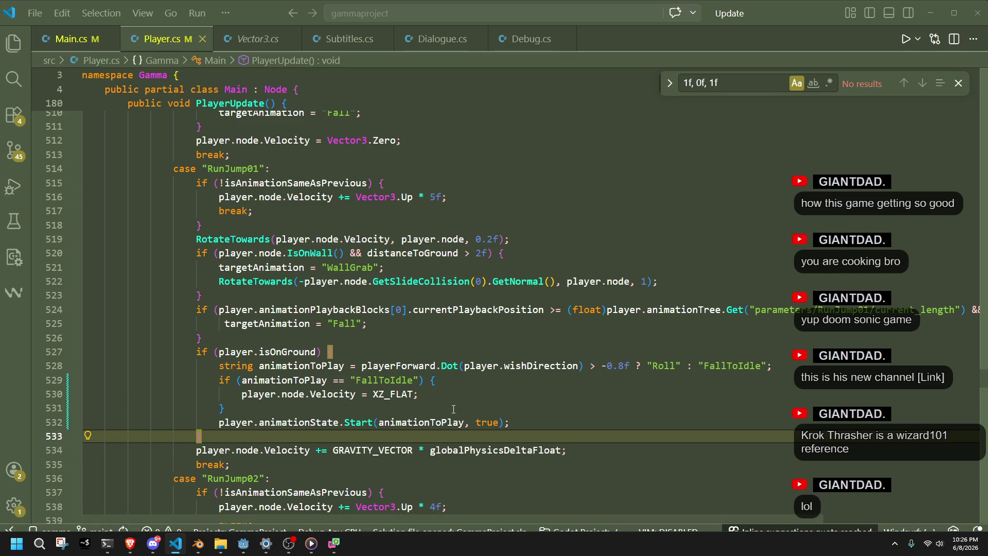
scroll(411, 448, "down", 1)
double_click(362, 457)
Jump to Vector3's definition and scroll down to the <= and >= operator definitions.
right_click(362, 457)
left_click(419, 41)
scroll(357, 338, "down", 6)
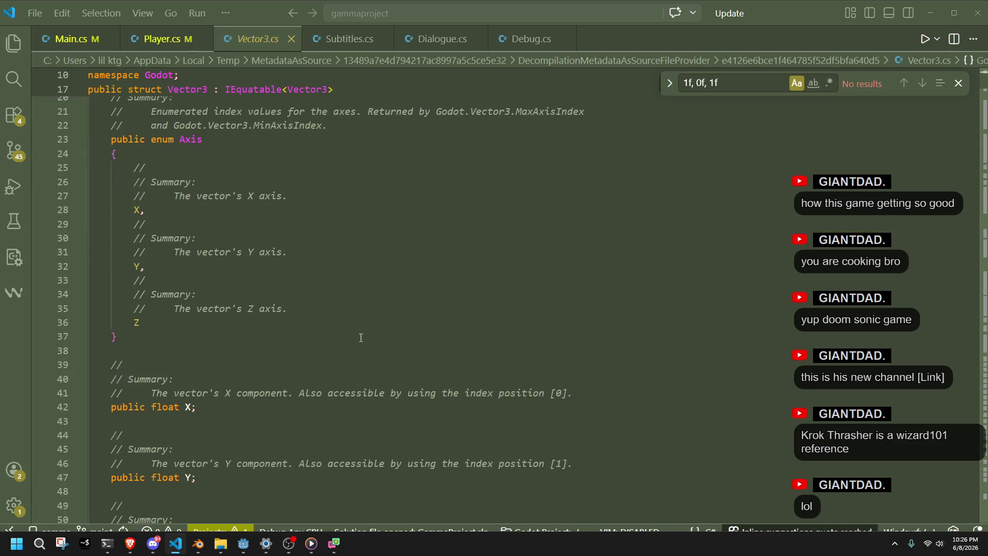
left_click(958, 83)
scroll(342, 311, "up", 2)
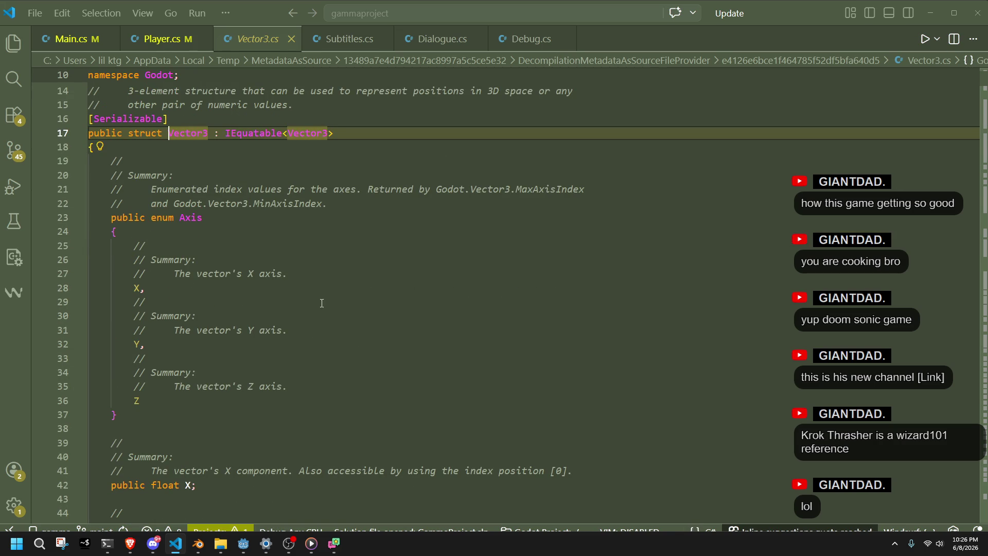
scroll(297, 331, "down", 4)
scroll(299, 330, "down", 10)
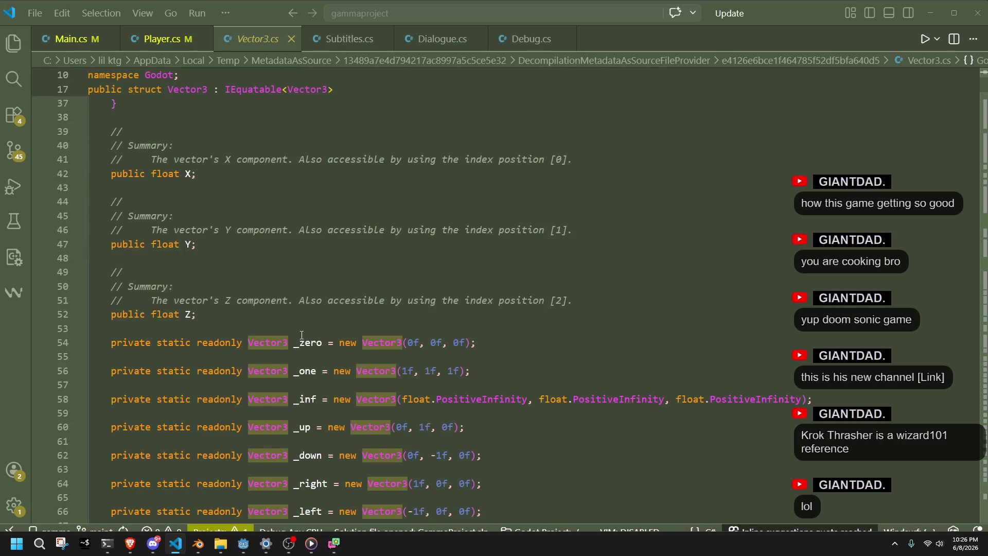
scroll(296, 331, "down", 2)
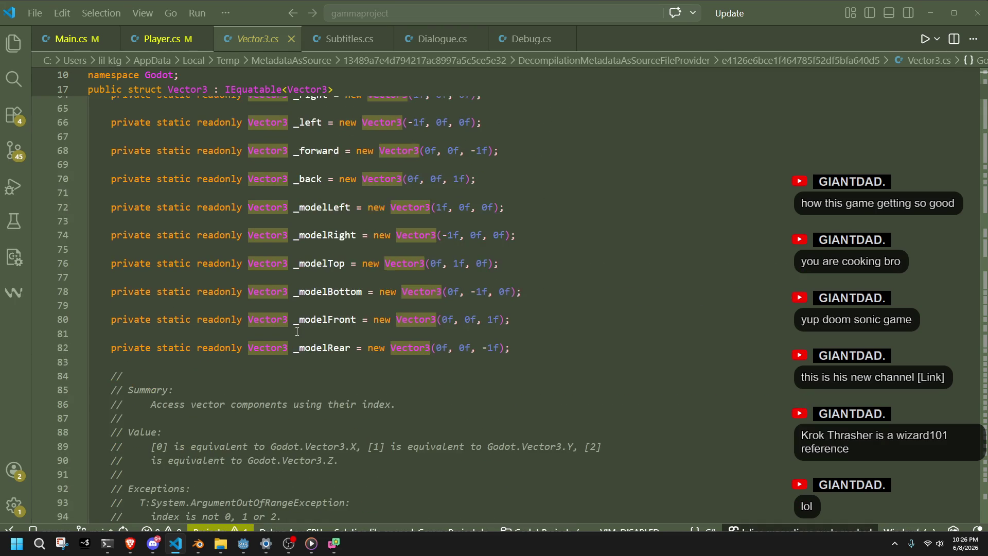
scroll(296, 332, "down", 2)
scroll(296, 331, "down", 1)
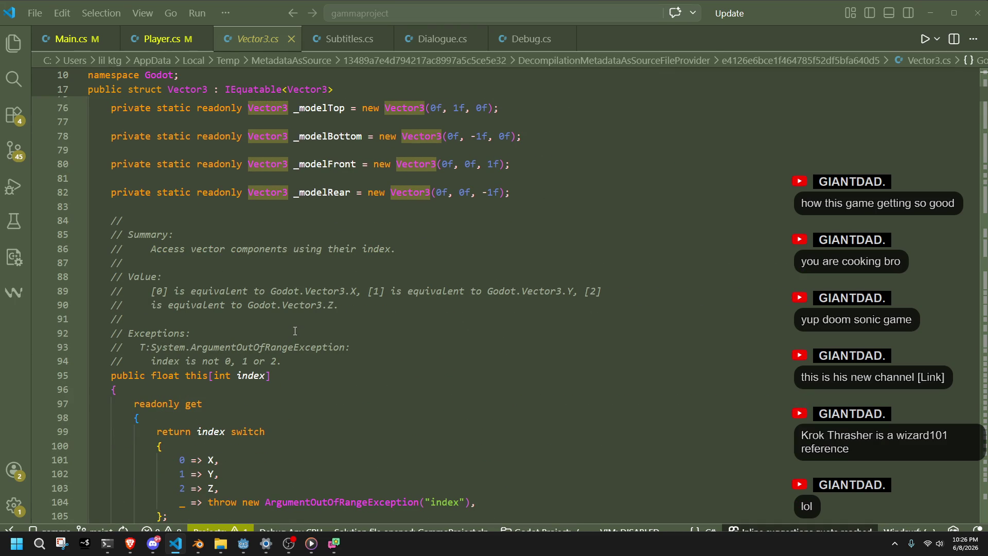
Scroll through the page in the browser, then return to the Subtitles.cs script.
key("alt+Tab")
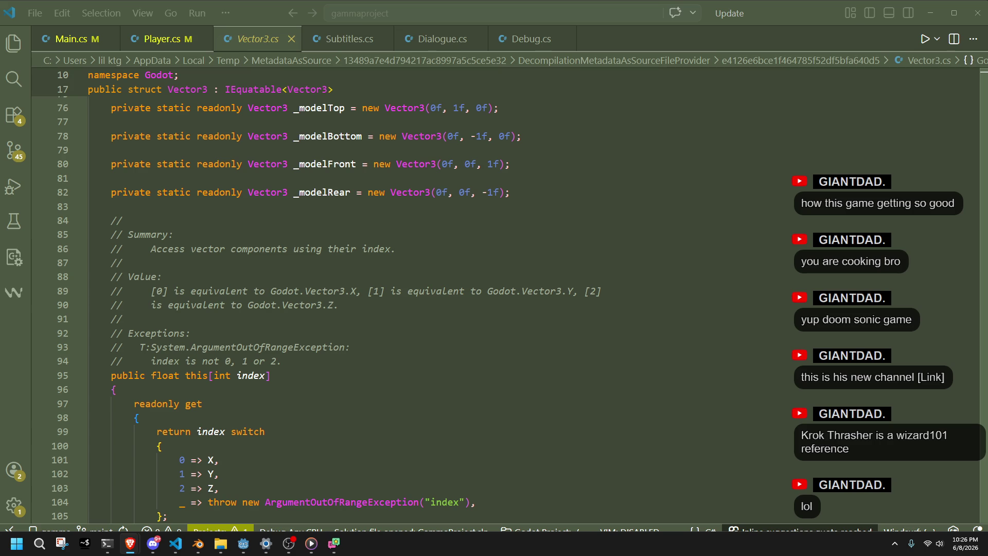
scroll(441, 481, "down", 2)
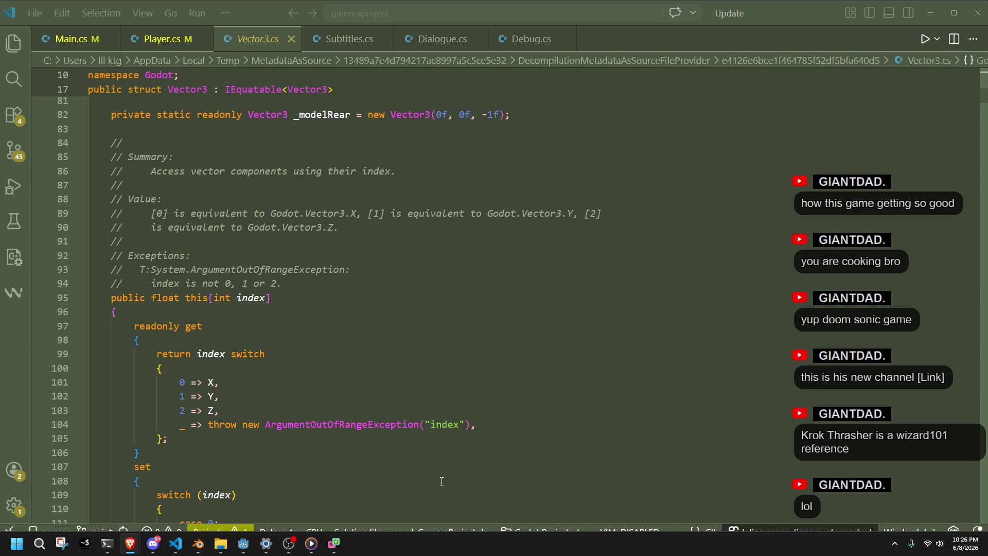
scroll(441, 481, "down", 7)
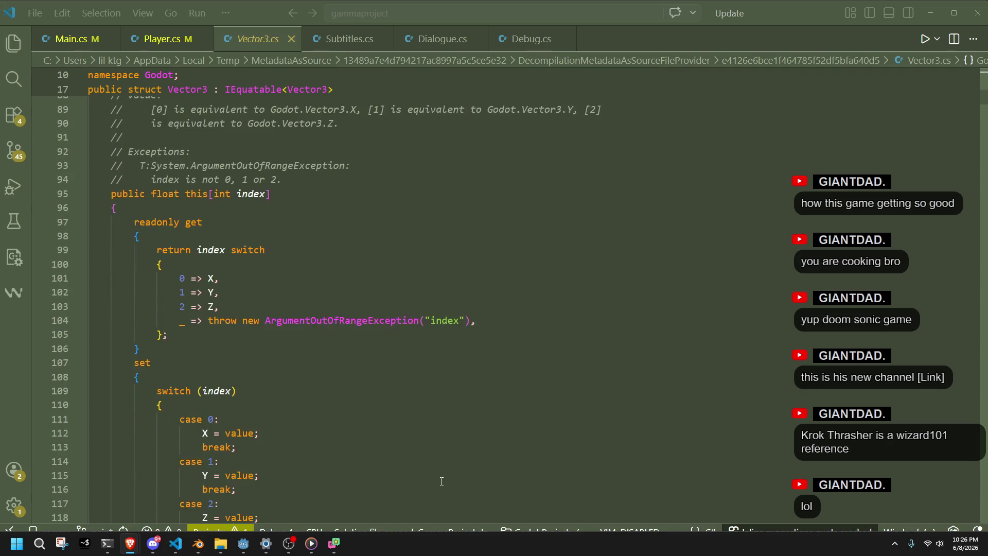
scroll(441, 480, "down", 11)
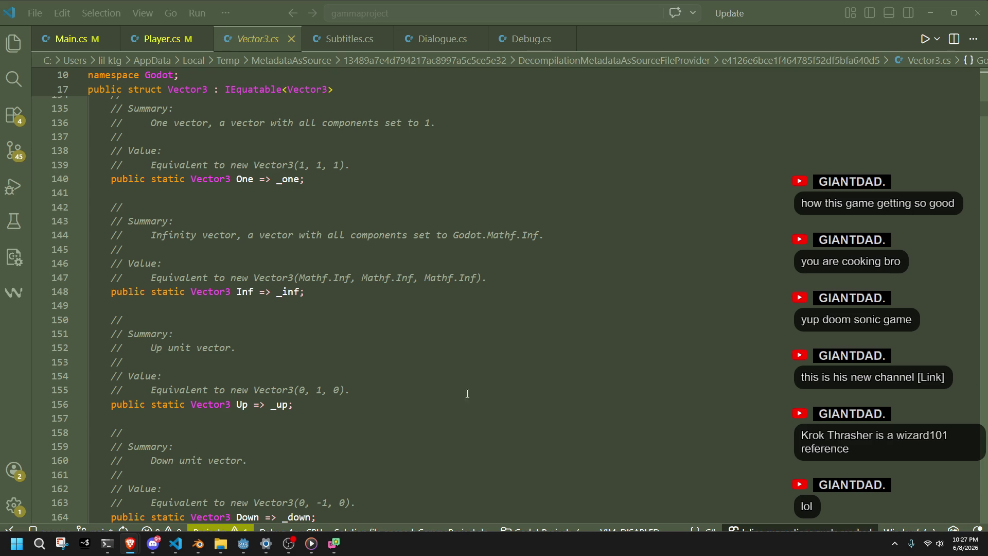
scroll(463, 426, "down", 4)
left_click_drag(983, 124, 984, 463)
scroll(411, 293, "down", 4)
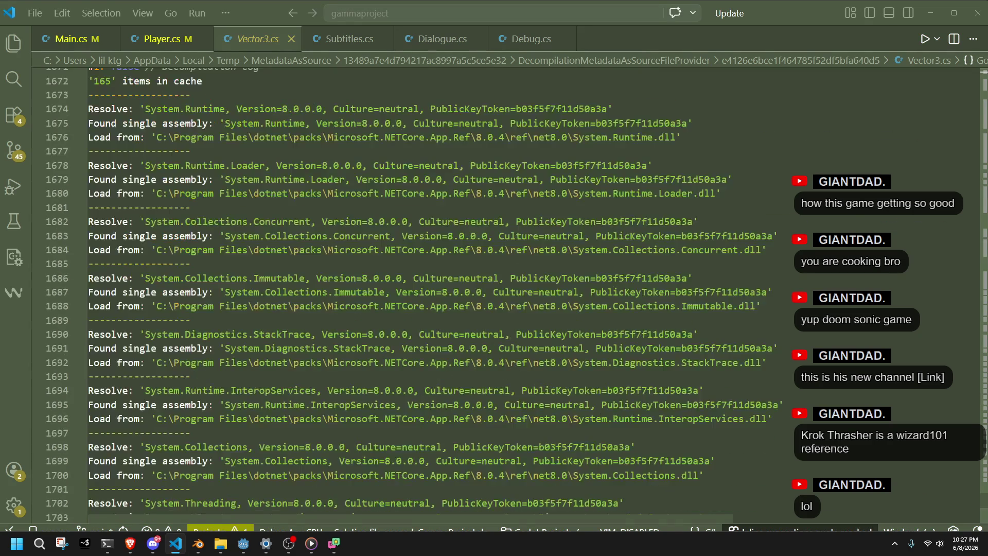
scroll(981, 459, "up", 20)
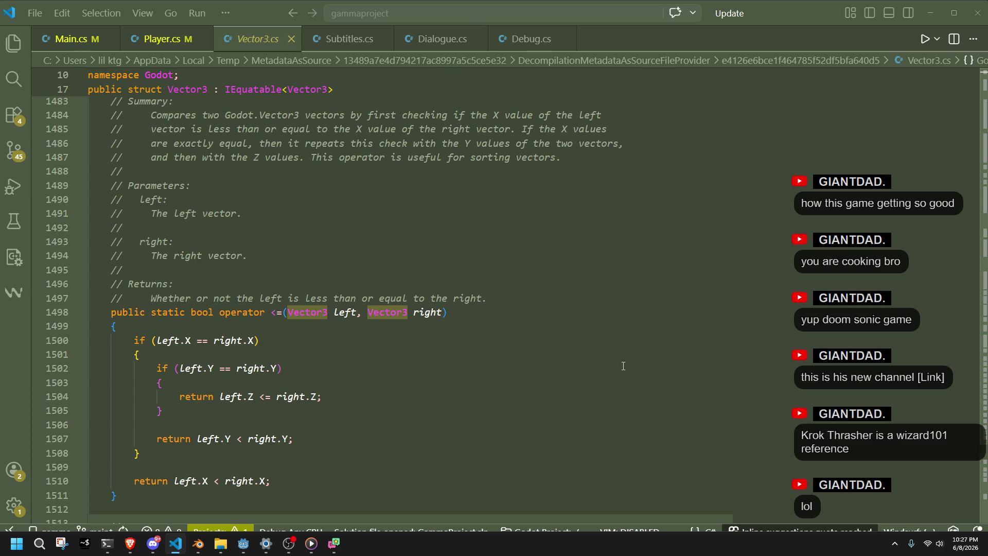
scroll(570, 351, "down", 7)
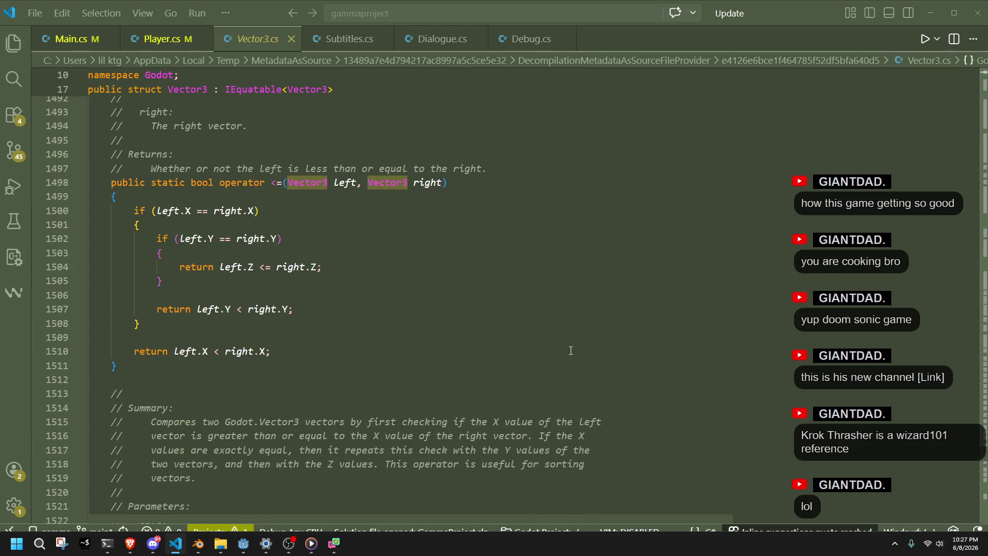
scroll(570, 350, "down", 2)
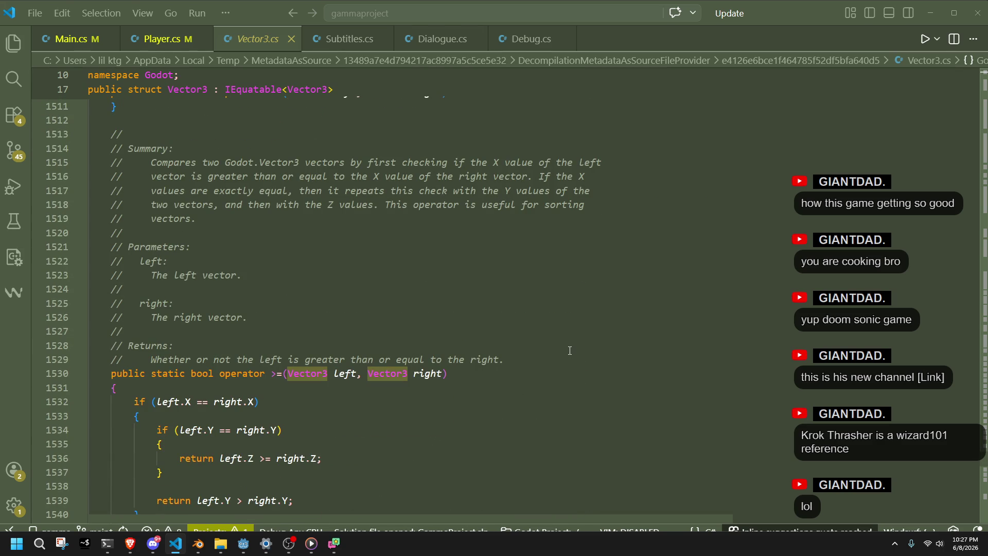
scroll(569, 350, "down", 2)
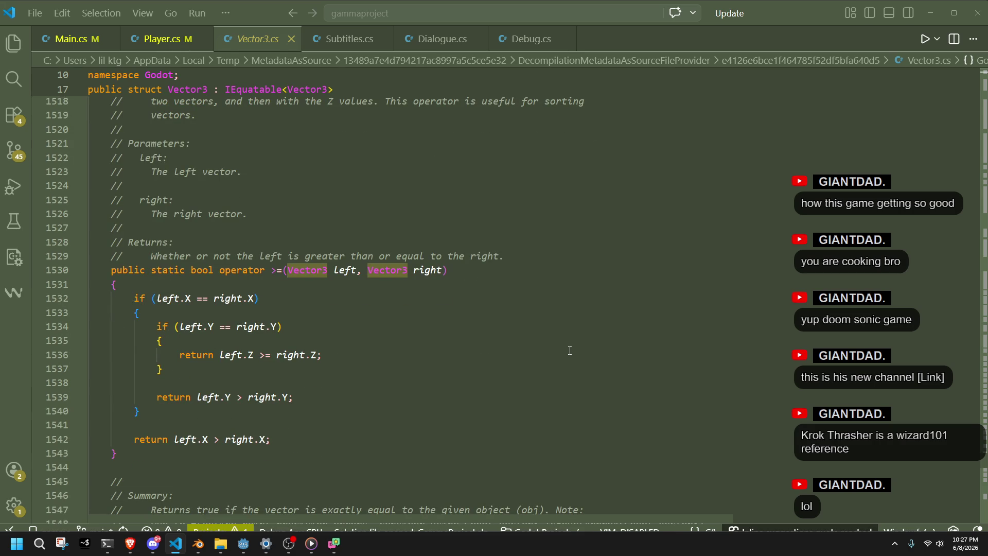
scroll(569, 351, "down", 6)
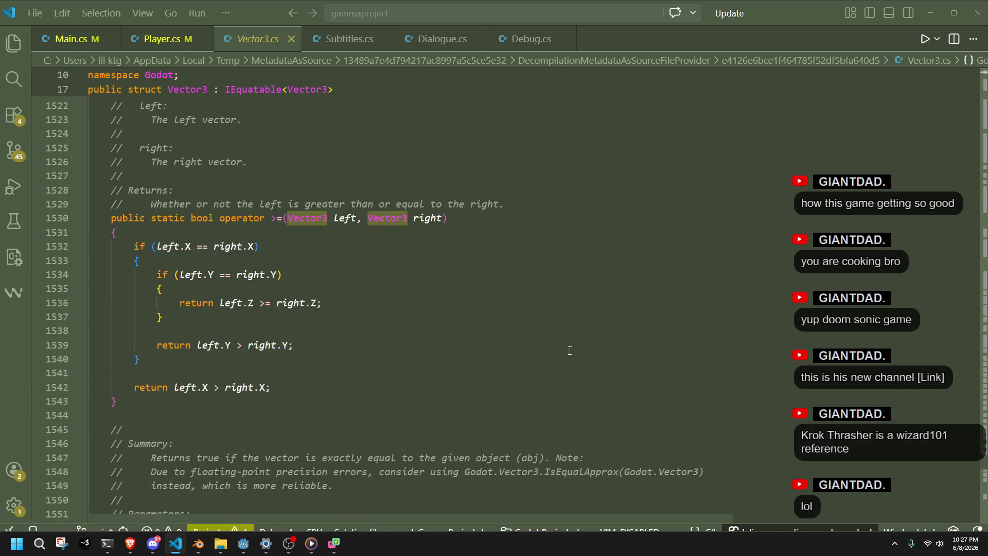
scroll(569, 350, "down", 2)
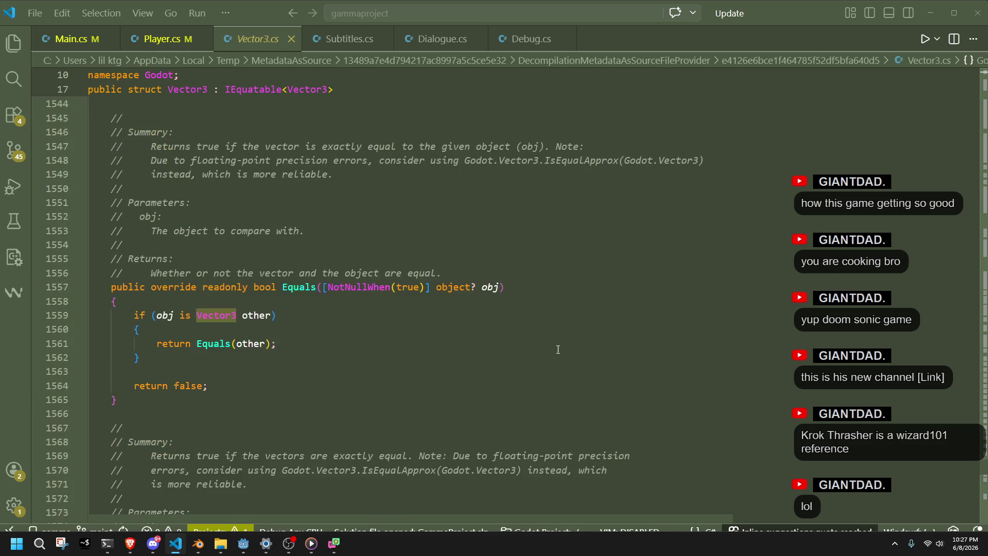
left_click(319, 39)
left_click(162, 39)
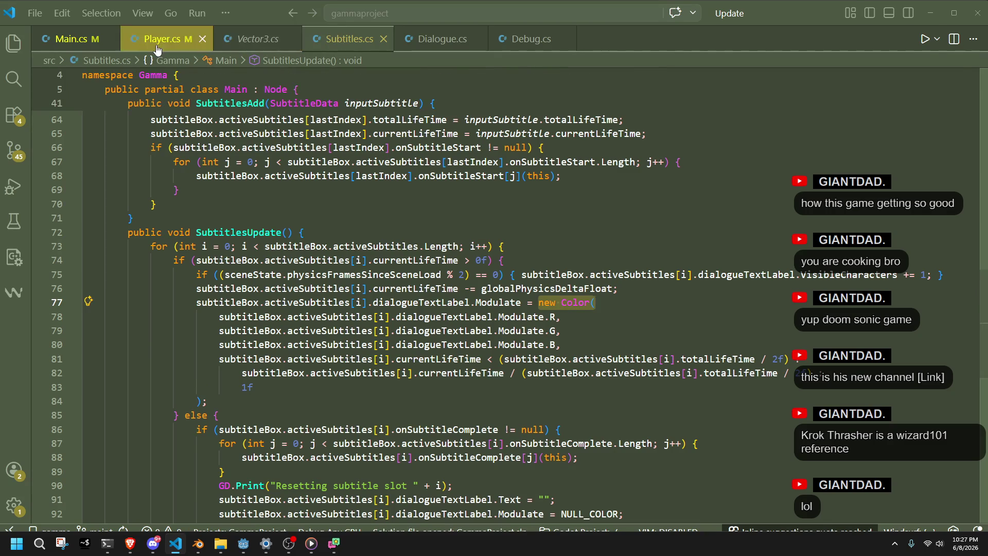
Review the RunJump01 landing code in PlayerUpdate around lines 528–536 of Player.cs.
left_click(420, 420)
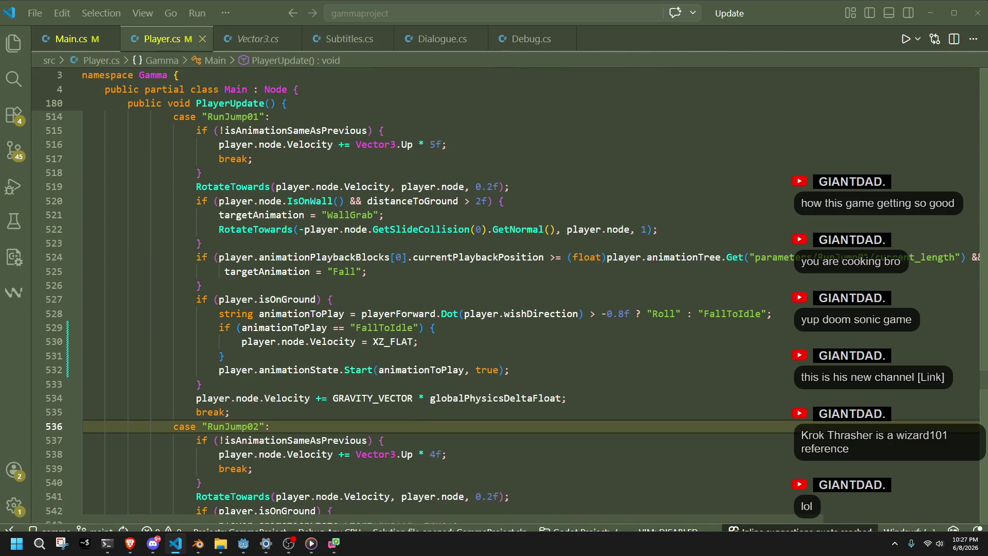
key("alt+Tab")
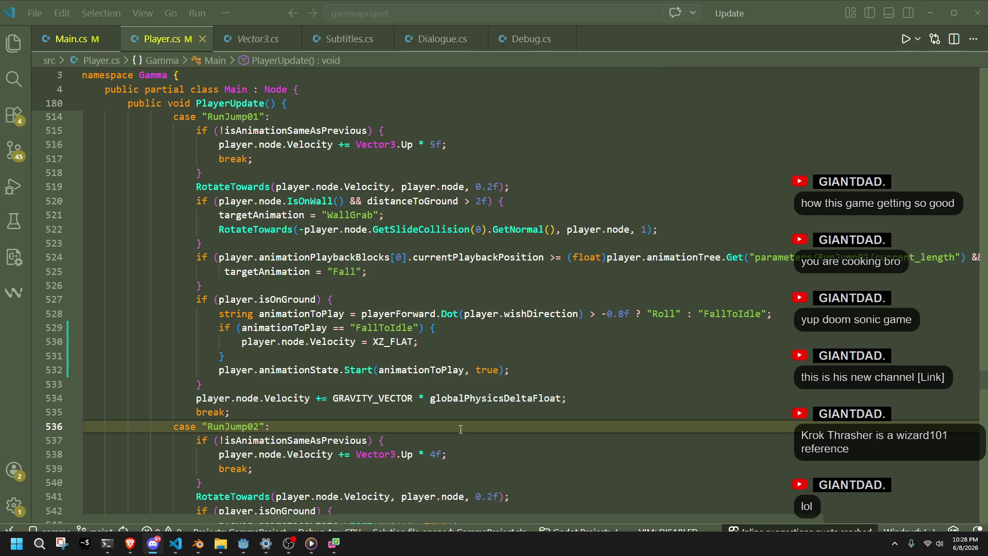
left_click(436, 412)
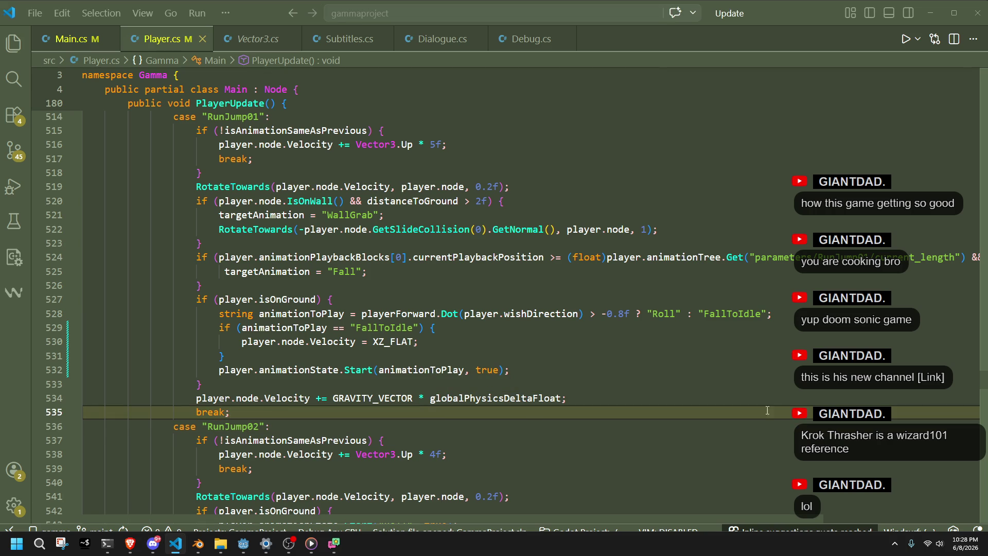
key("alt+Tab")
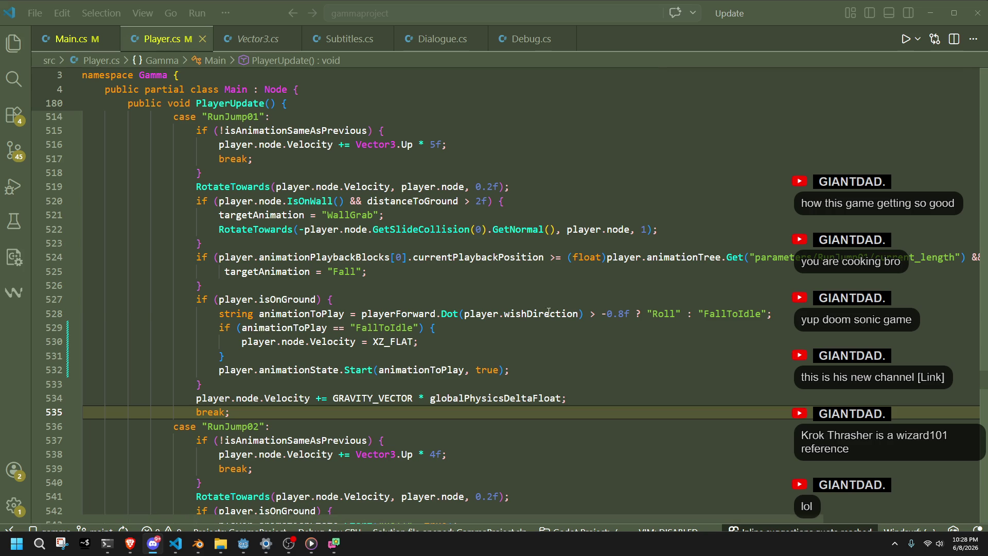
left_click(581, 314)
left_click(200, 384)
Run the project, walk the character with WASD past the green pillars, then stop the game.
left_click(239, 549)
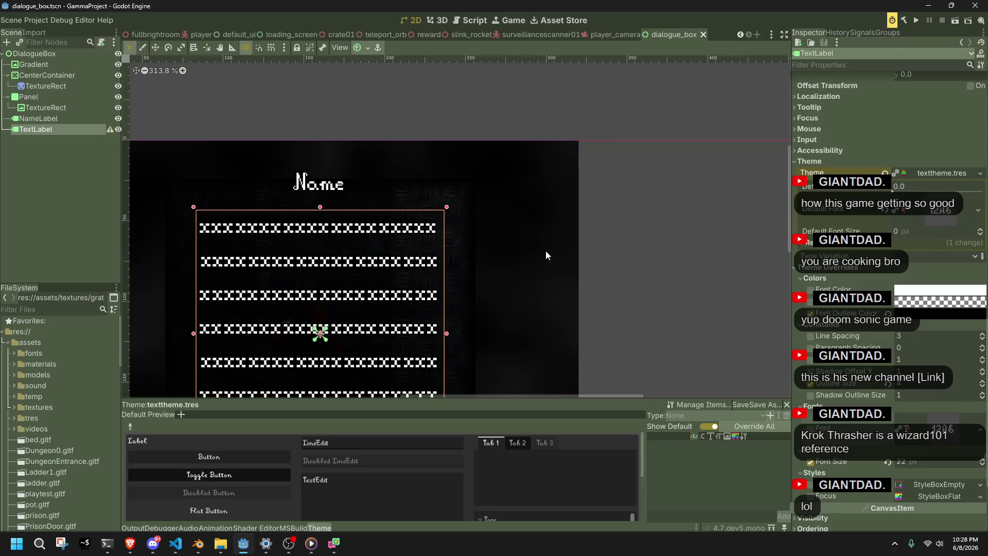
left_click(915, 18)
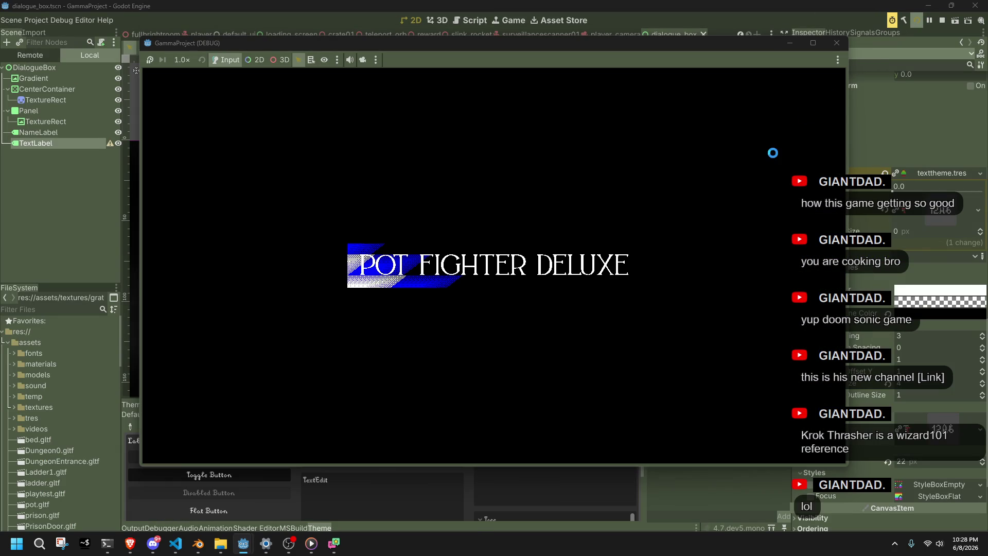
key("w")
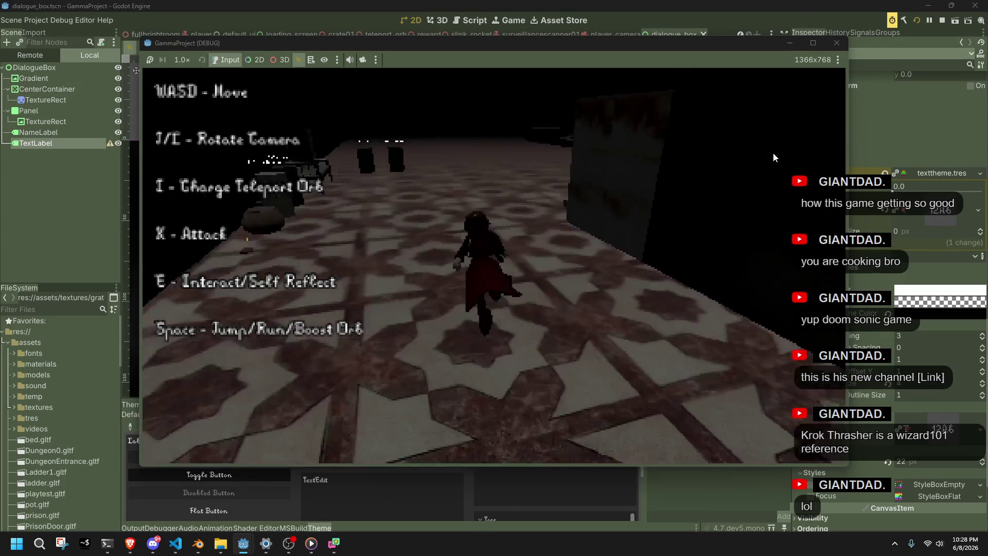
key("a")
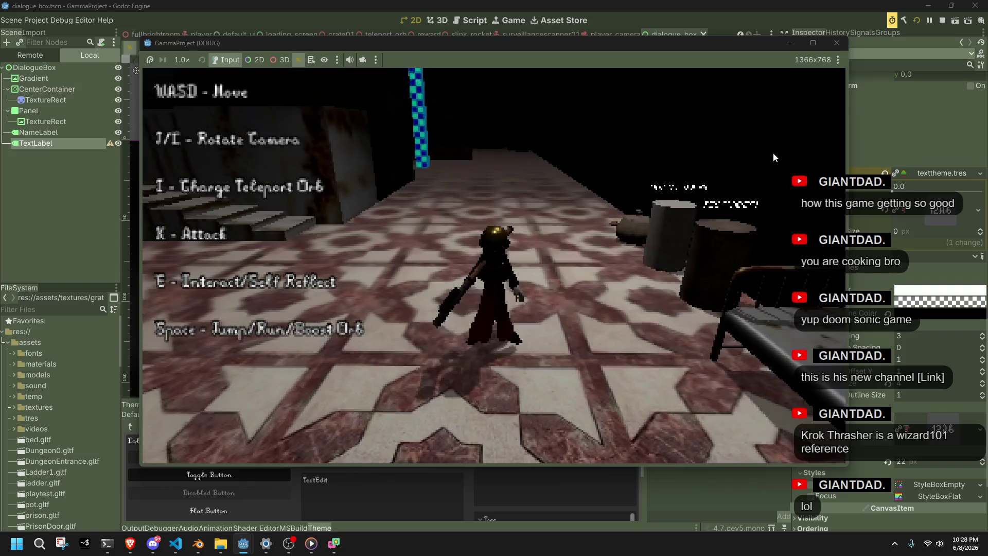
key("w")
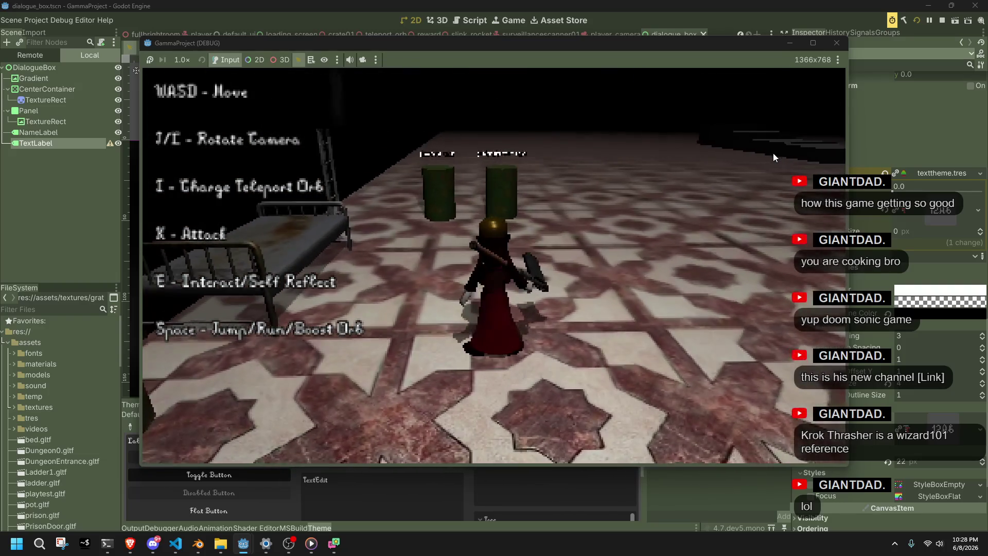
key("w")
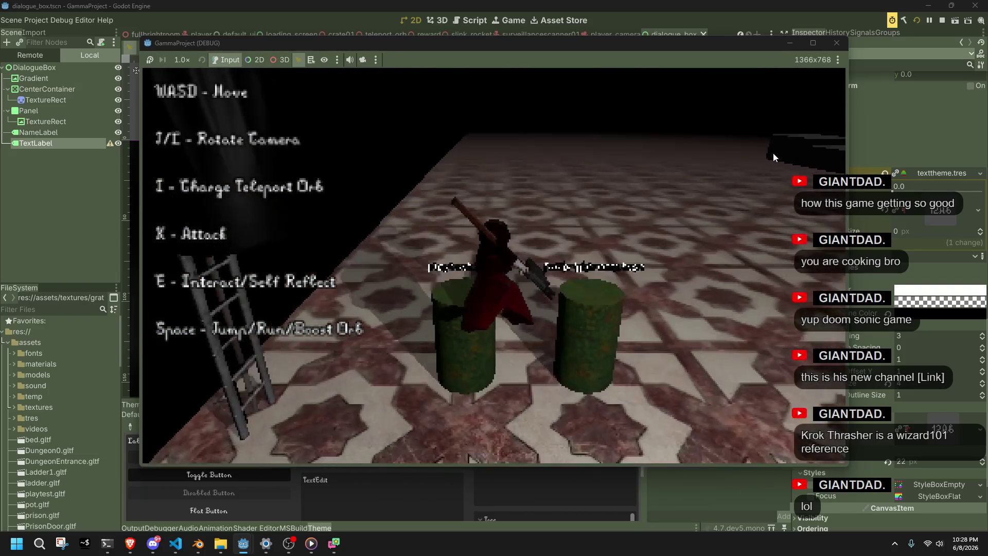
key("s")
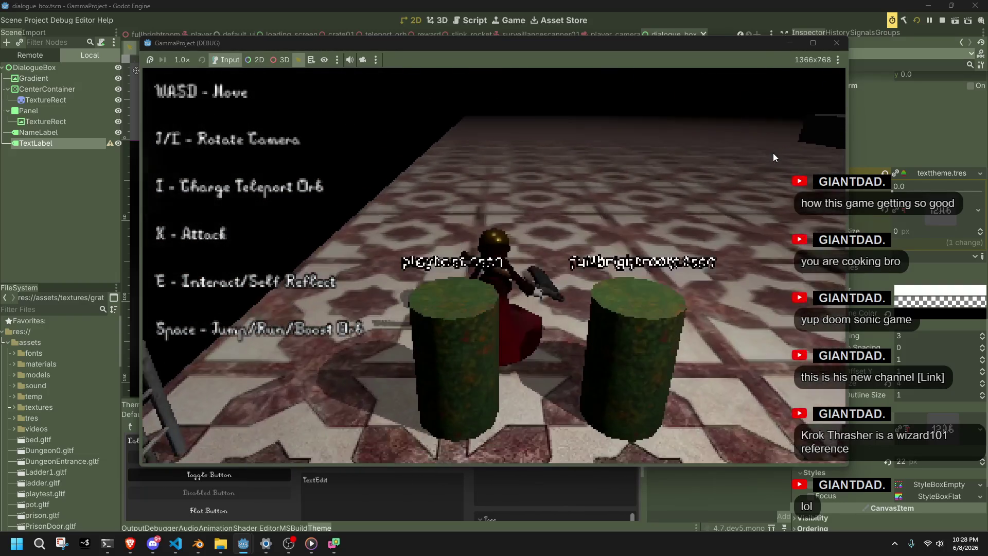
key("s")
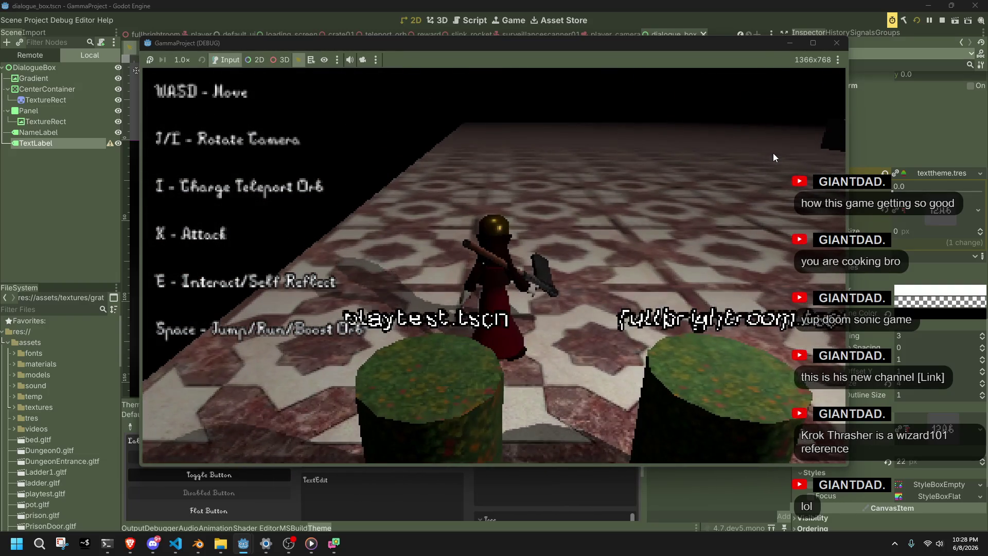
left_click(840, 38)
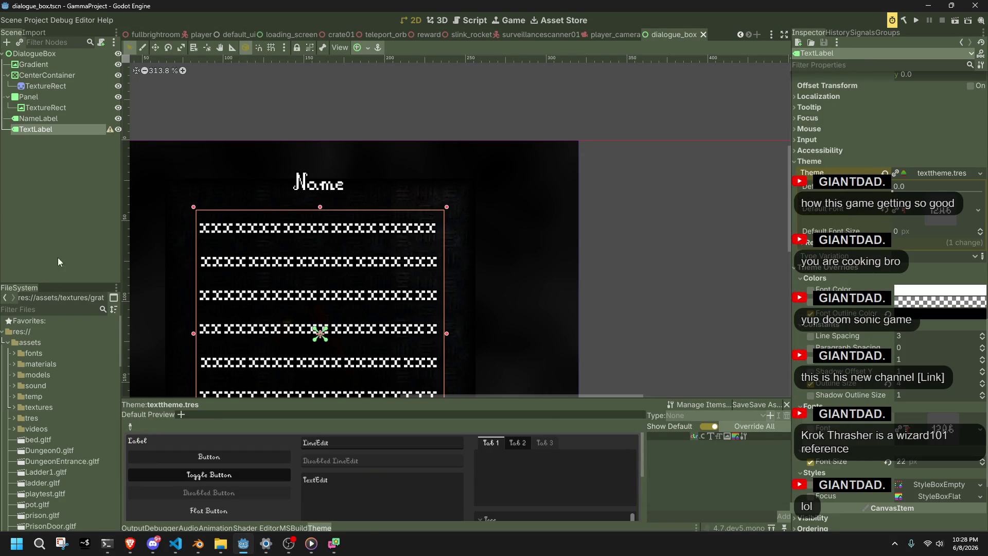
scroll(82, 476, "down", 3)
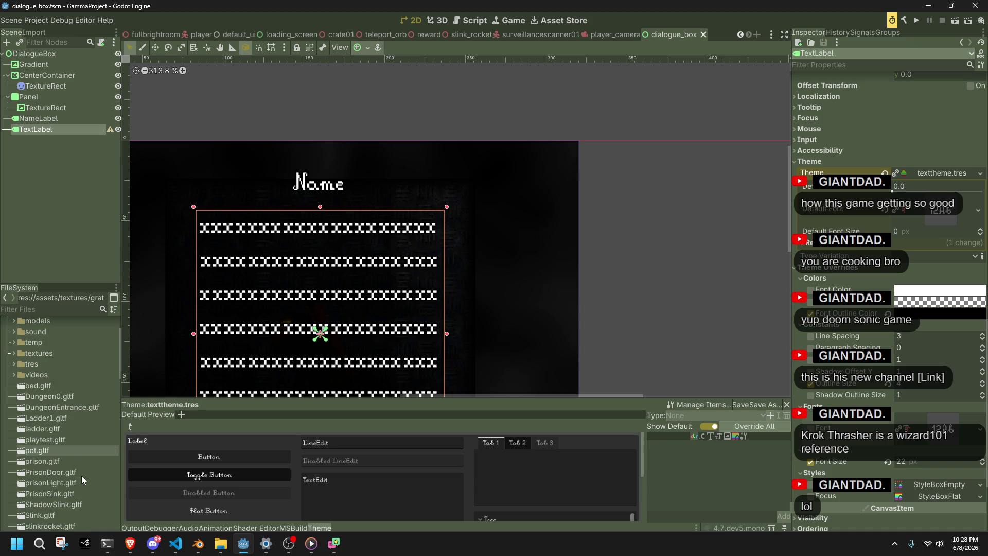
scroll(81, 475, "down", 1)
scroll(81, 476, "down", 5)
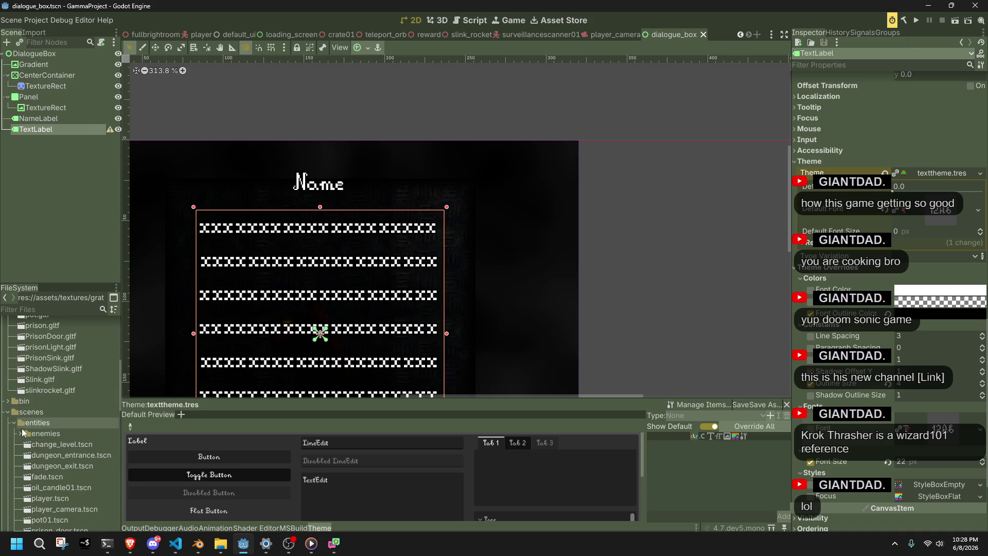
scroll(69, 474, "down", 3)
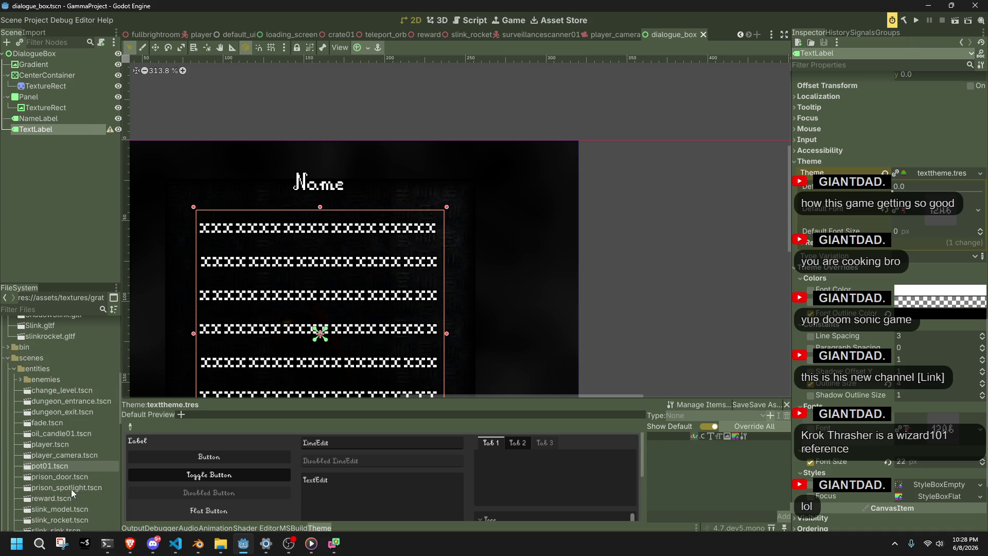
scroll(66, 474, "down", 3)
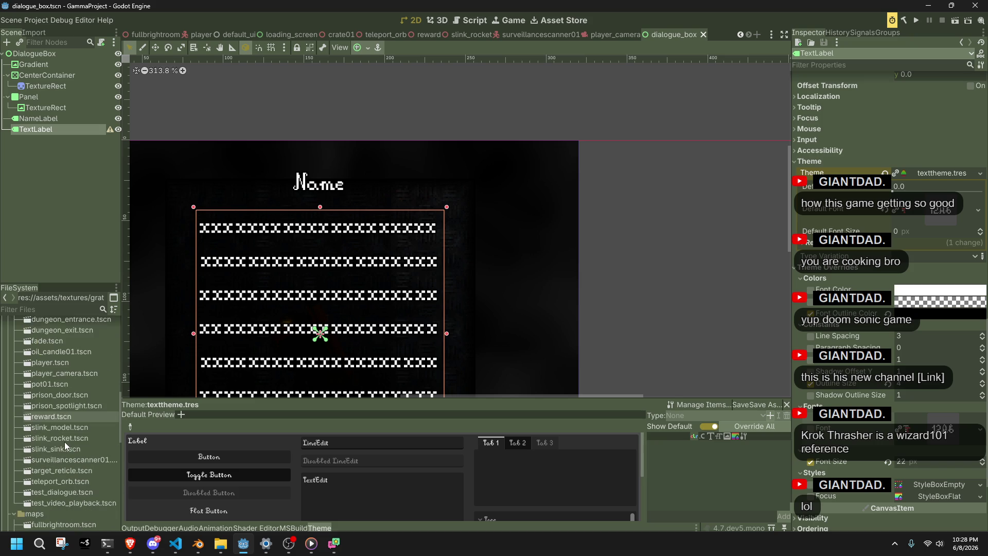
scroll(67, 474, "down", 2)
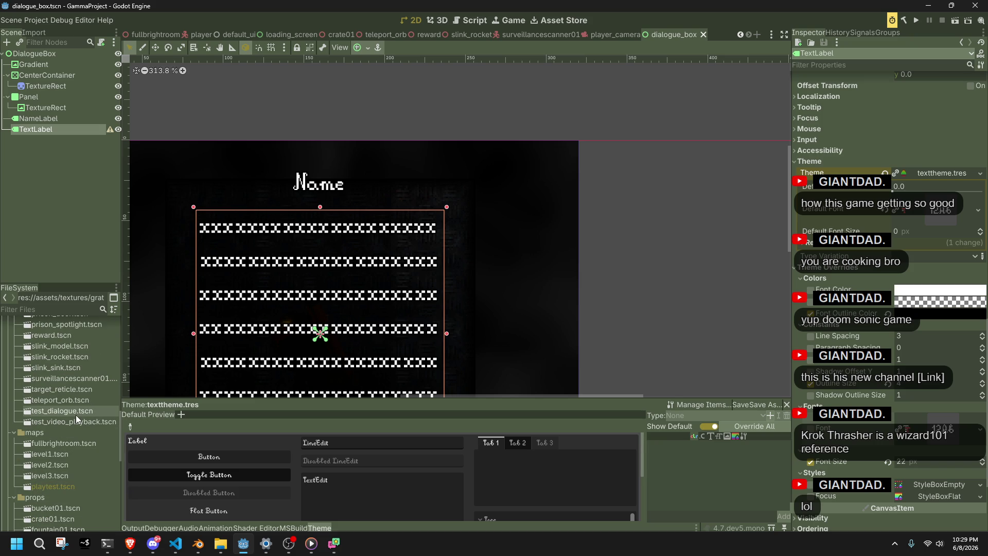
scroll(76, 415, "up", 1)
scroll(76, 414, "up", 2)
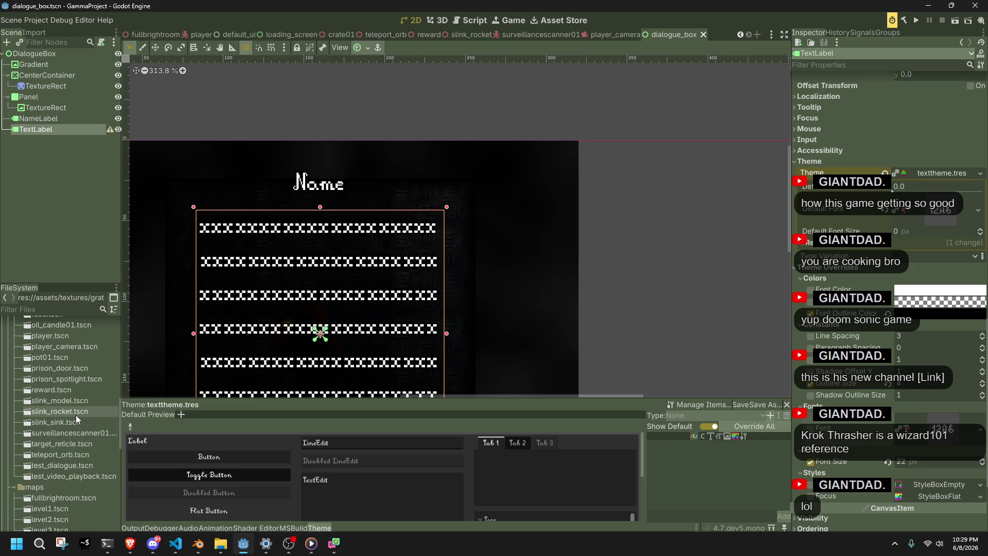
left_click(51, 373)
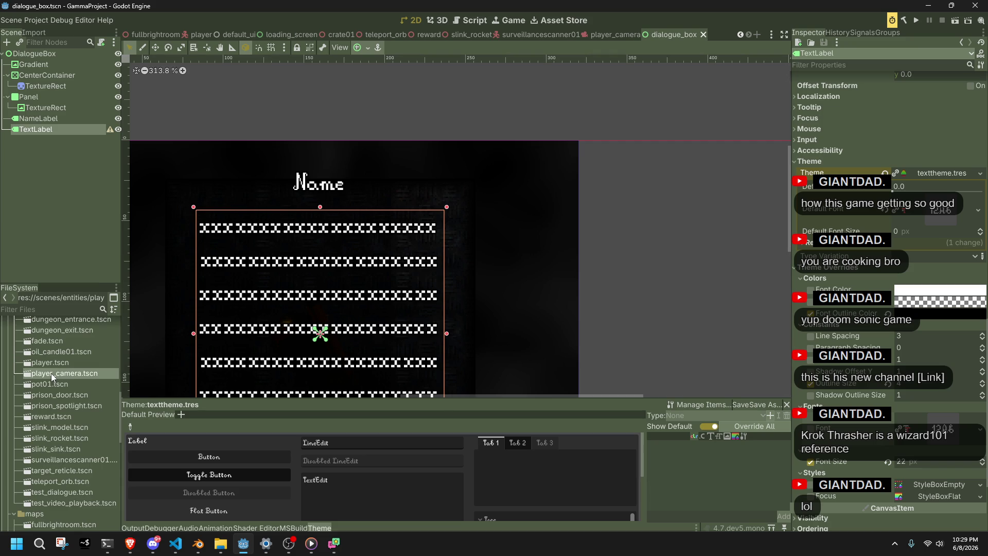
scroll(51, 372, "up", 1)
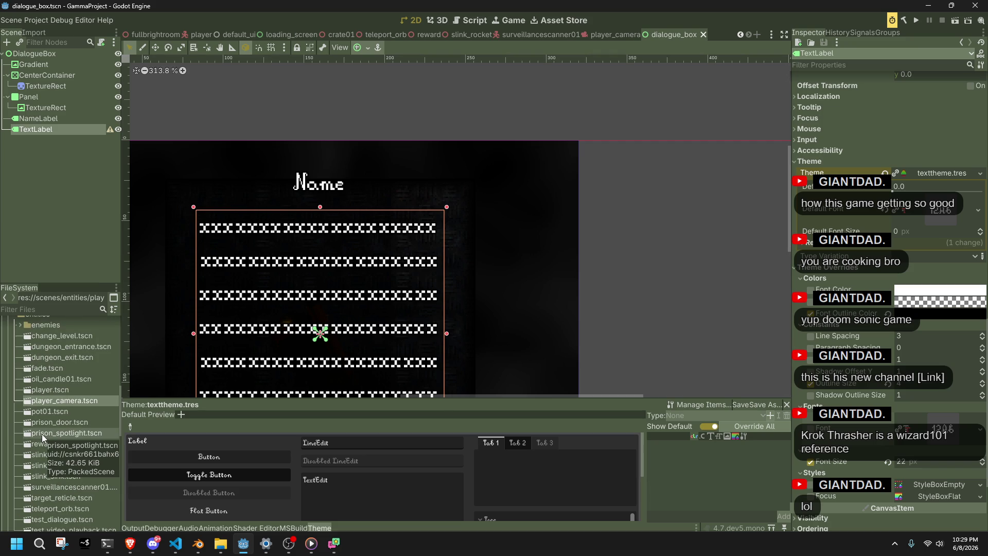
scroll(80, 481, "down", 5)
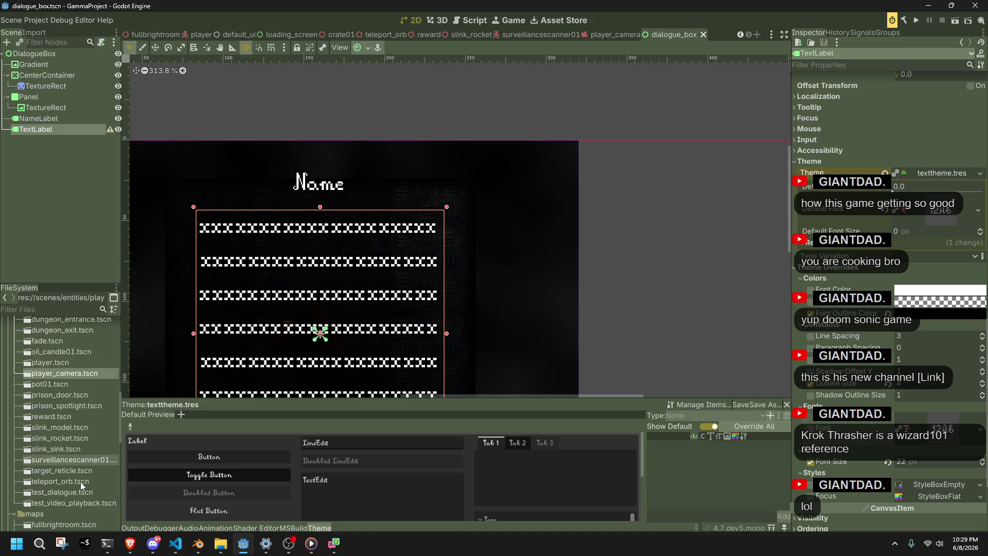
scroll(80, 482, "up", 4)
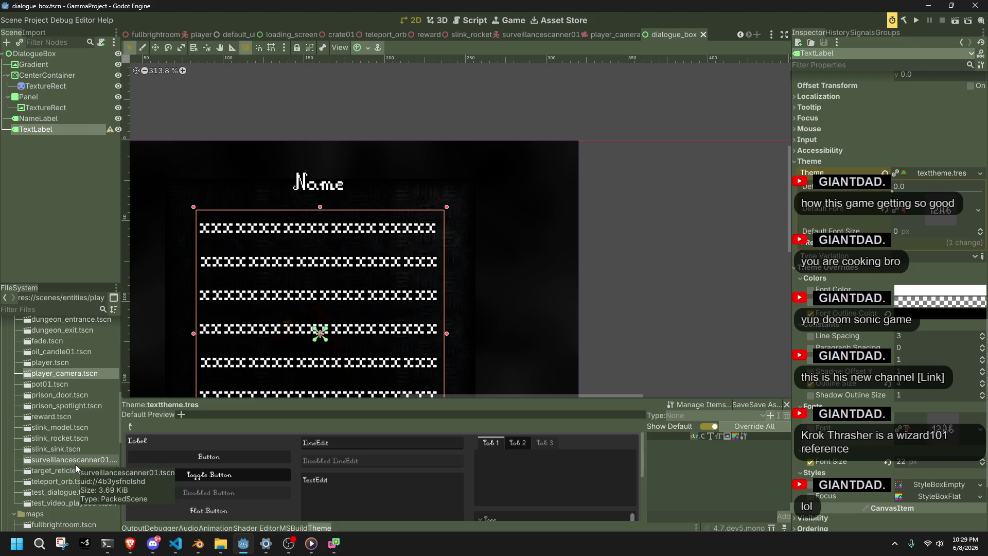
scroll(75, 464, "up", 2)
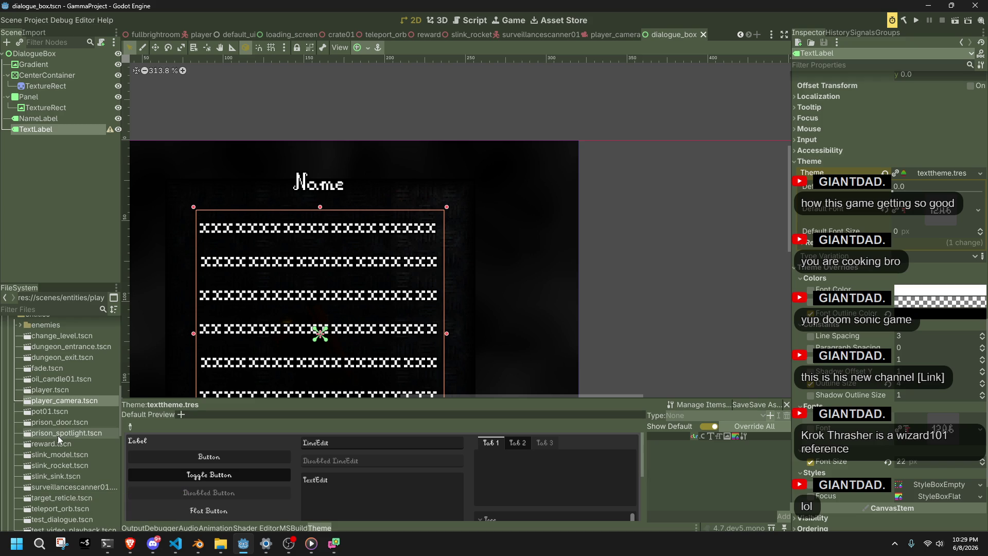
scroll(57, 435, "down", 2)
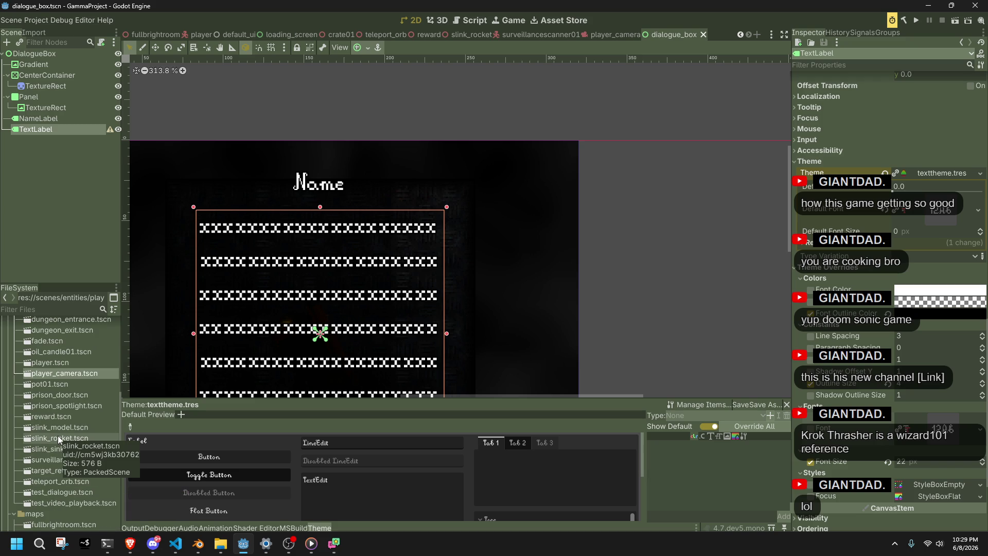
scroll(57, 436, "up", 2)
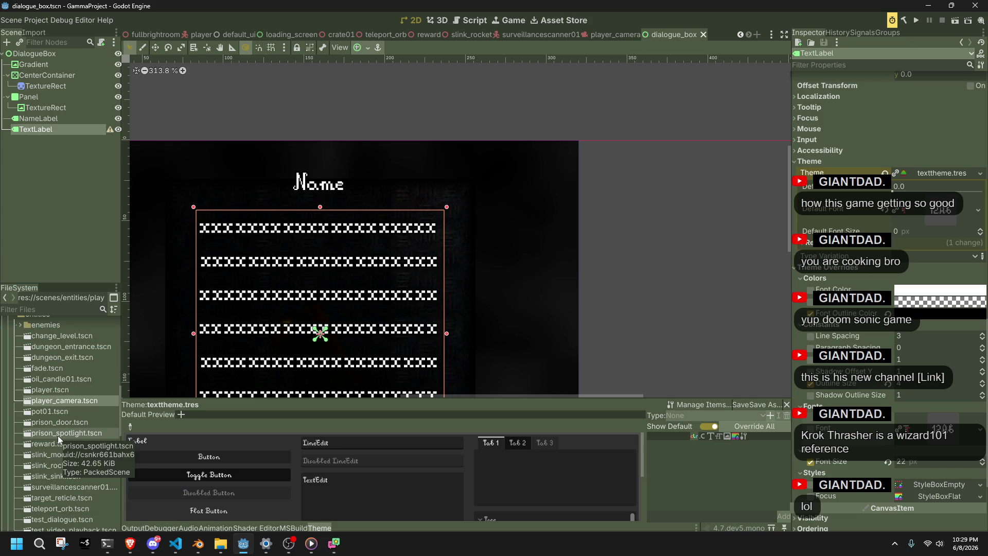
double_click(51, 337)
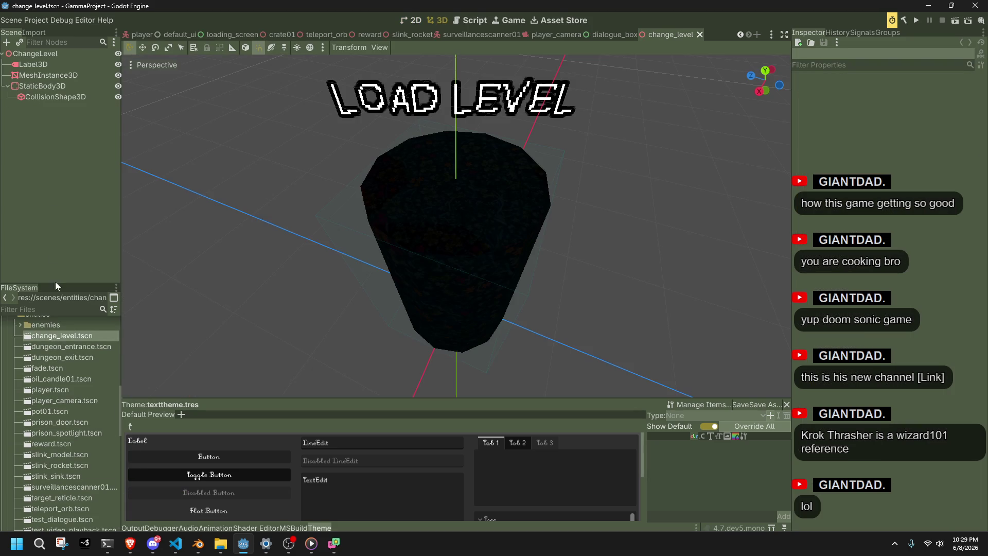
Select the LOAD LEVEL Label3D and raise its font size to 124.
left_click(44, 76)
left_click(28, 66)
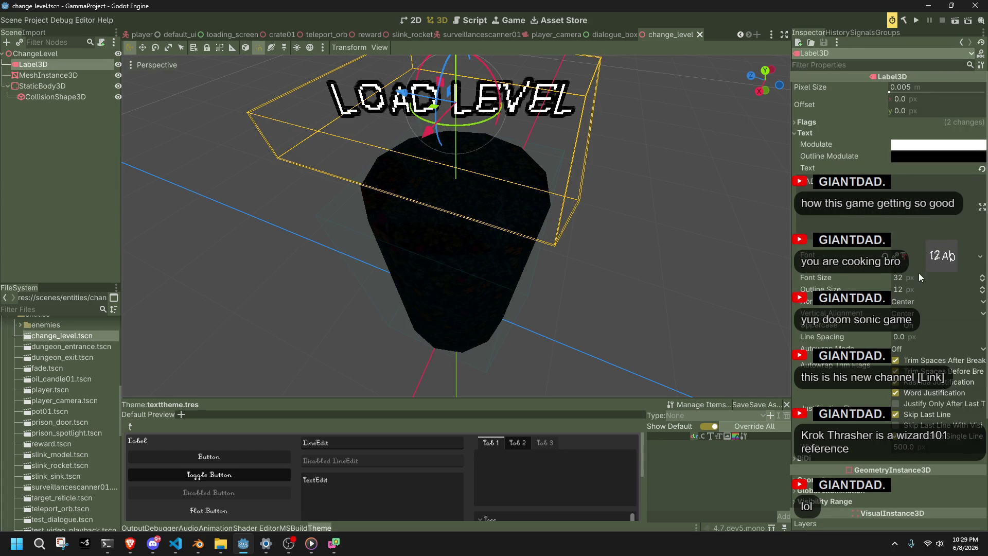
mouse_move(905, 277)
left_mouse_down()
mouse_move(936, 277)
mouse_move(898, 286)
left_mouse_up()
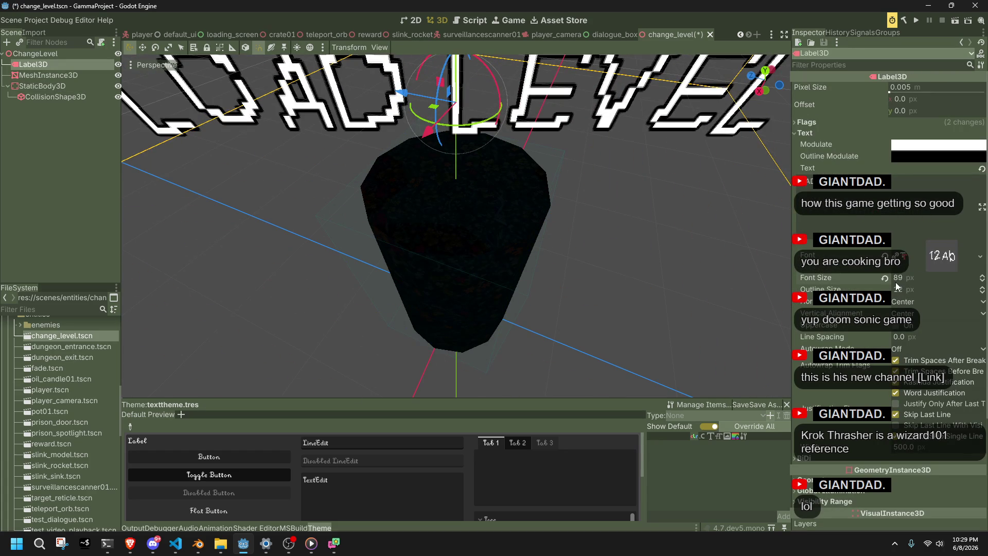
left_click(901, 278)
type("1")
type("24")
key("Return")
Try a font size of 64, then settle on 92 for the label.
key("f")
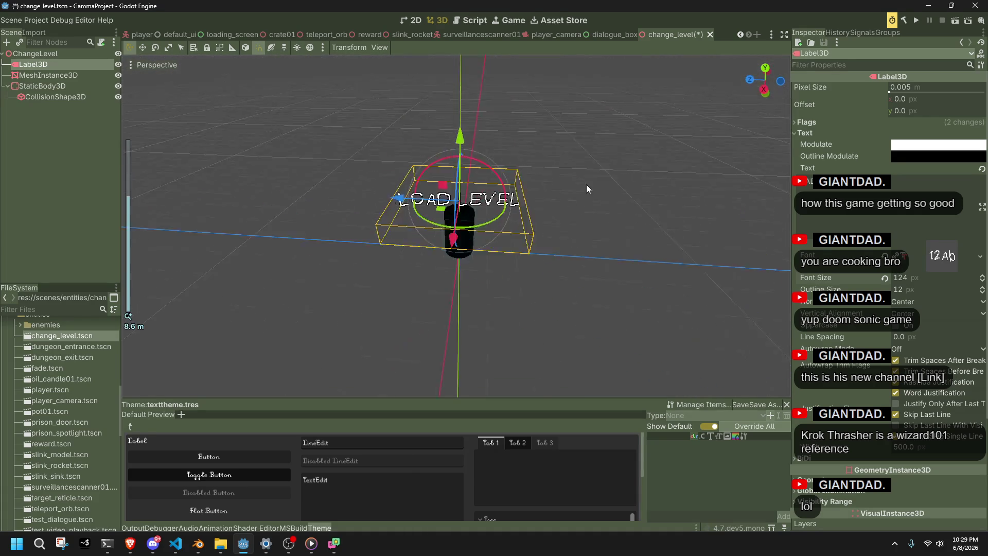
scroll(621, 143, "up", 2)
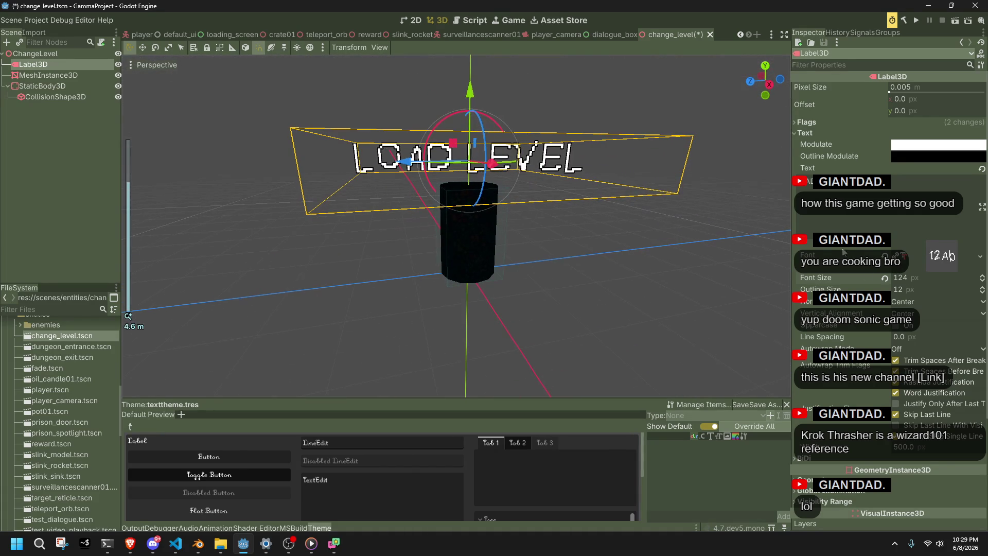
left_click(916, 277)
type("64")
key("Return")
left_click(906, 279)
key("BackSpace")
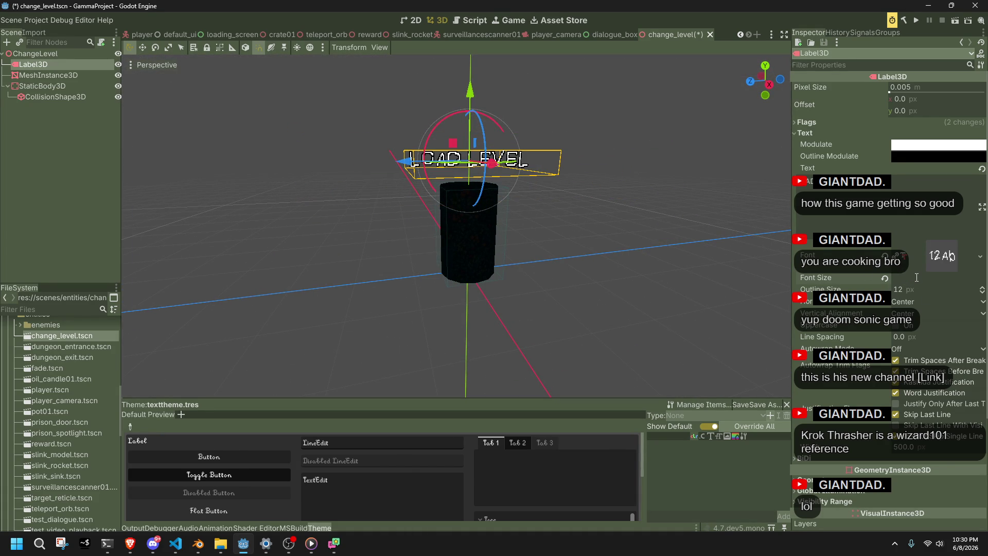
type("92")
key("Return")
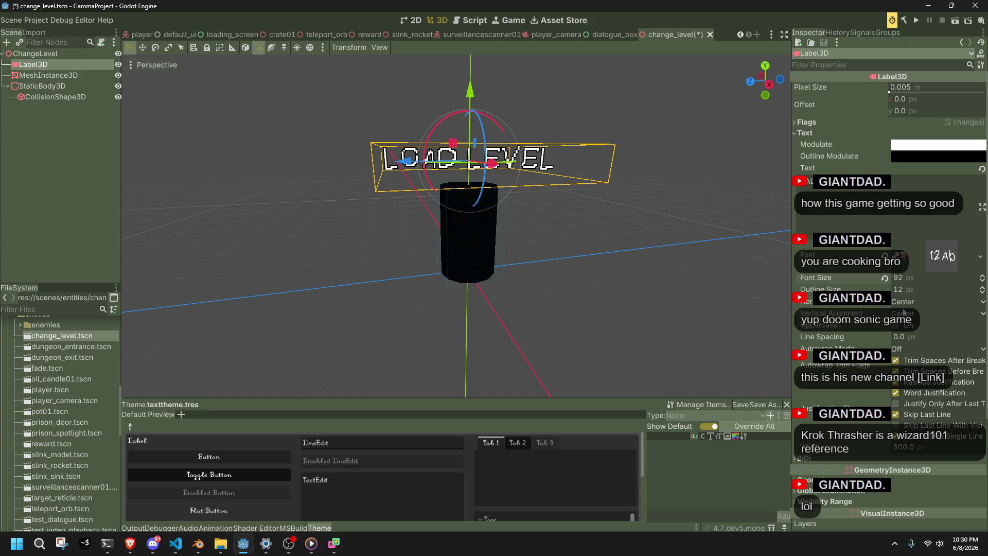
Give the label a 24 px outline, check it in the viewport, and save the scene.
left_click(899, 291)
type("24")
key("Return")
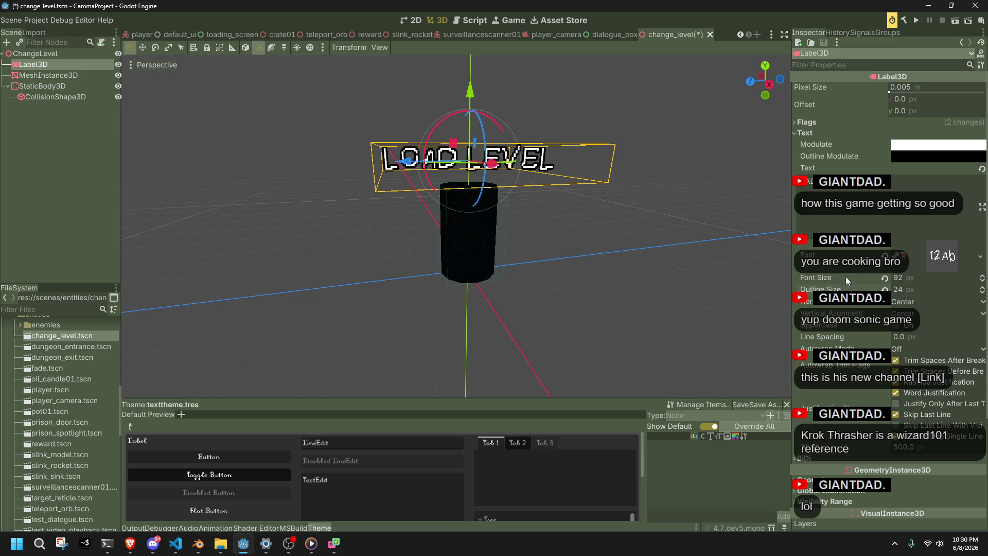
scroll(595, 240, "up", 3)
scroll(596, 239, "up", 3)
left_click_drag(551, 278, 513, 77)
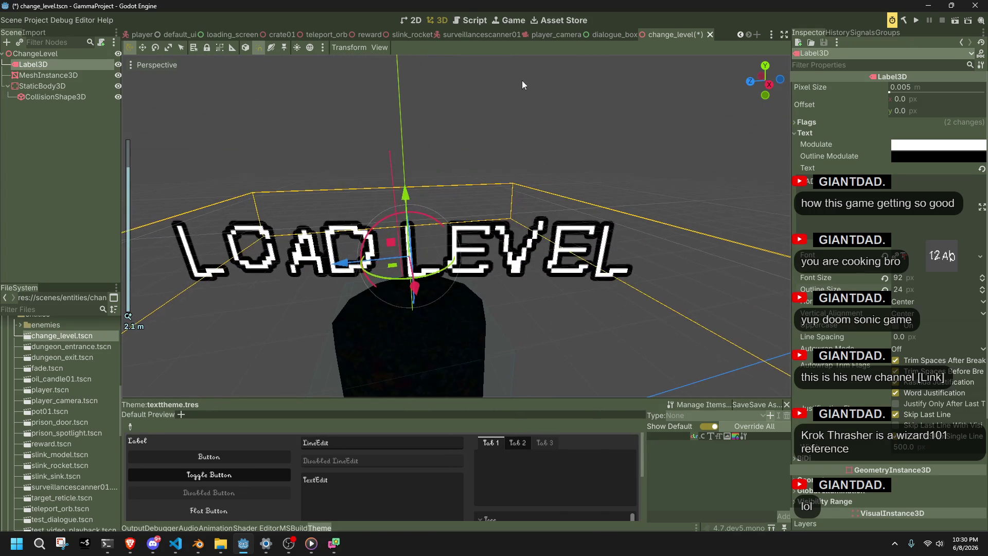
scroll(641, 213, "down", 3)
left_click_drag(641, 213, 595, 287)
left_click(632, 179)
key("ctrl+s")
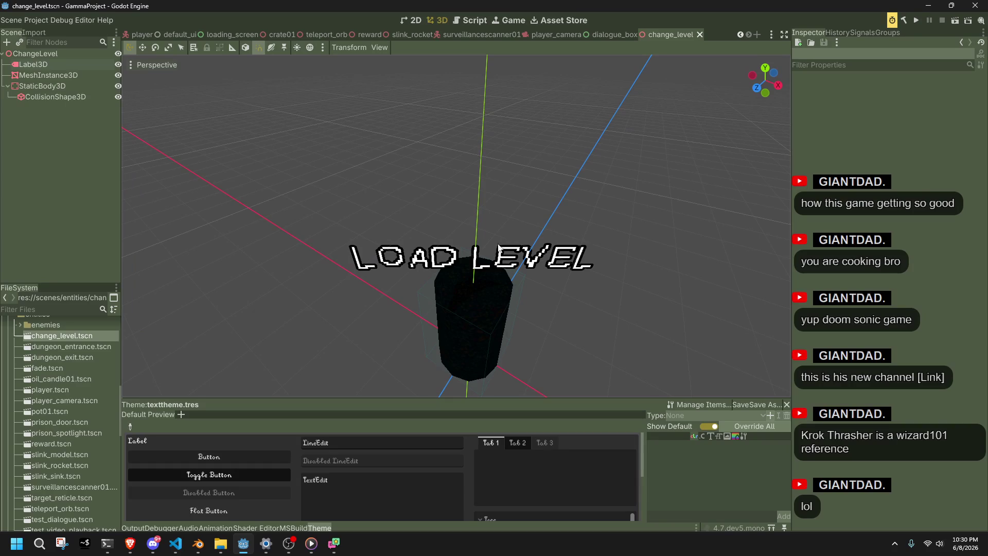
Expand the textures folder and browse its files, such as CHR_BLACKBEAR_FUR.
scroll(77, 353, "up", 10)
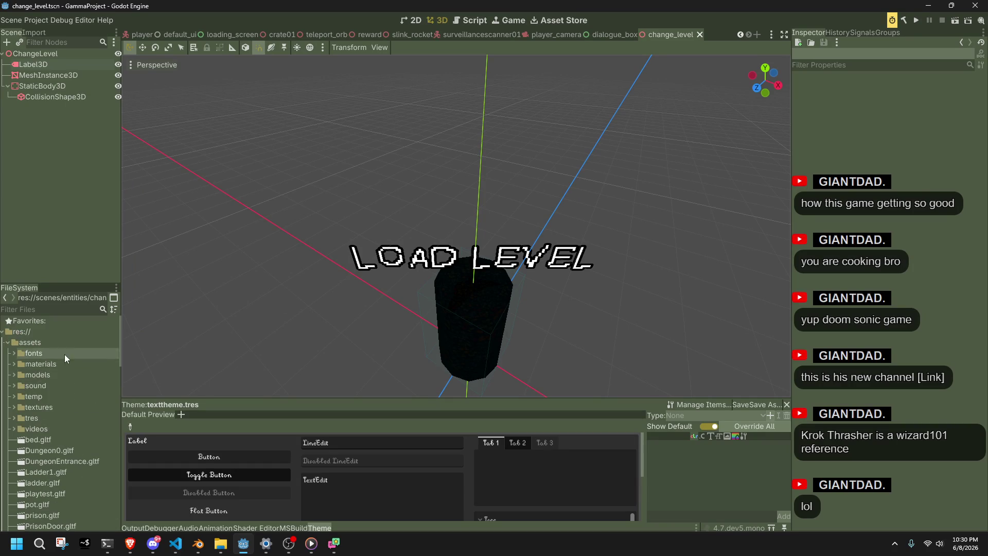
left_click(14, 407)
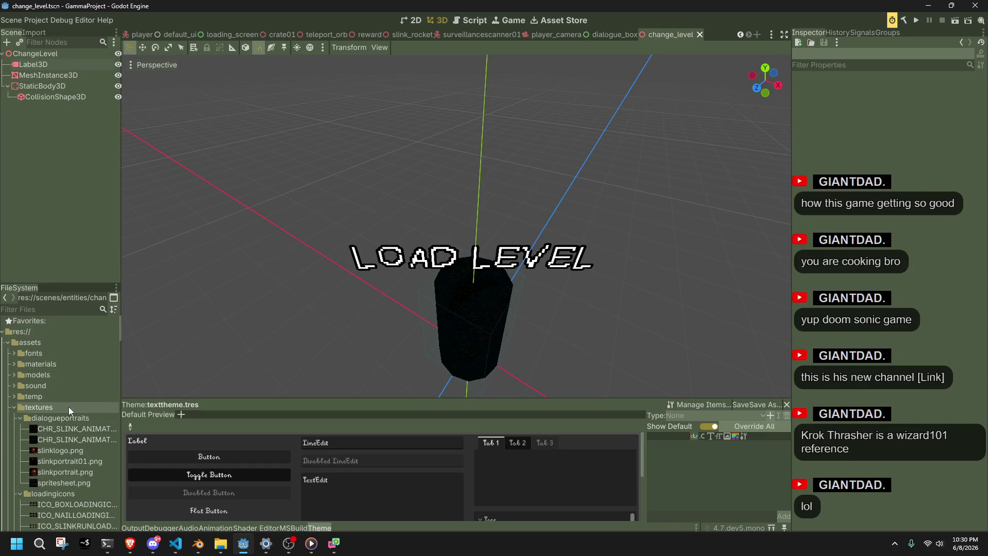
scroll(68, 407, "down", 2)
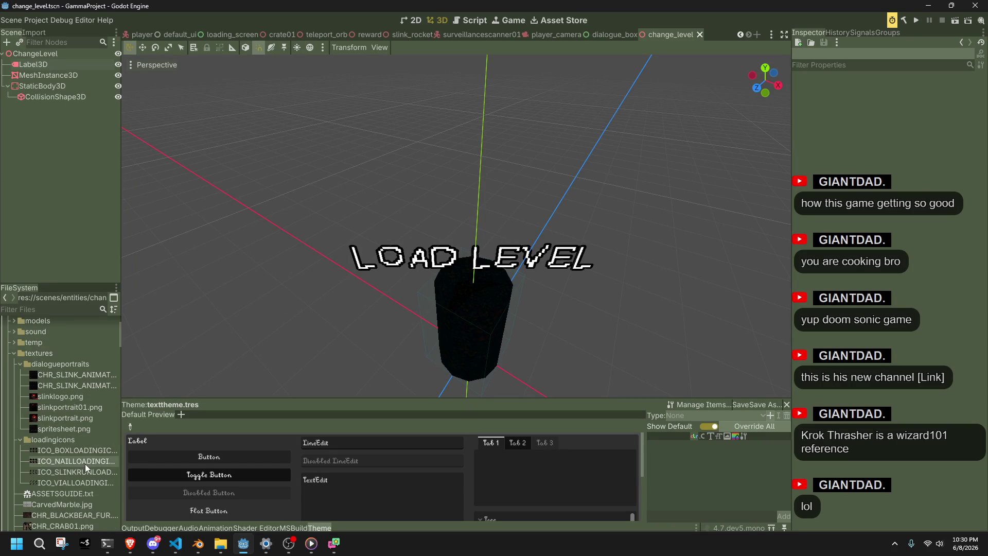
scroll(85, 464, "down", 1)
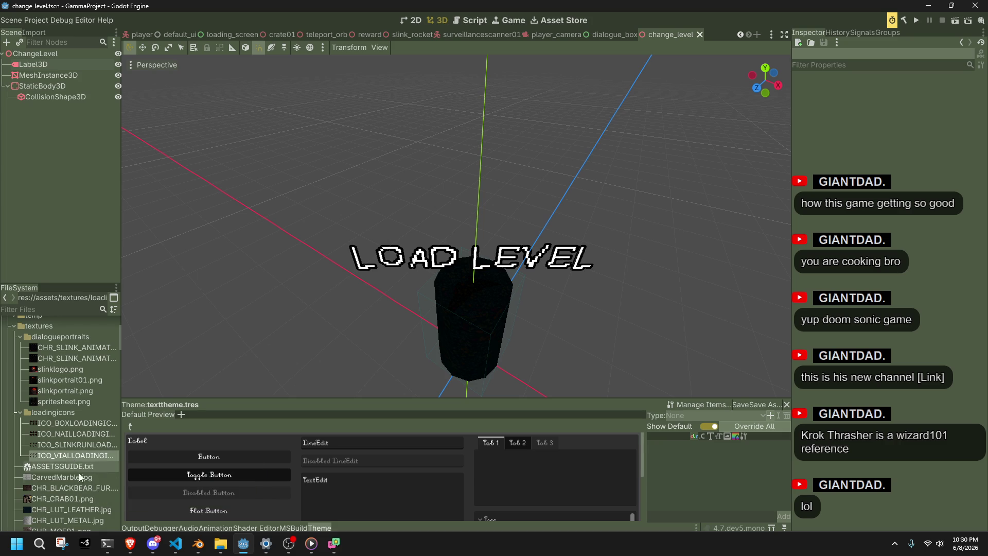
left_click(87, 488)
scroll(90, 492, "down", 1)
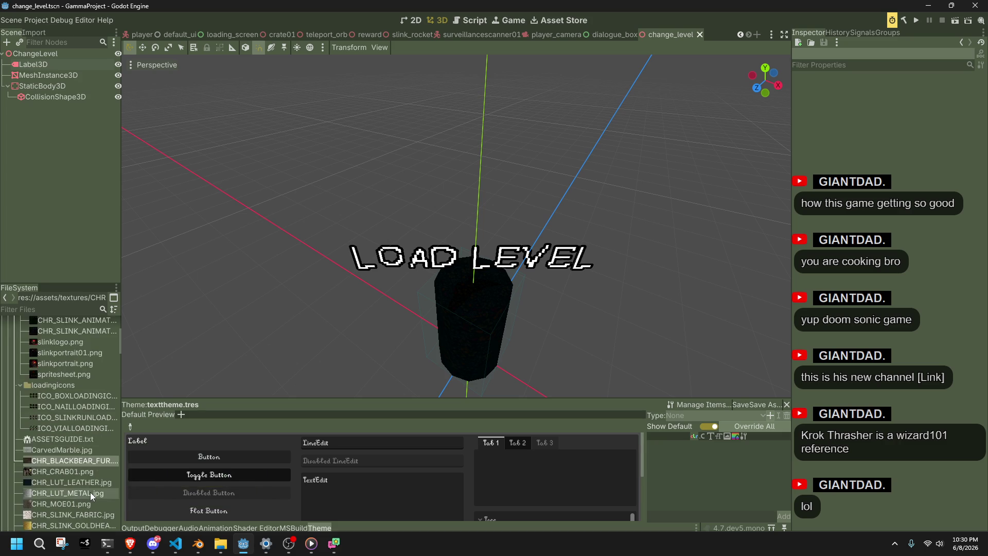
mouse_move(59, 476)
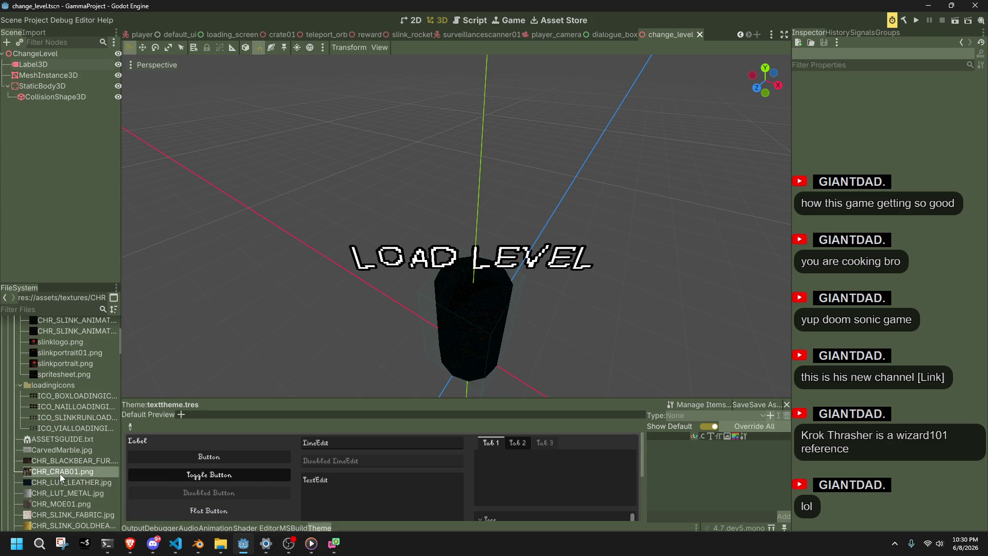
Show CHR_LUT_LEATHER.jpg's import settings and apply a VRAM Compressed preset.
left_click(34, 32)
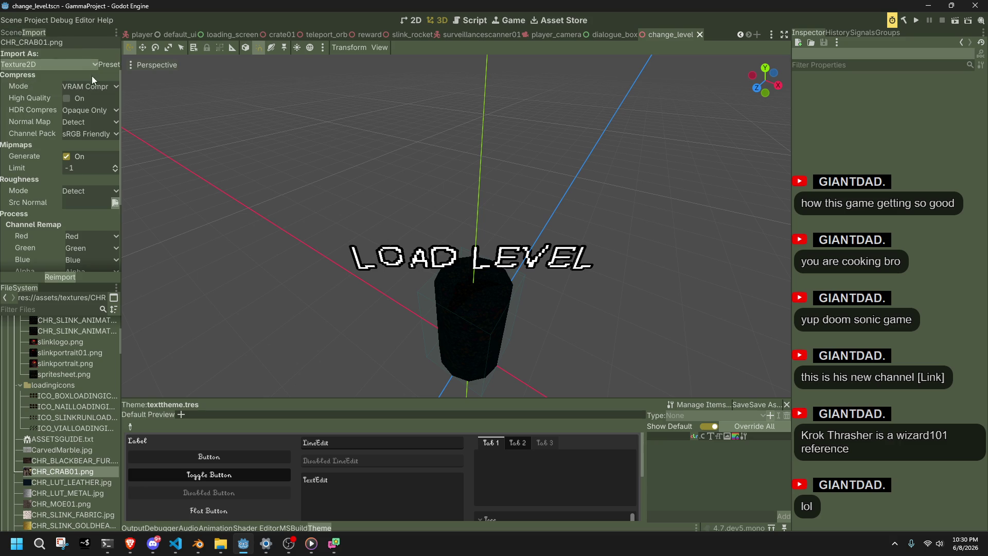
left_click(65, 486)
mouse_move(67, 489)
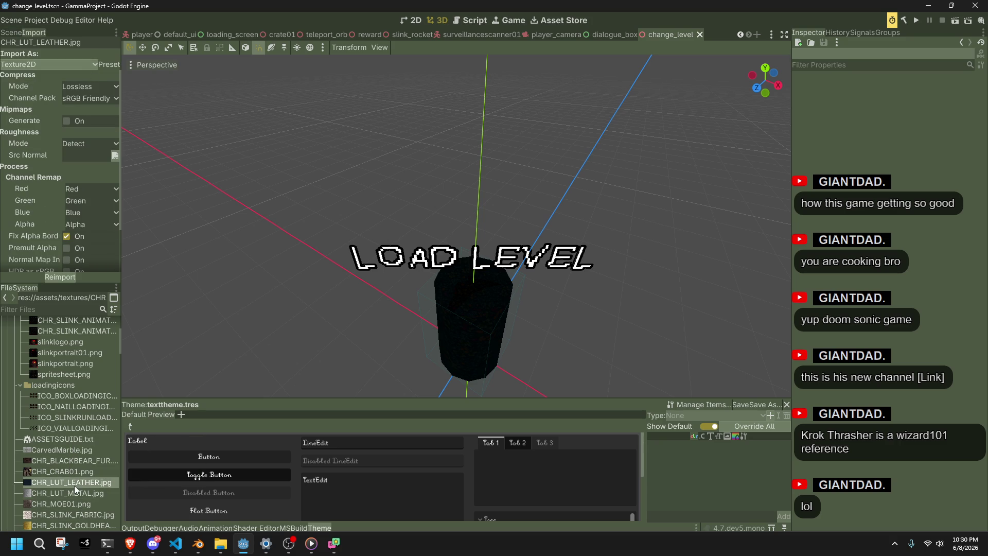
left_click(105, 64)
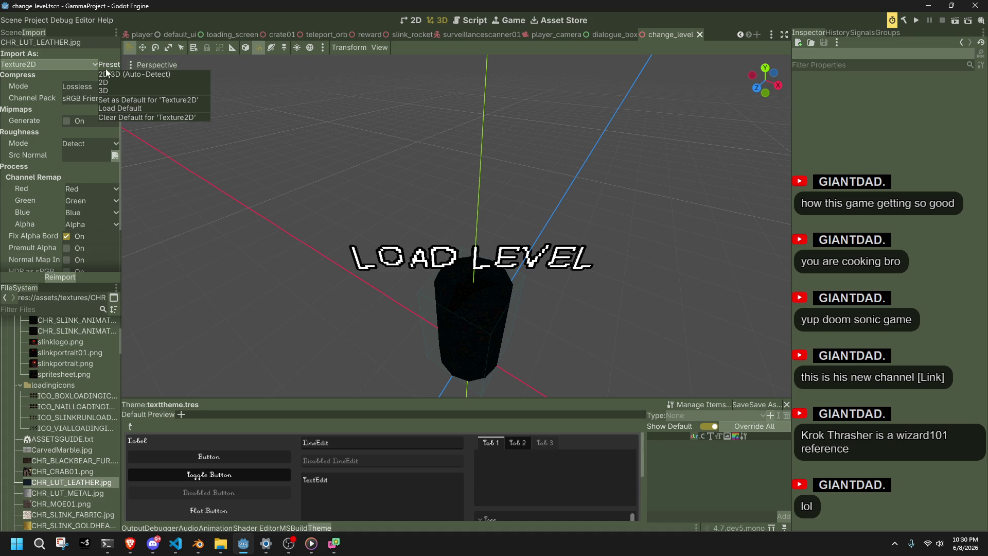
left_click(123, 108)
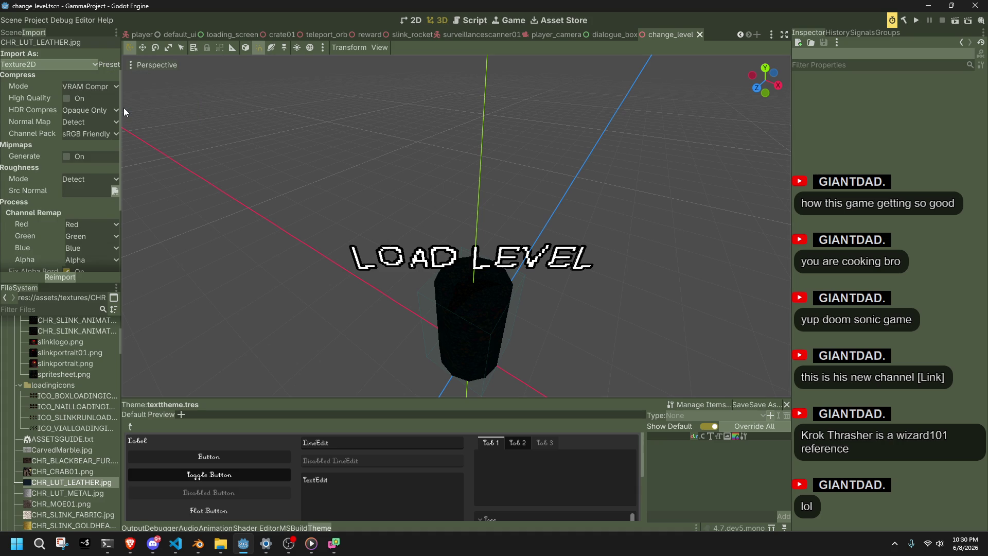
scroll(82, 149, "down", 4)
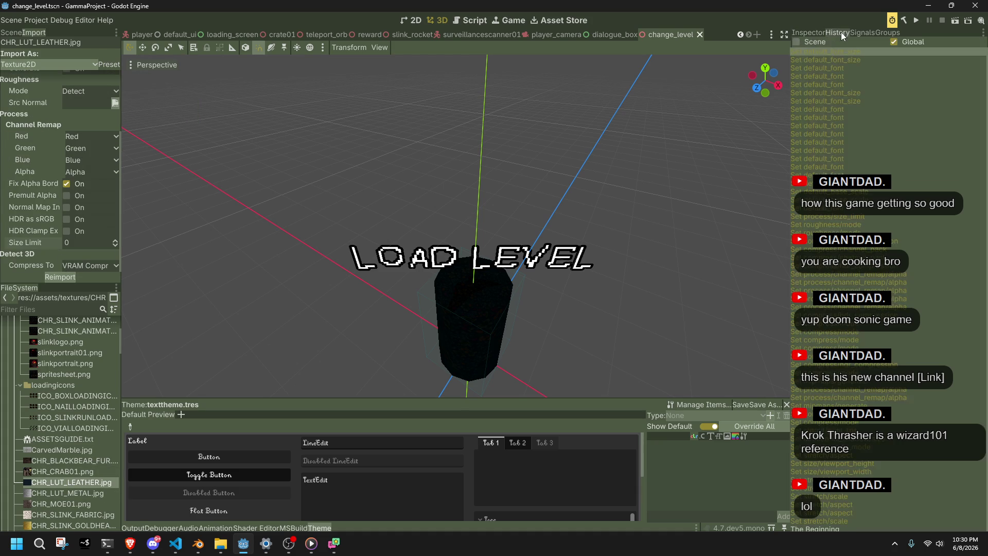
Set CHR_LUT_LEATHER.jpg's alpha channel remap to Unused and reimport it.
left_click(51, 482)
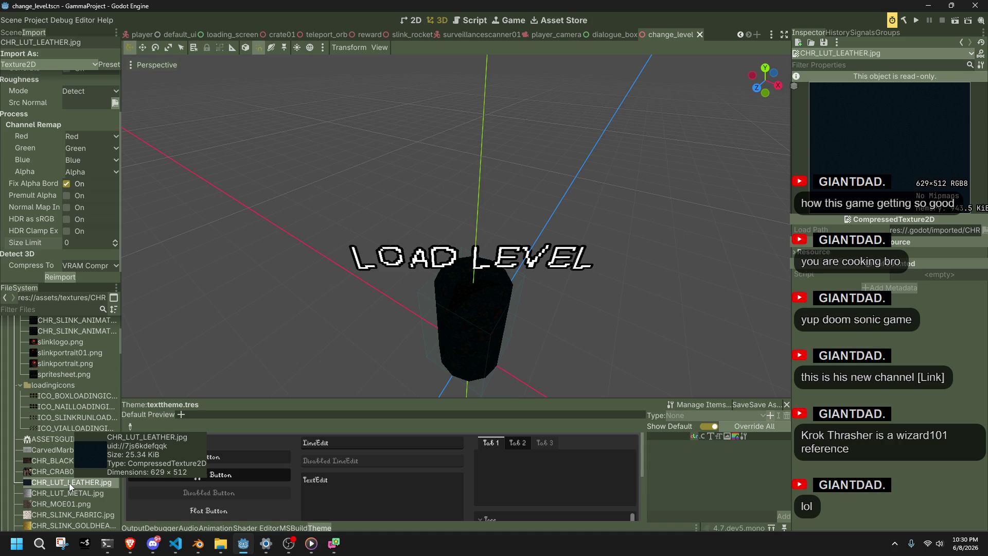
left_click(54, 280)
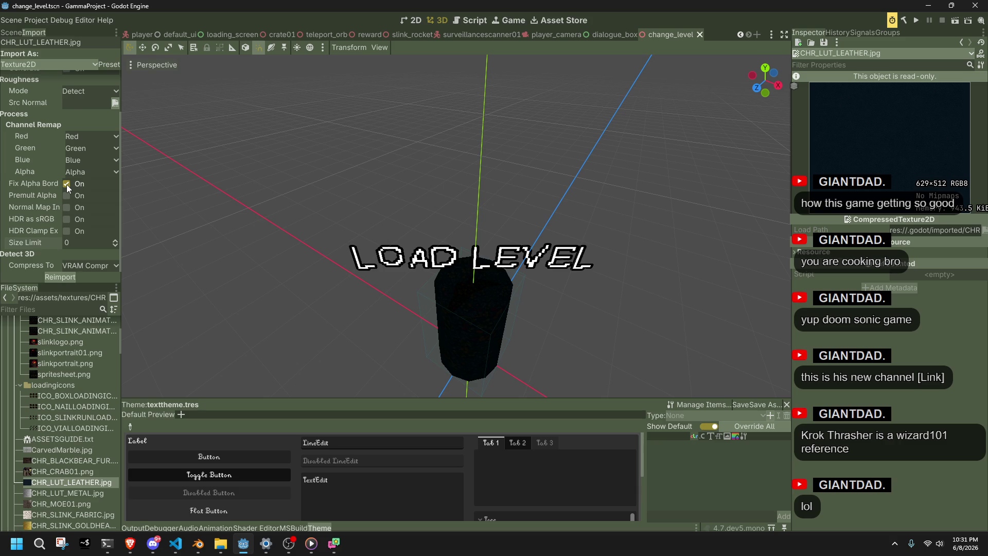
scroll(38, 202, "up", 3)
left_click(70, 224)
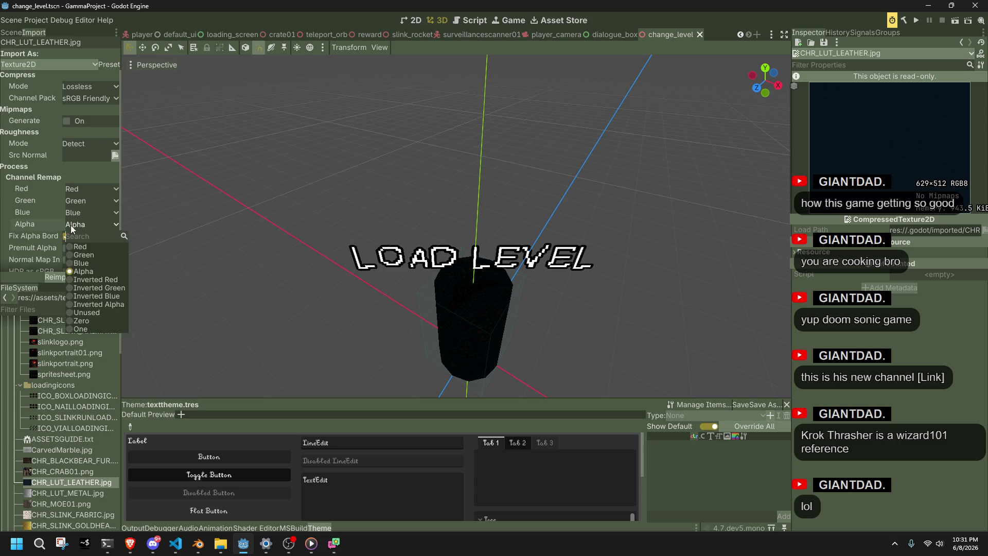
left_click(95, 311)
left_click(65, 276)
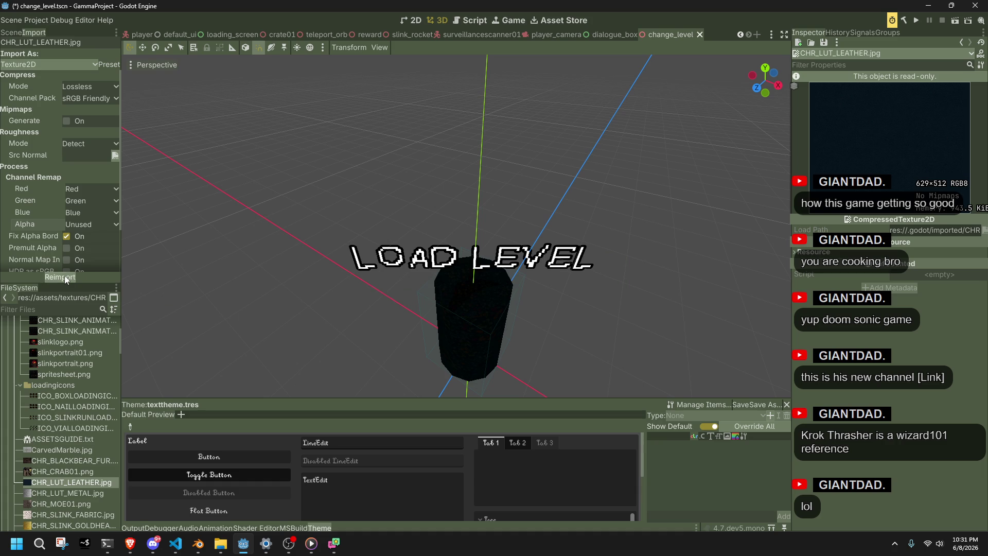
Reselect the leather texture and switch its channel packing to Optimized.
left_click(85, 471)
left_click(86, 479)
left_click(87, 98)
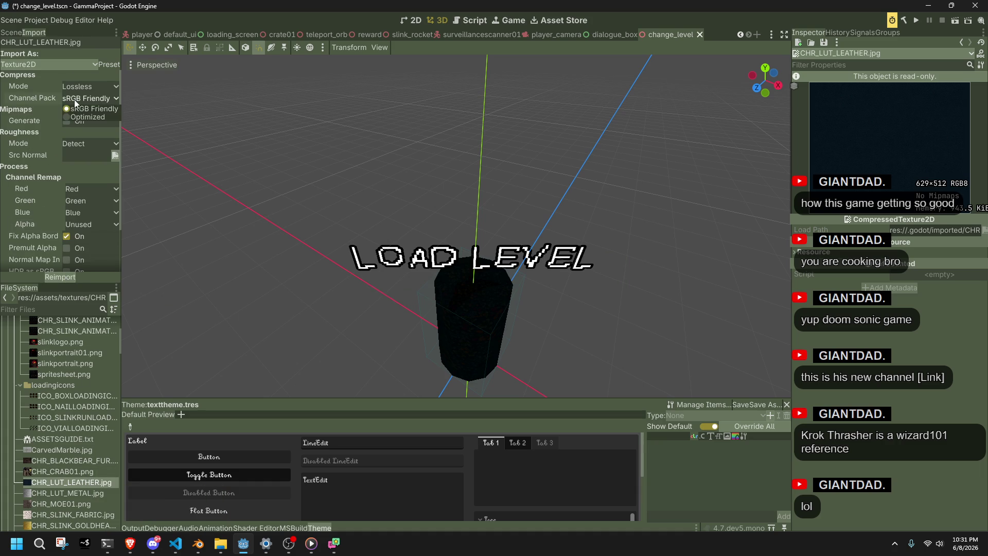
left_click(85, 121)
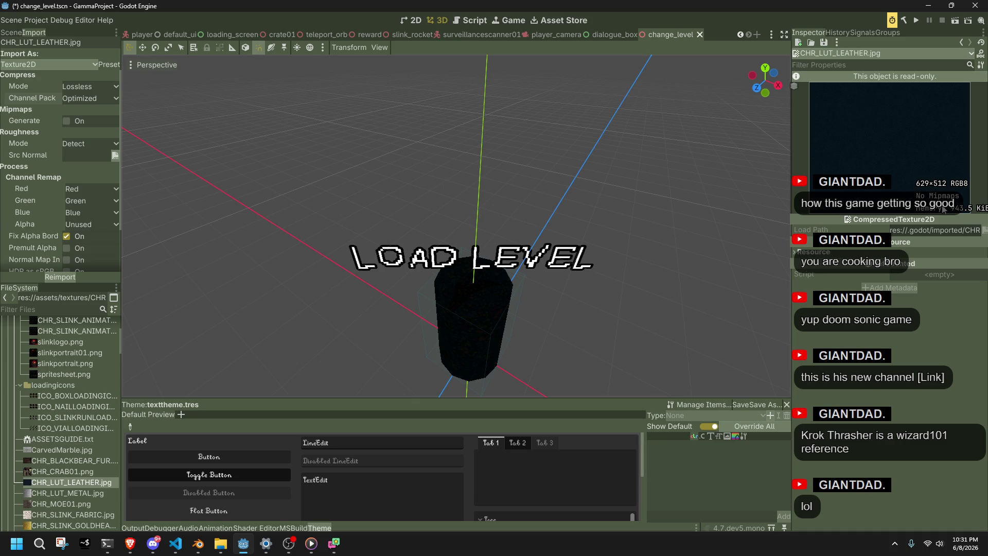
mouse_move(66, 483)
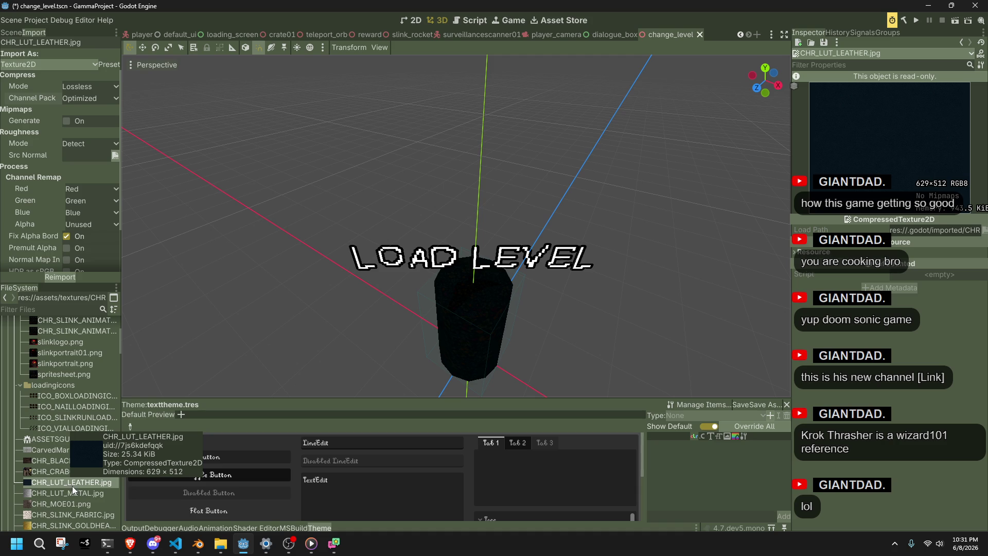
left_click(79, 490)
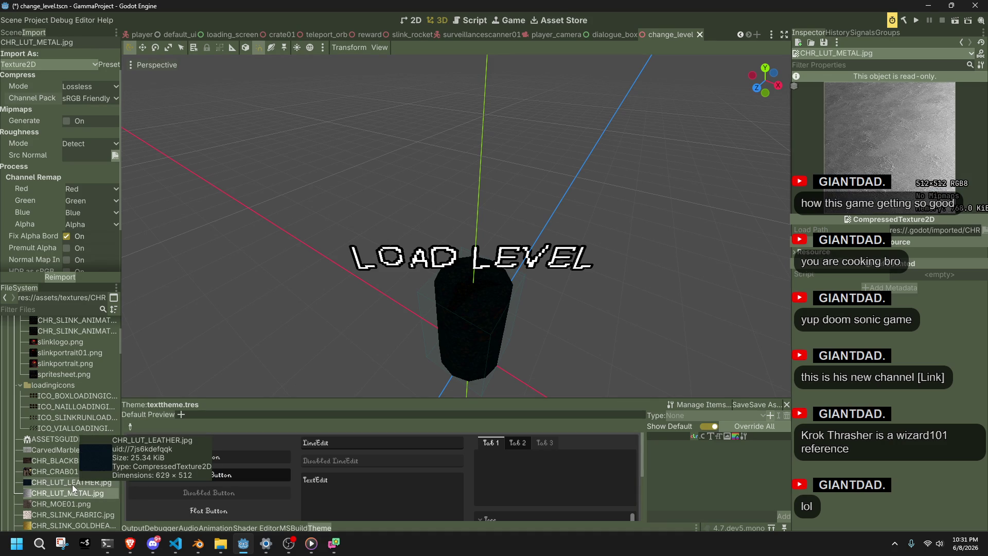
left_click(72, 484)
left_click(82, 492)
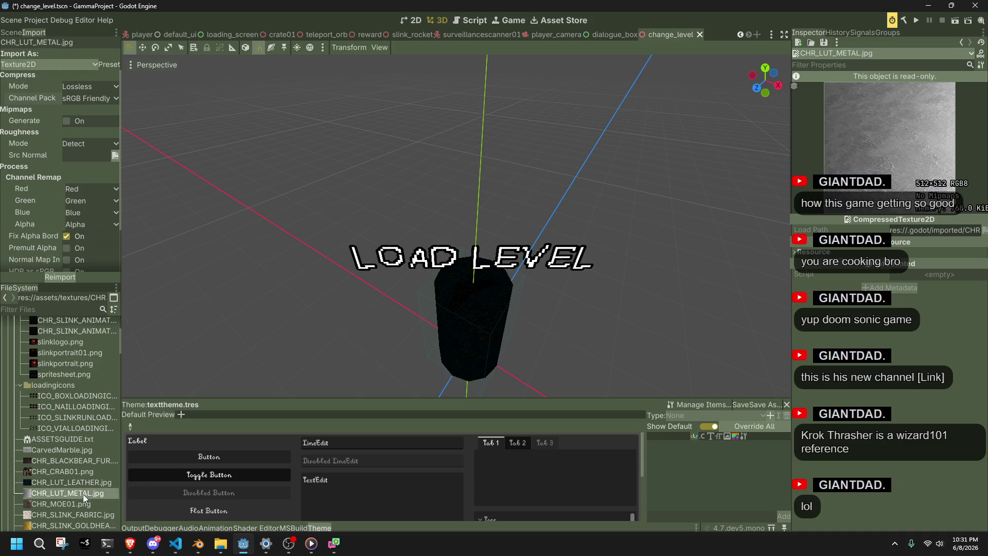
left_click(84, 503)
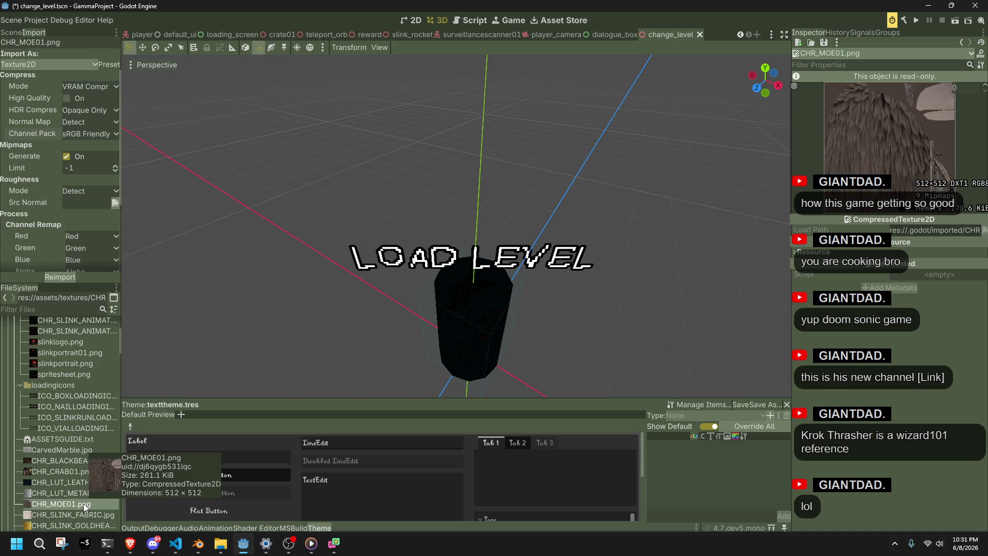
left_click(76, 514)
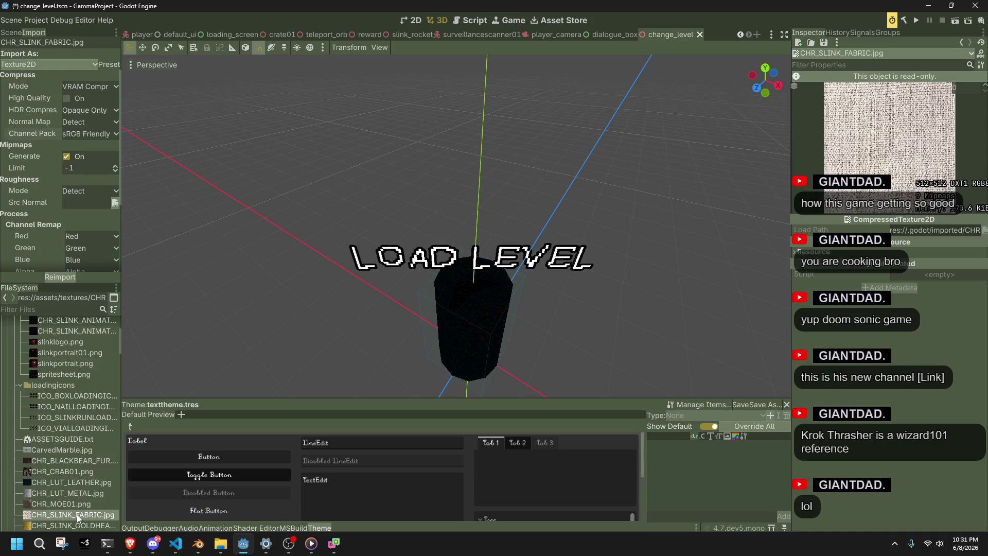
mouse_move(77, 513)
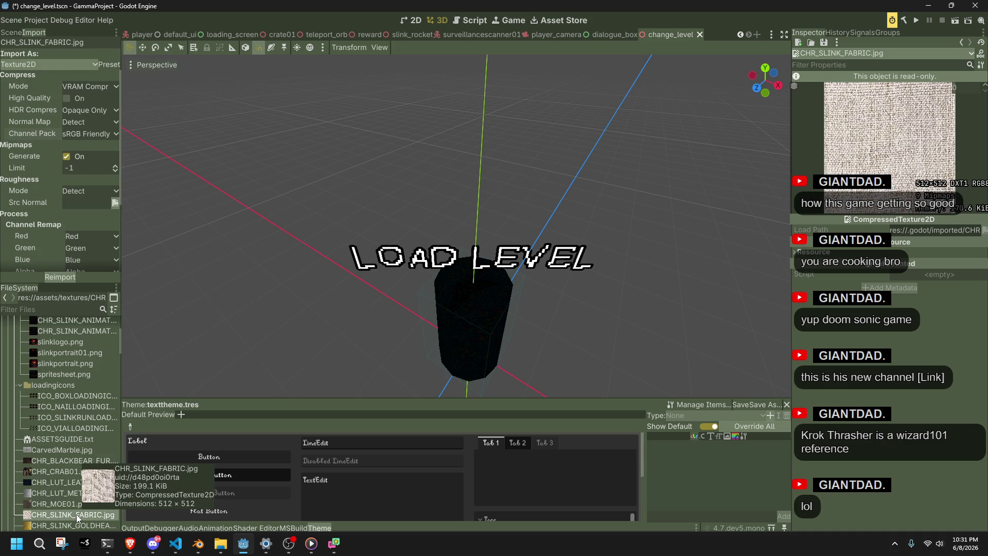
scroll(61, 498, "down", 1)
left_click(69, 502)
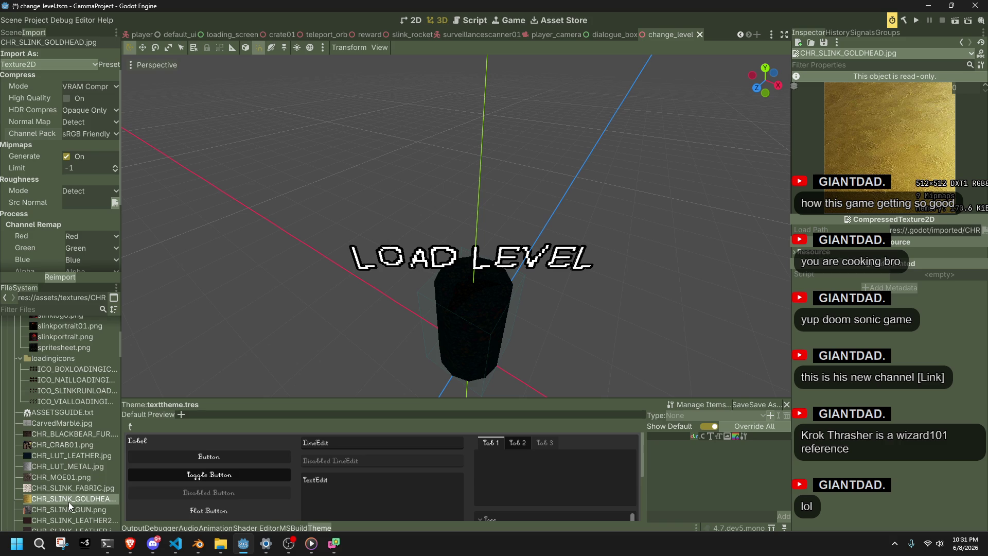
left_click(75, 509)
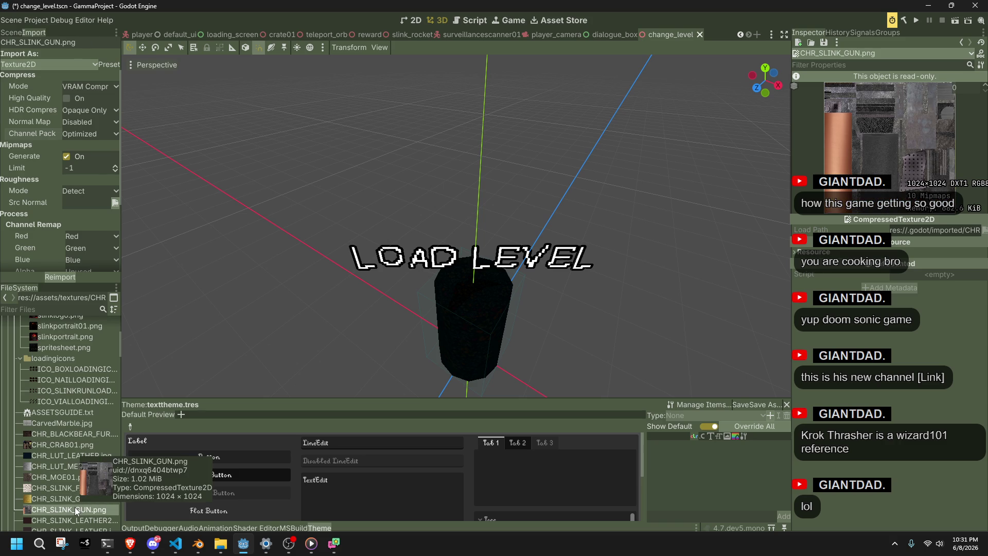
left_click(63, 498)
left_click(60, 489)
left_click(60, 478)
left_click(62, 468)
left_click(62, 454)
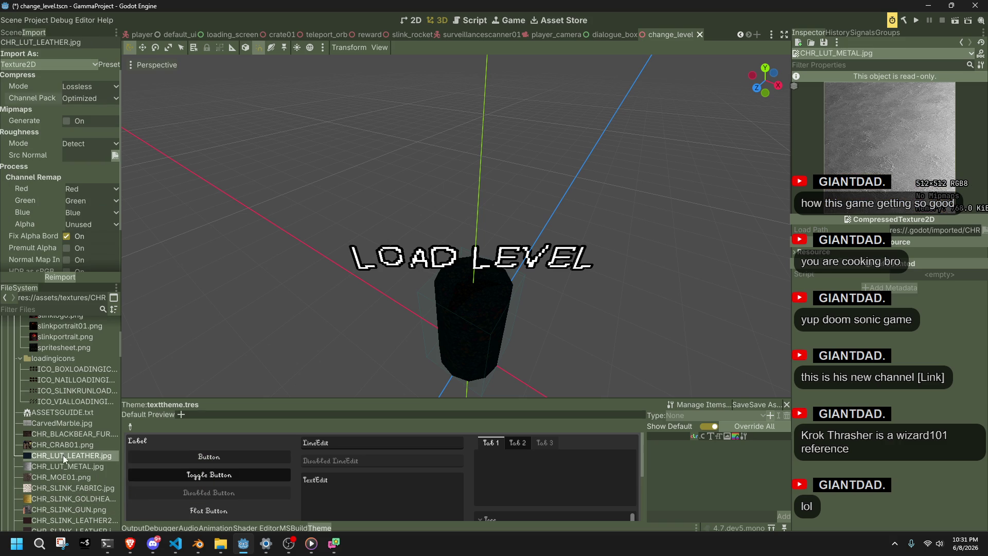
Switch CHR_LUT_LEATHER.jpg's compression to VRAM Compressed and reimport it.
left_click(76, 464)
left_click(70, 458)
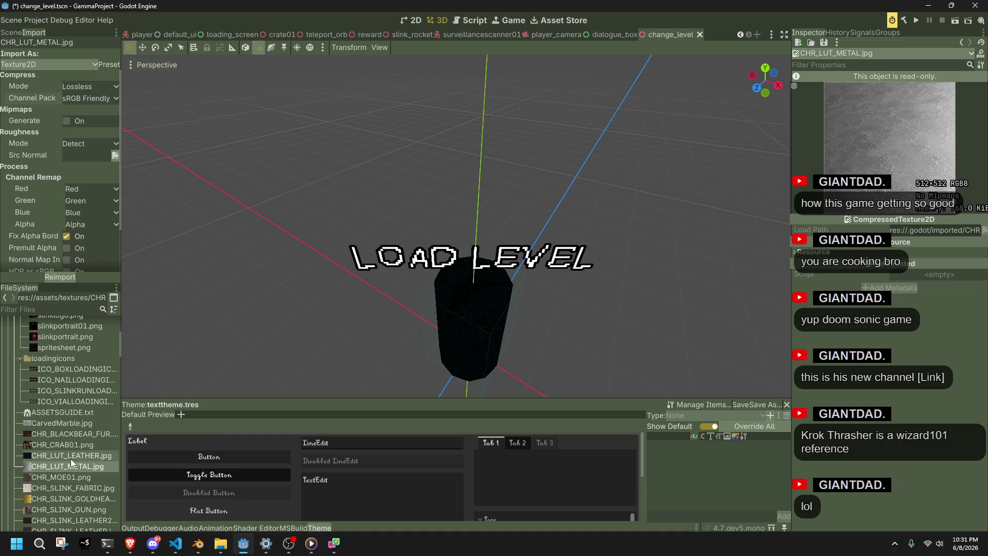
mouse_move(70, 458)
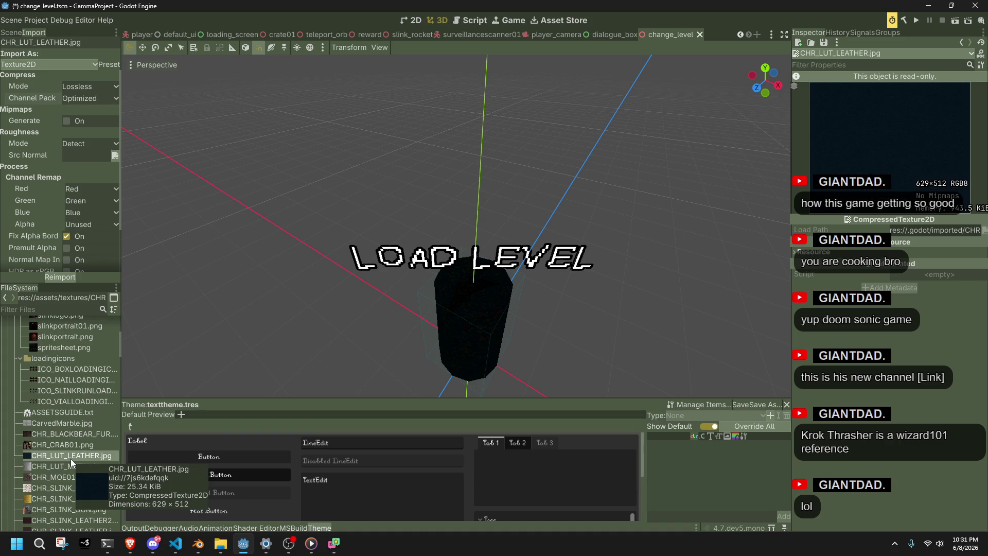
left_click(80, 87)
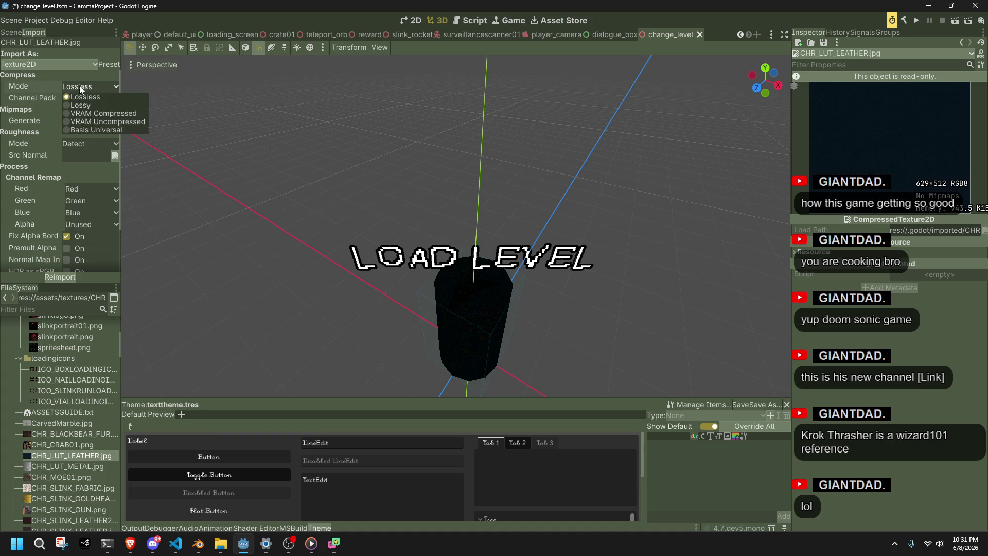
left_click(93, 113)
left_click(78, 276)
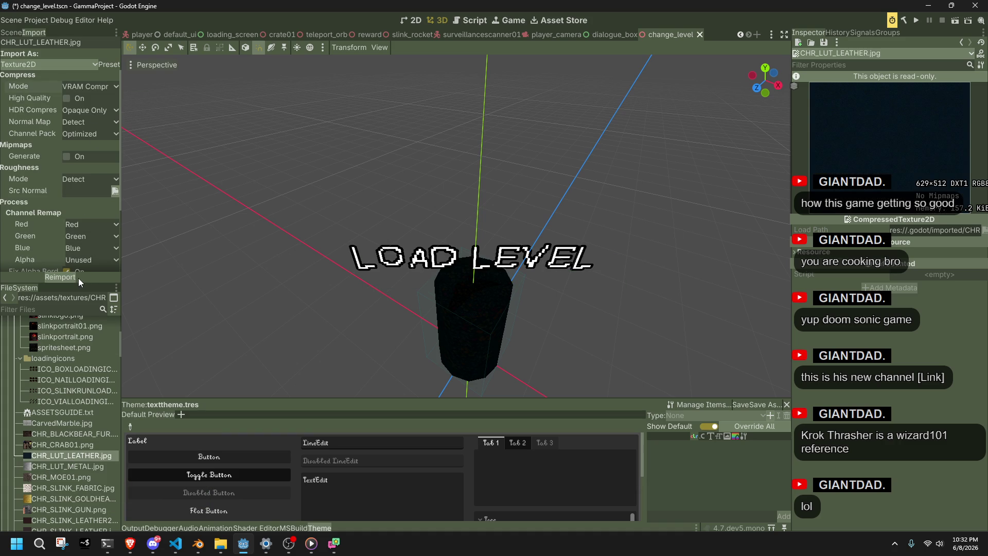
Set the texture's size limit to 1024.
mouse_move(76, 464)
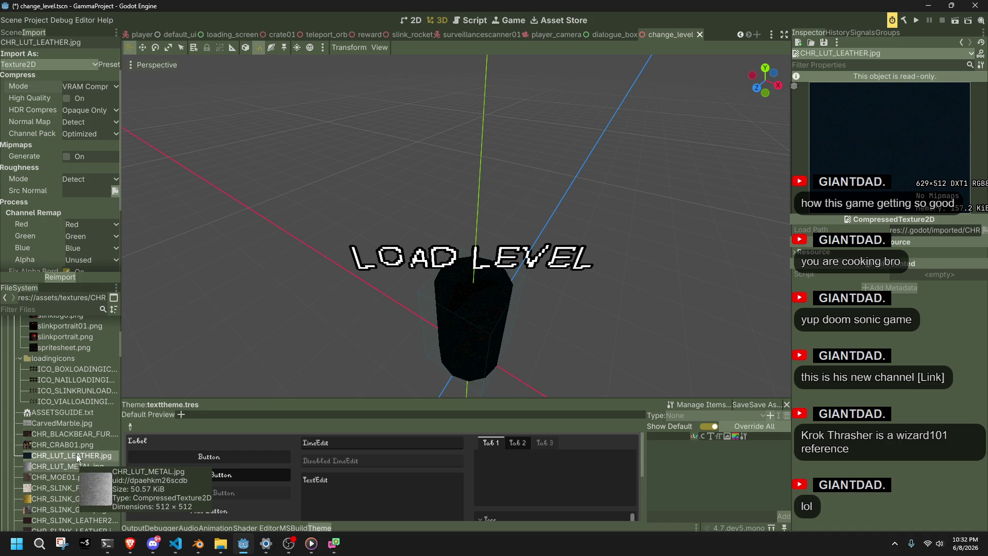
left_click(108, 65)
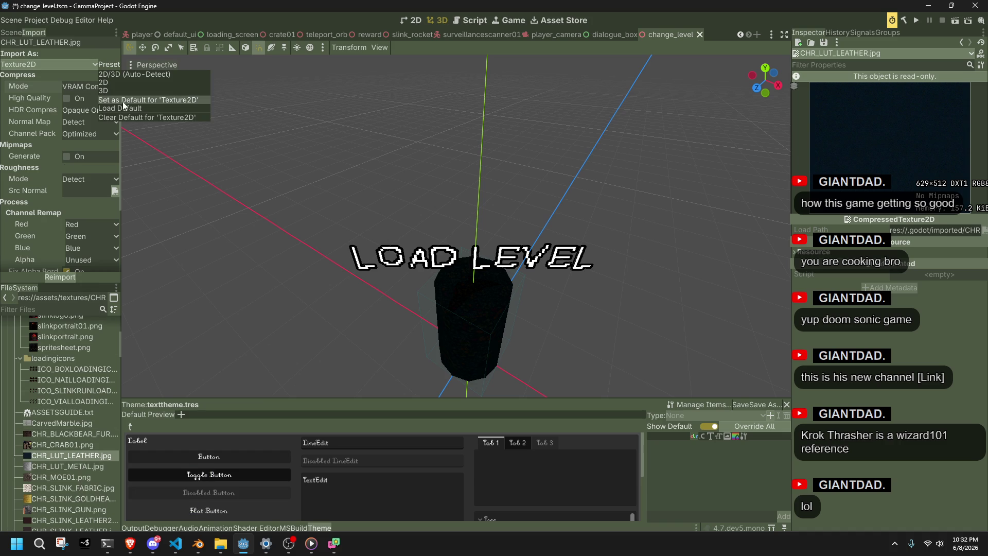
left_click(57, 88)
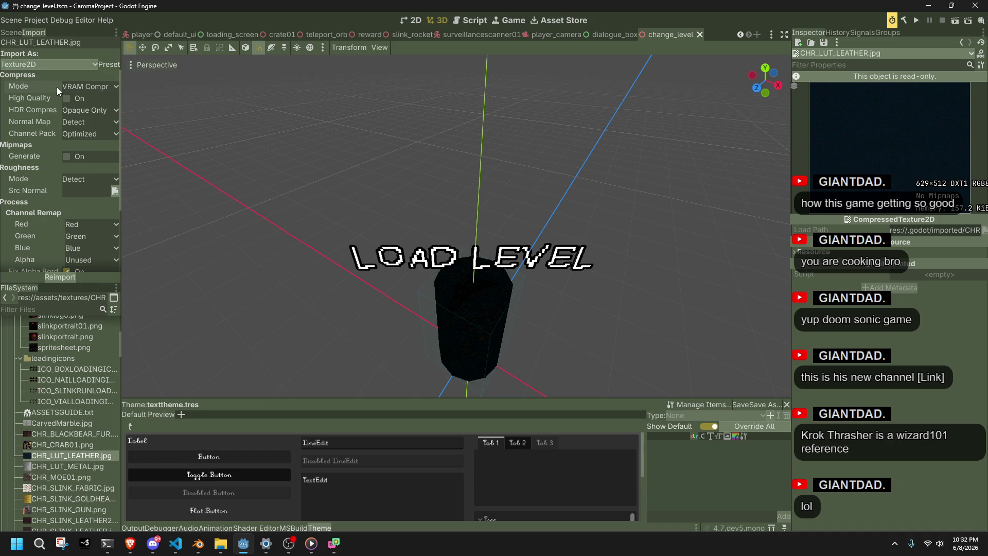
scroll(44, 116, "down", 4)
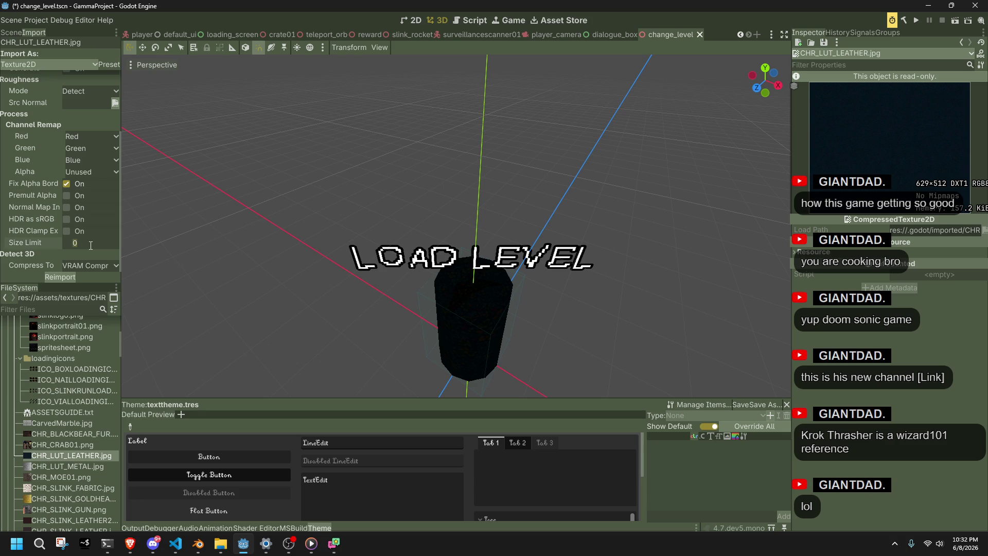
type("1024")
key("Return")
Keep roughness mode on Detect, remap alpha to Zero, and reimport.
scroll(91, 218, "up", 4)
left_click(87, 180)
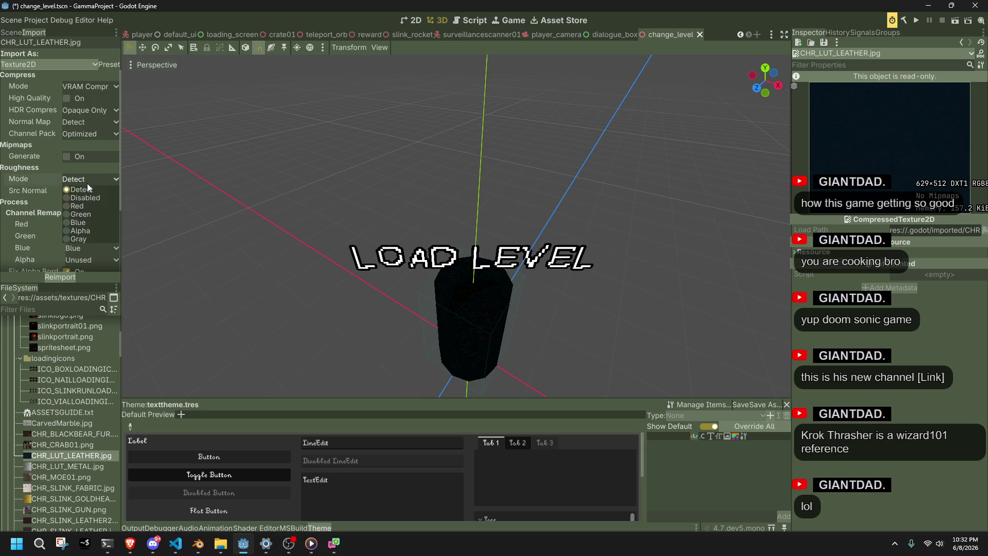
left_click(84, 181)
scroll(77, 206, "down", 3)
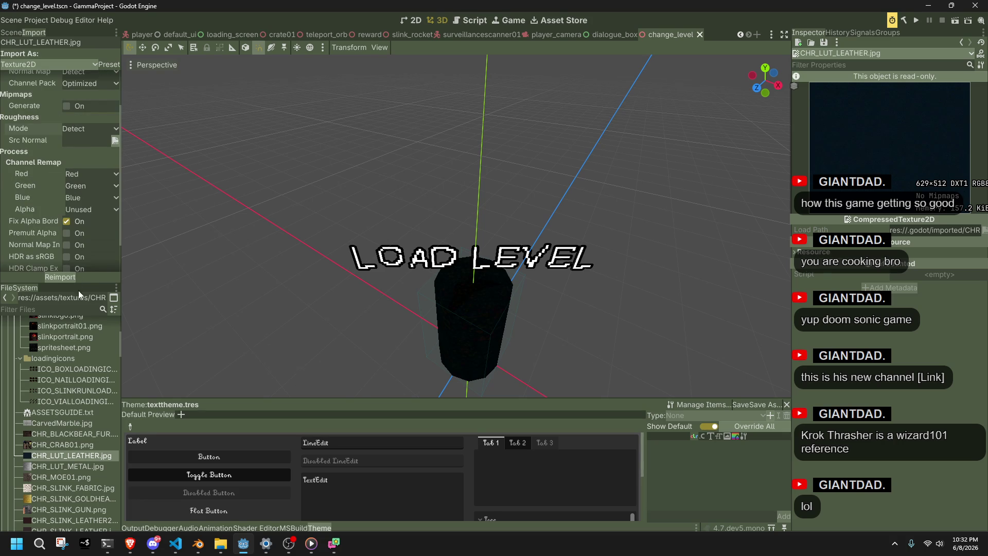
mouse_move(74, 462)
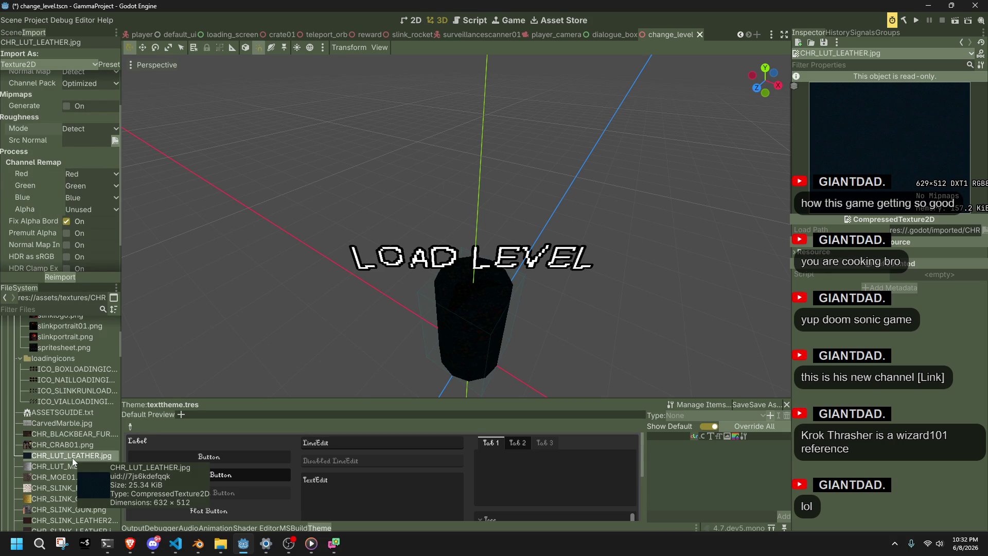
left_click(70, 212)
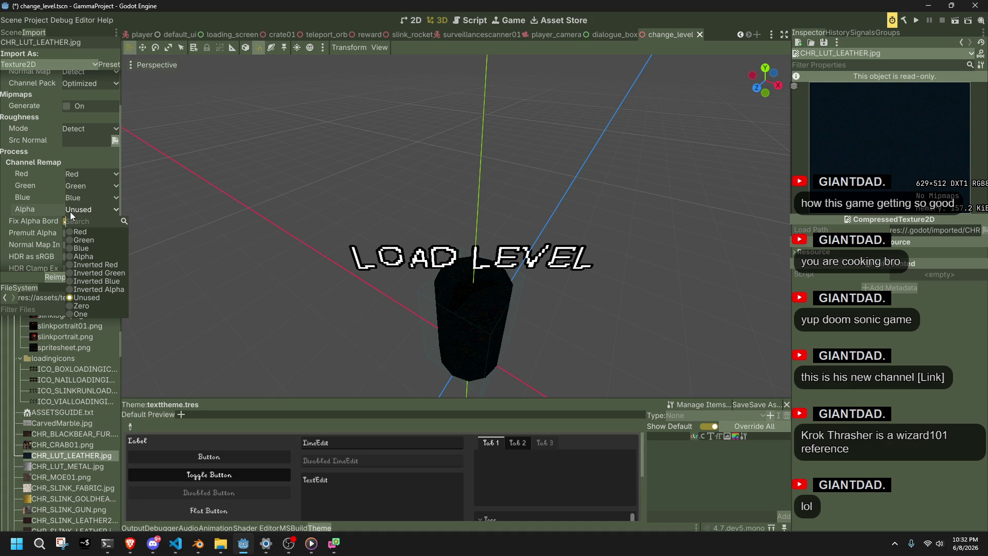
left_click(98, 306)
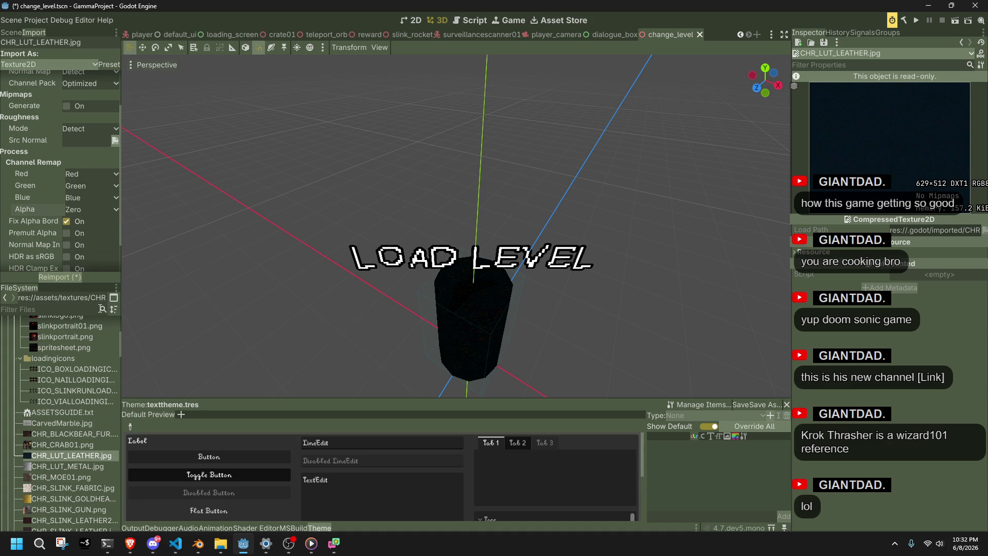
left_click(72, 279)
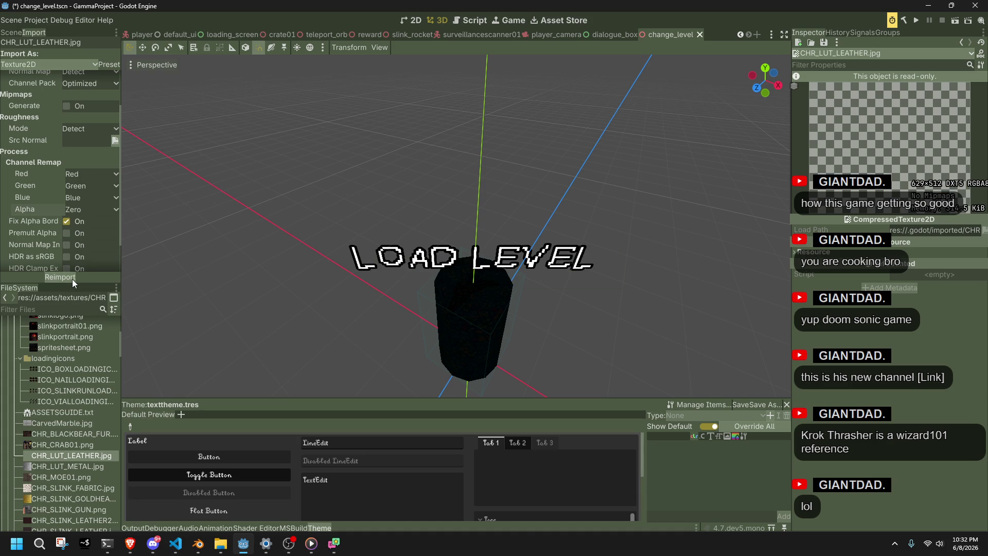
Leave alpha border fixing on, remap alpha to One, and reimport.
left_click(77, 221)
left_click(75, 222)
left_click(72, 211)
left_click(86, 312)
left_click(70, 276)
left_click(77, 210)
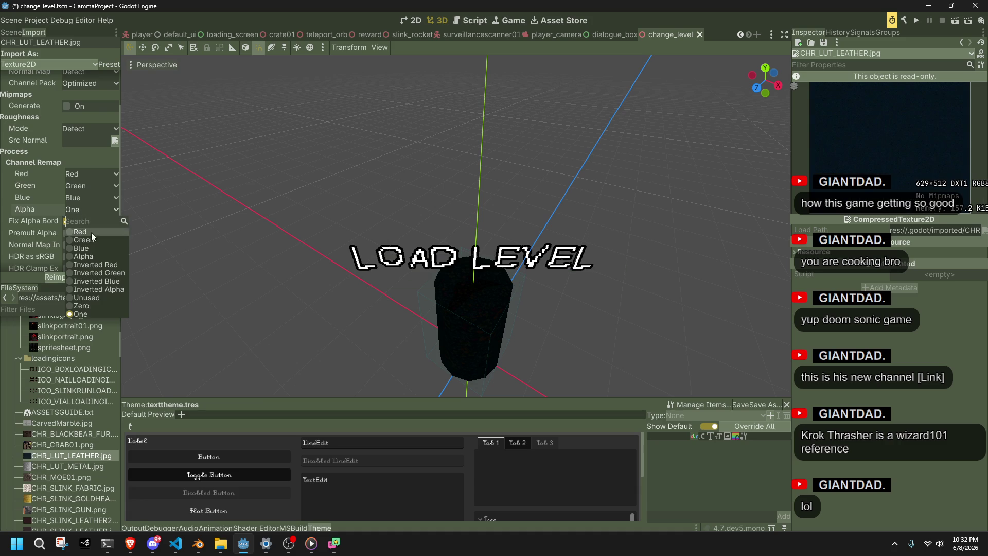